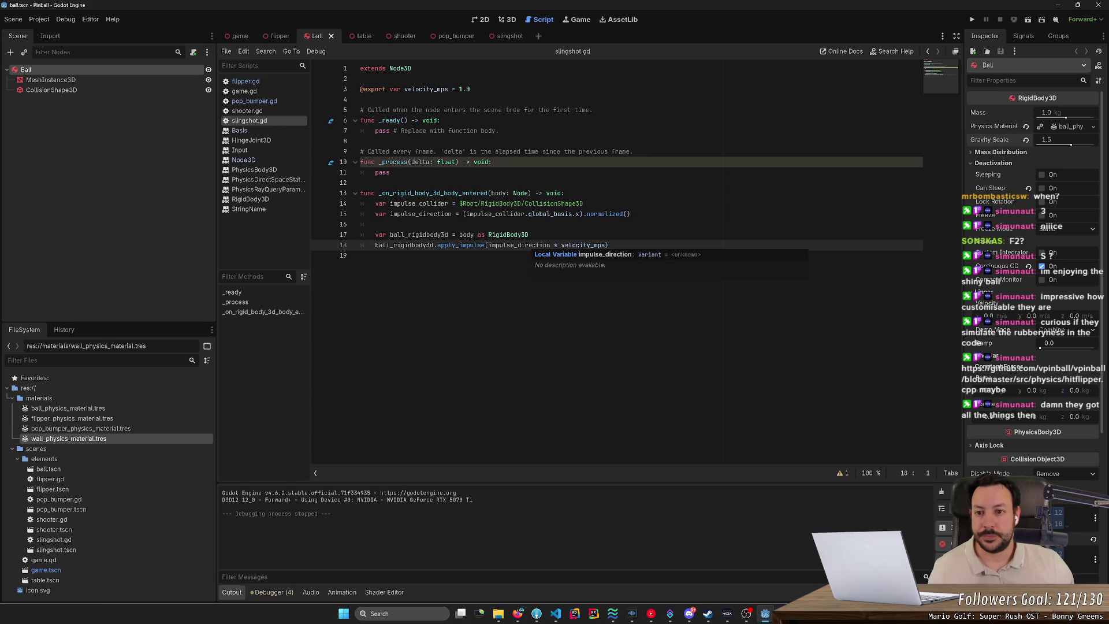
# Step: Copy the _on_rigid_body_3d_body_entered function (lines 13–18) from slingshot.gd
pyautogui.click(361, 255)
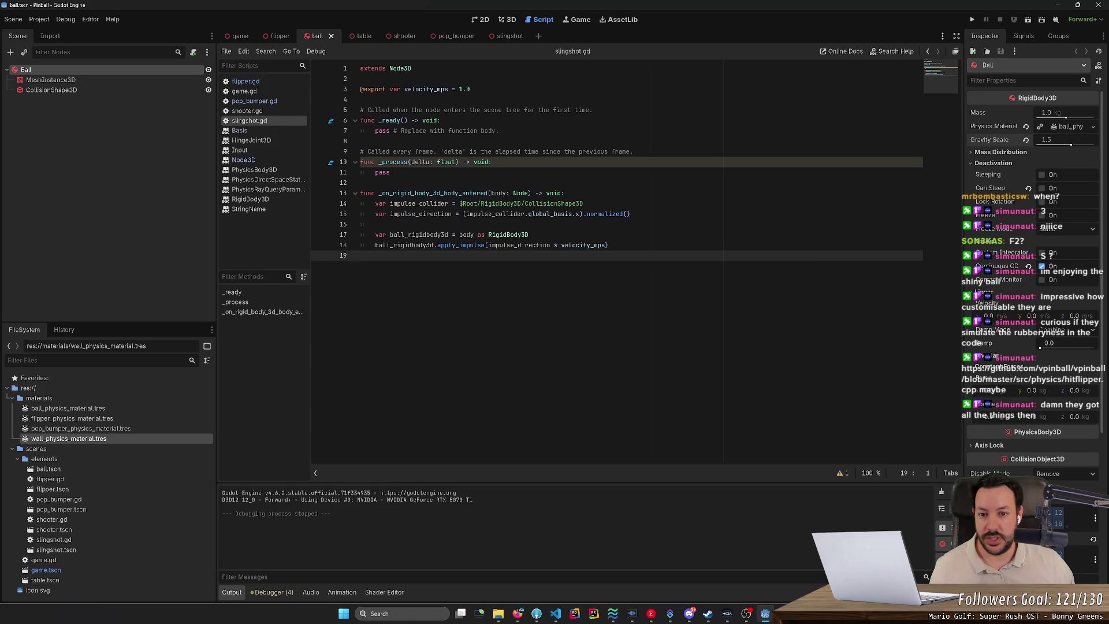
pyautogui.moveTo(612, 246)
pyautogui.mouseDown()
pyautogui.moveTo(404, 242)
pyautogui.moveTo(317, 194)
pyautogui.mouseUp()
pyautogui.hotkey('ctrl', 'c')
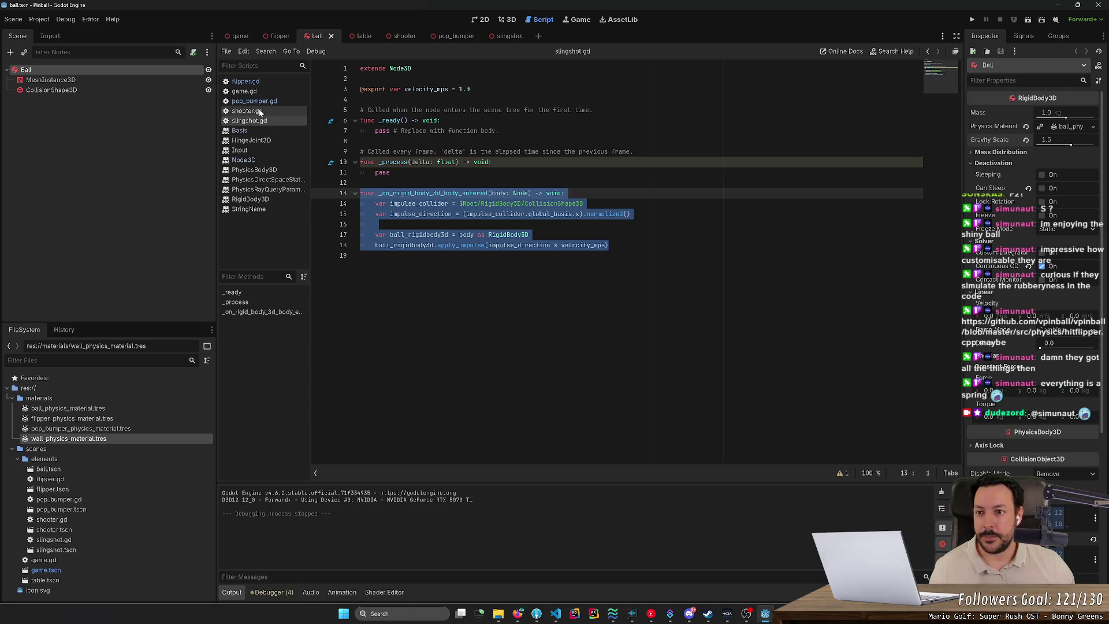
pyautogui.click(269, 83)
# Step: Paste the copied impulse function on a new line after line 39 of flipper.gd
pyautogui.scroll(-1, 578, 260)
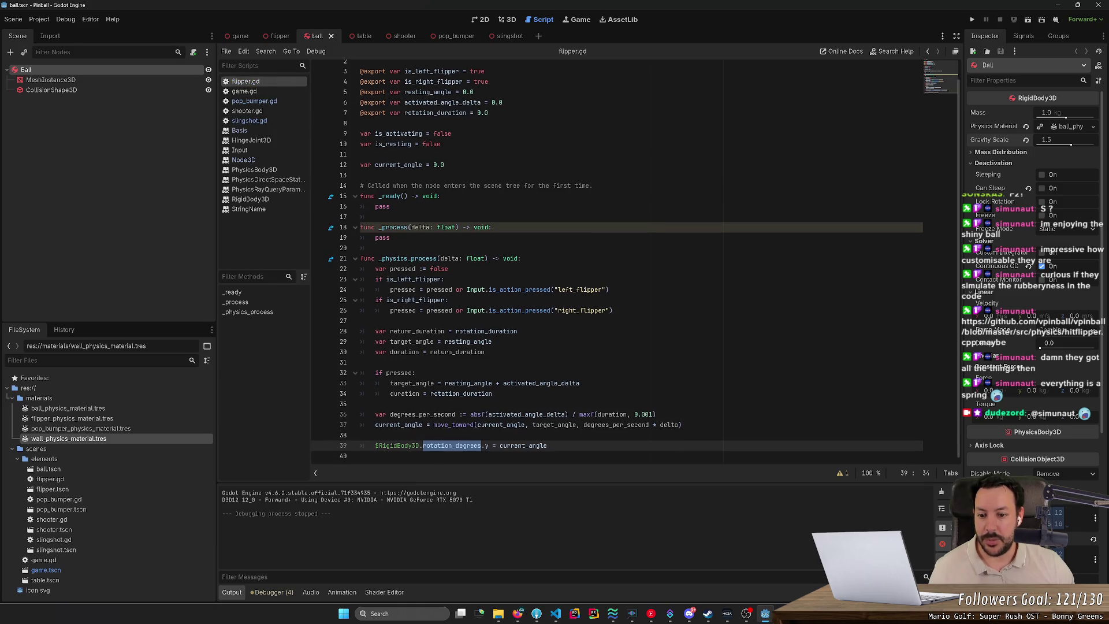
pyautogui.click(547, 446)
pyautogui.press('Return')
pyautogui.press('Return')
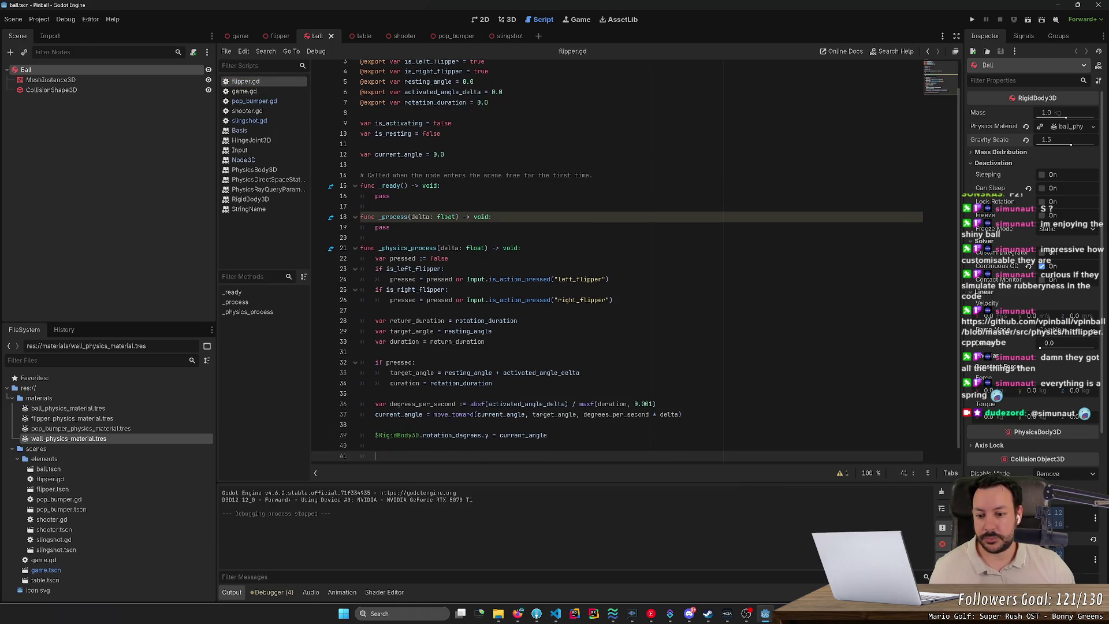
pyautogui.click(376, 445)
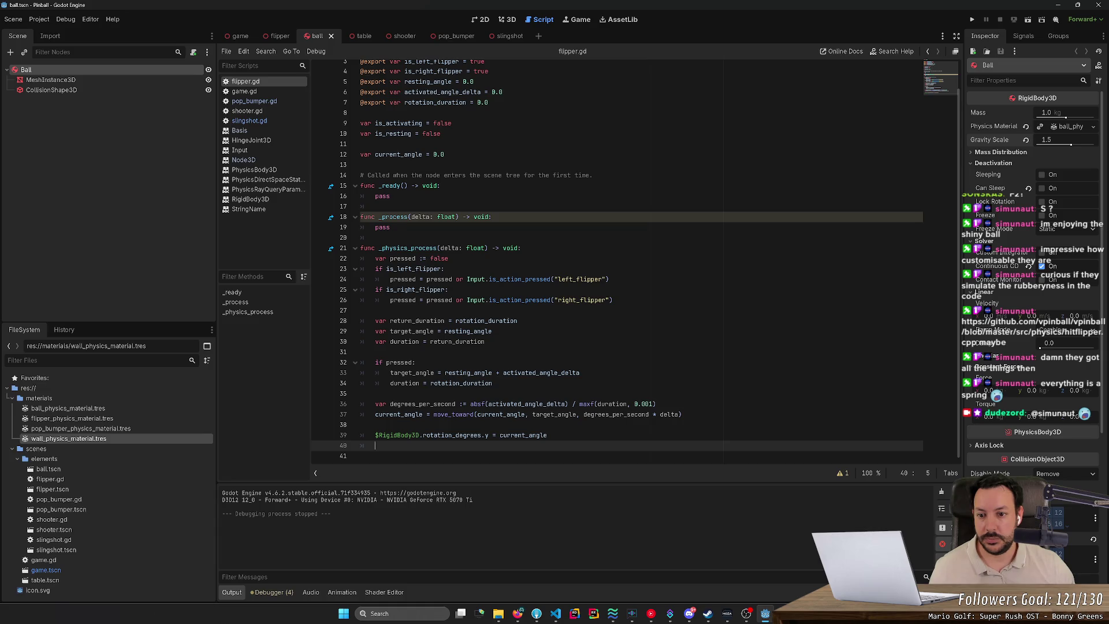
pyautogui.hotkey('ctrl', 'v')
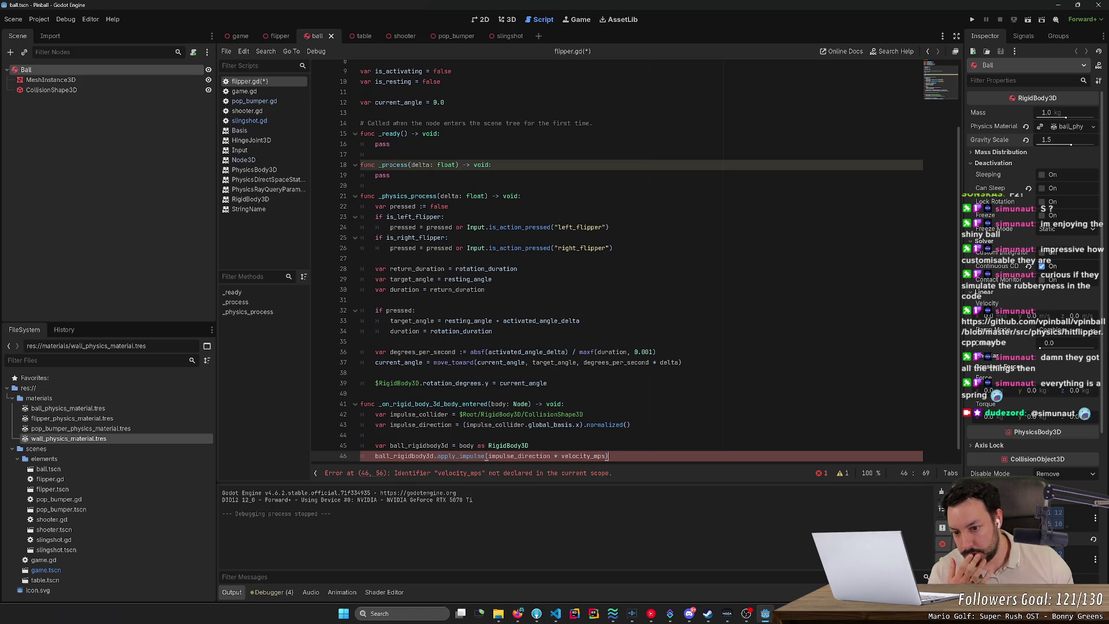
# Step: Review the pasted apply_impulse code alongside the pressed, input and angle logic
pyautogui.moveTo(547, 383); pyautogui.dragTo(374, 383)
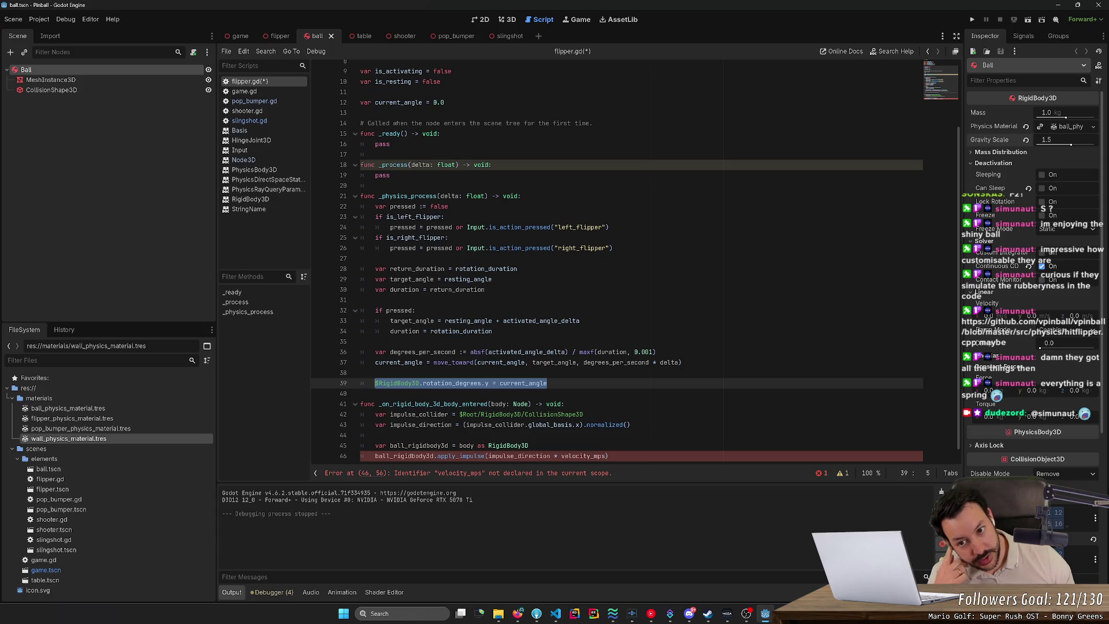
pyautogui.doubleClick(402, 248)
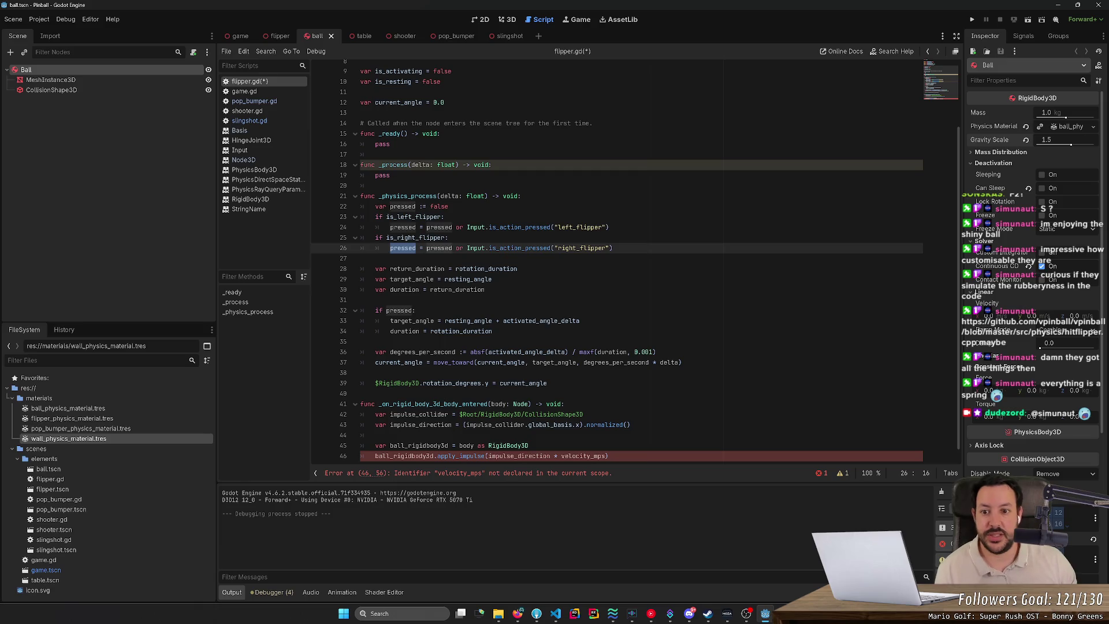
pyautogui.moveTo(374, 207); pyautogui.dragTo(493, 331)
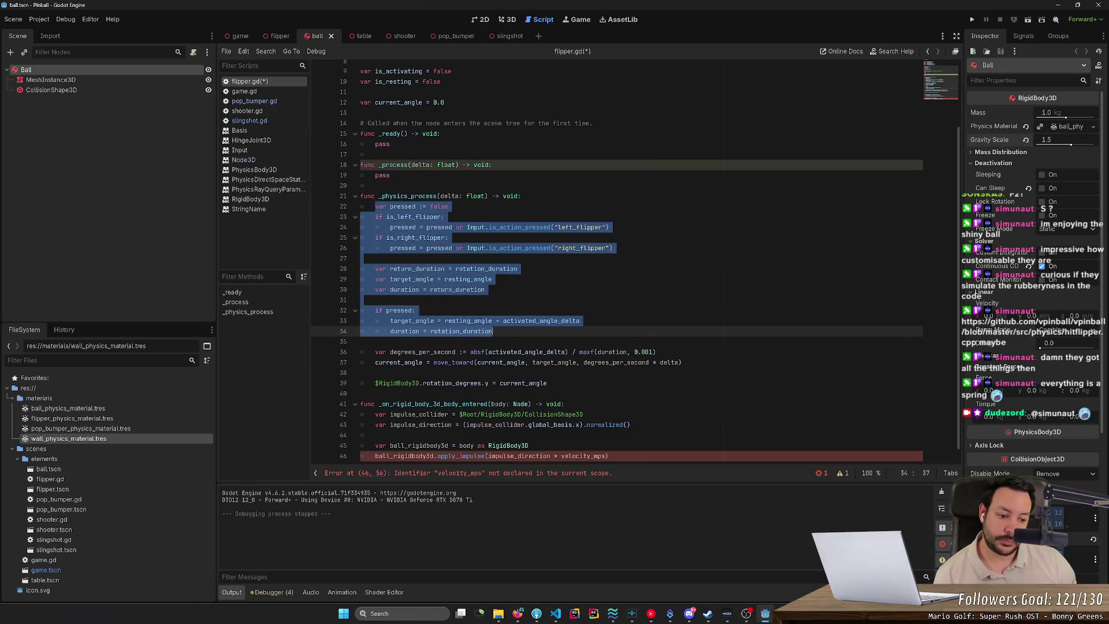
pyautogui.scroll(-1, 634, 259)
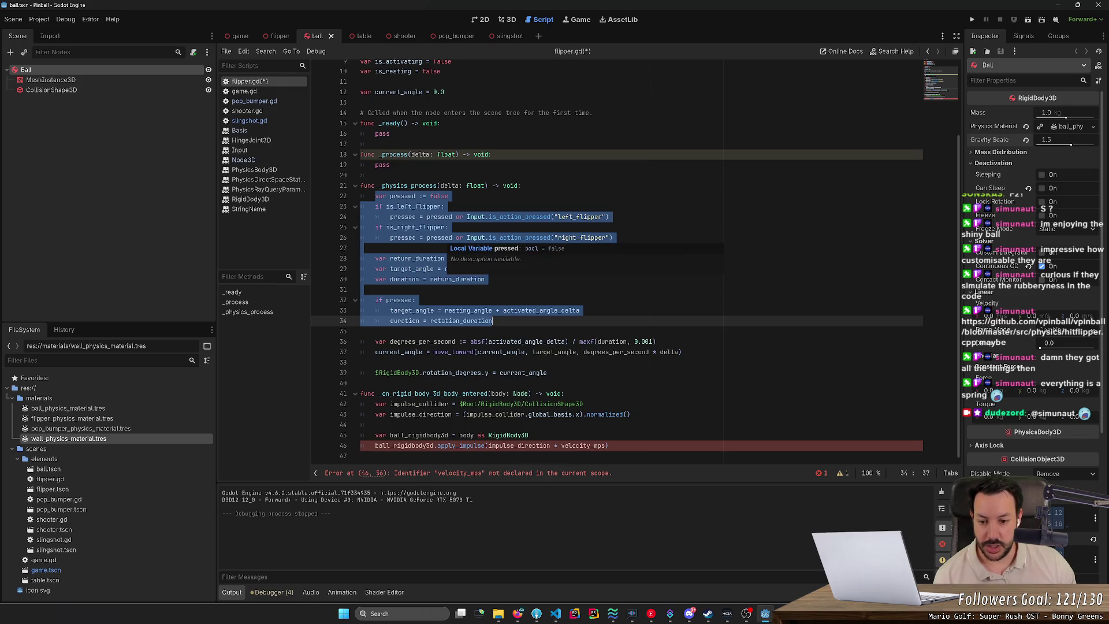
pyautogui.doubleClick(462, 445)
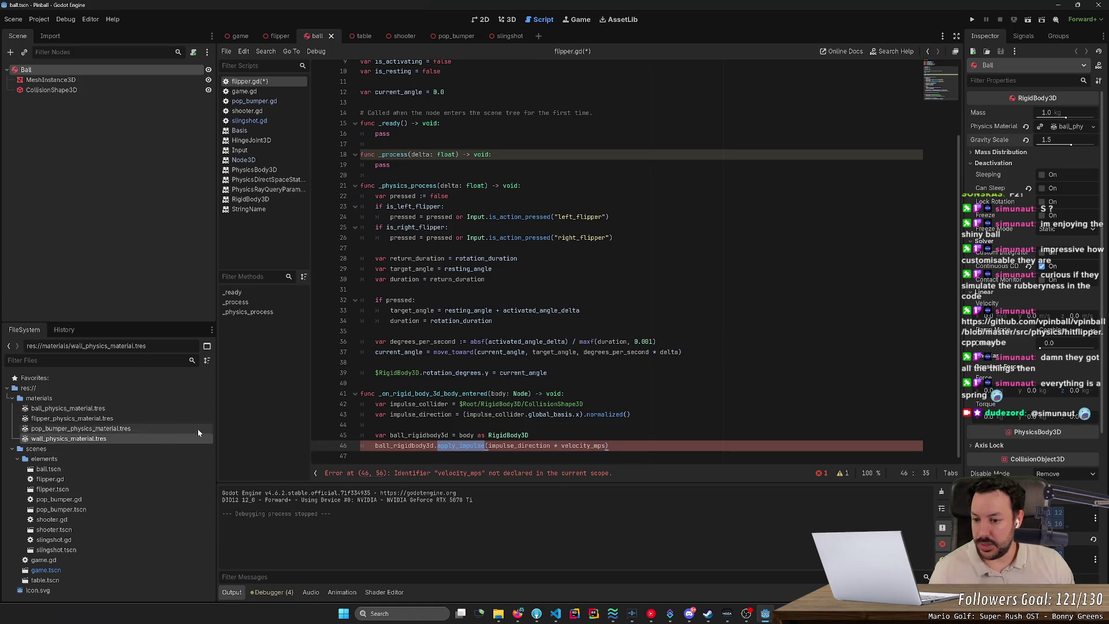
pyautogui.click(572, 341)
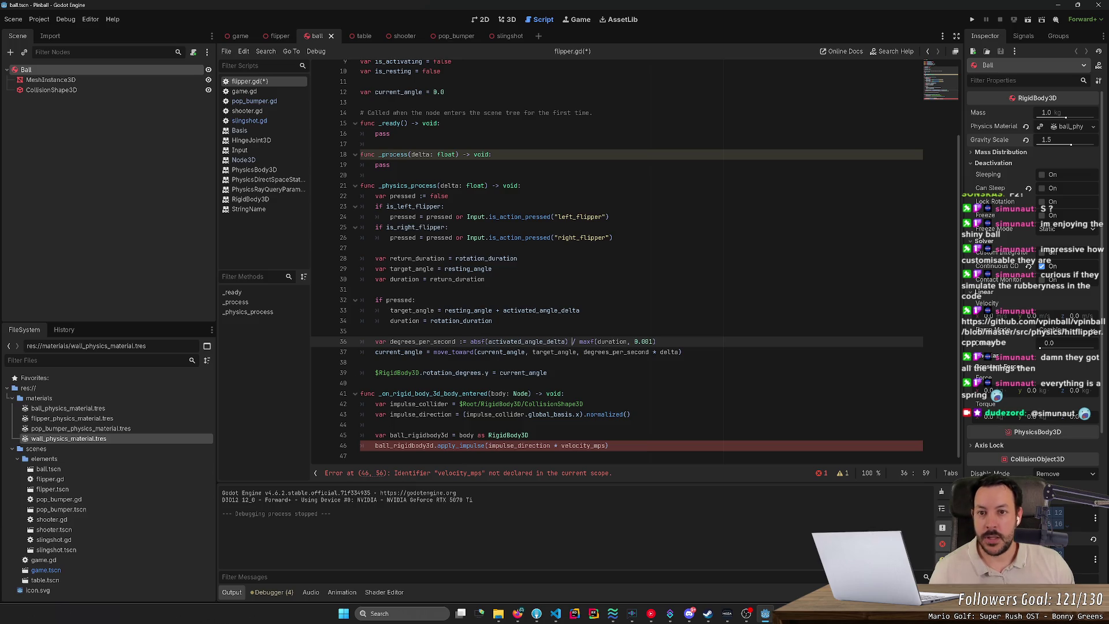
pyautogui.click(278, 37)
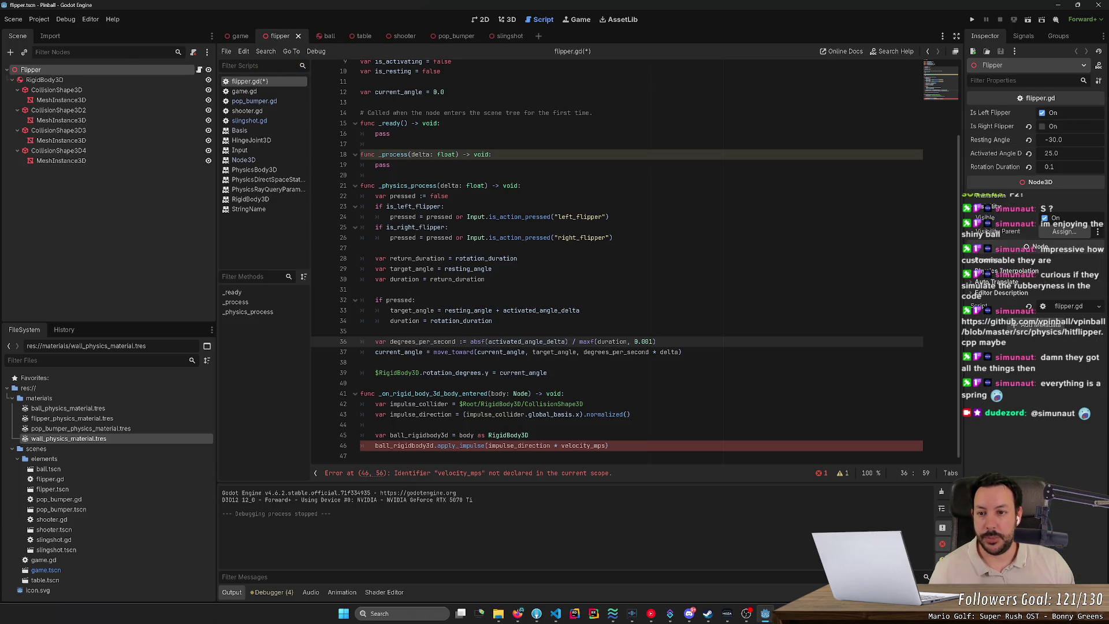
# Step: Show the flipper scene in the 3D workspace and zoom in on the model
pyautogui.click(507, 19)
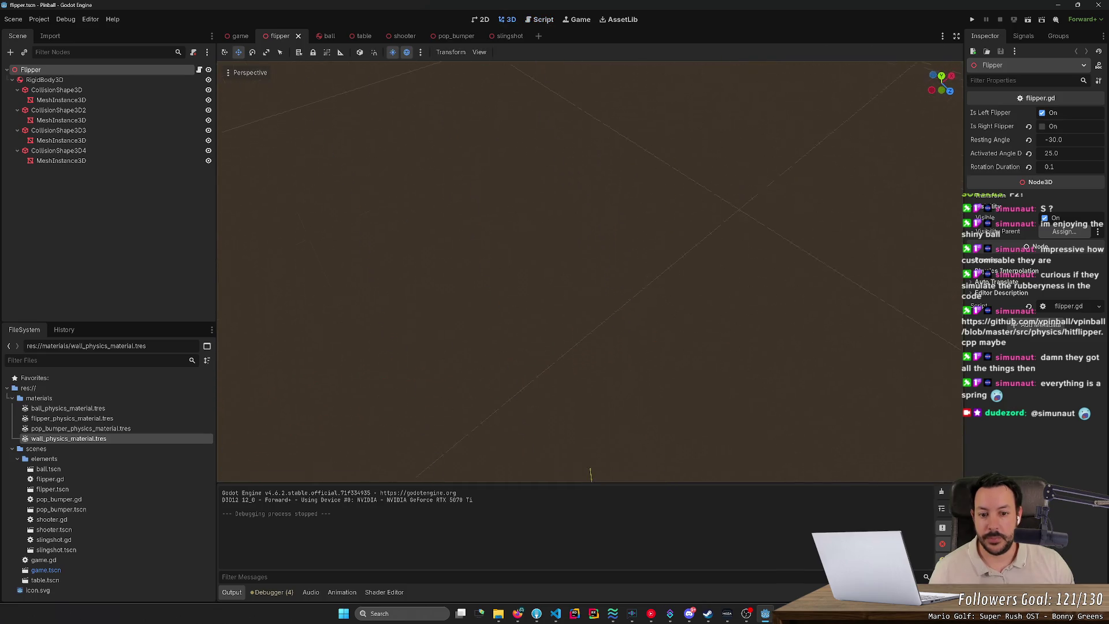
pyautogui.scroll(2, 589, 272)
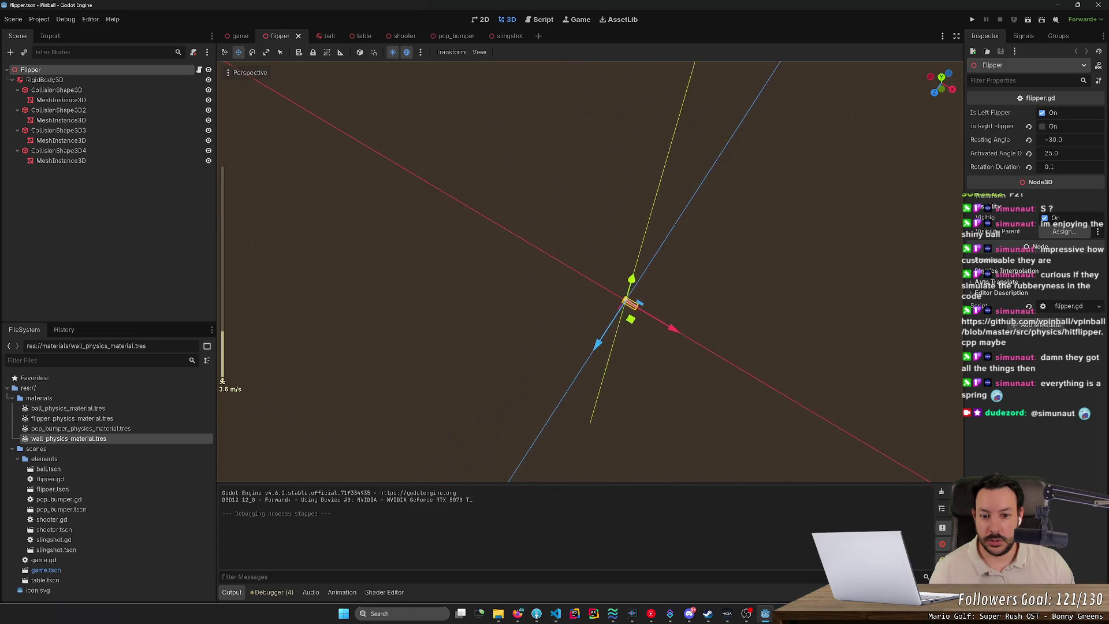
pyautogui.scroll(-5, 589, 271)
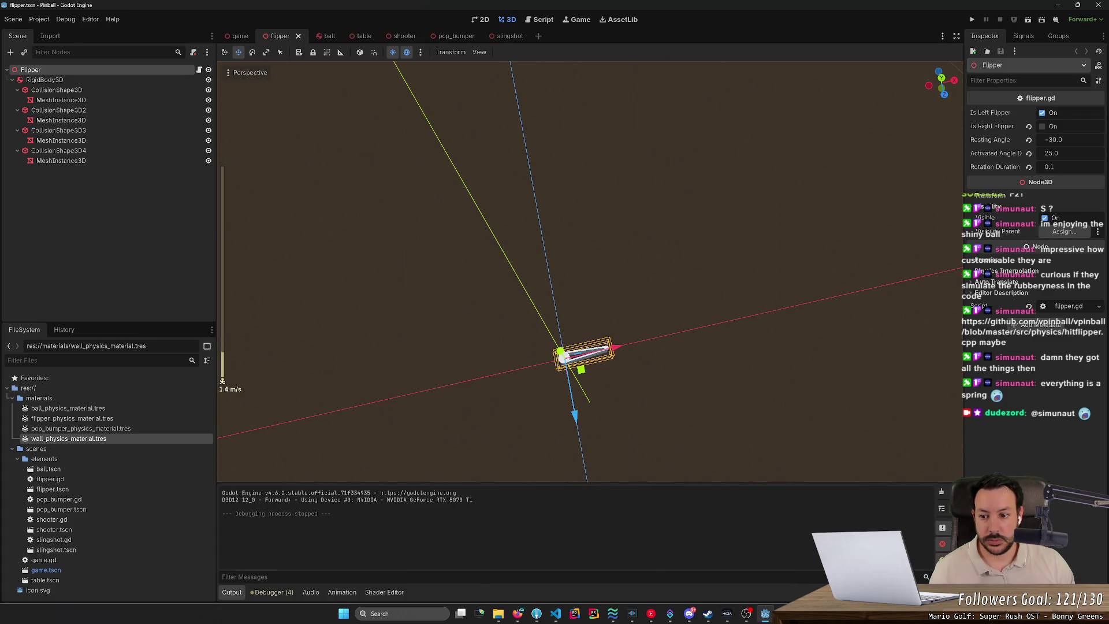
pyautogui.scroll(-10, 590, 271)
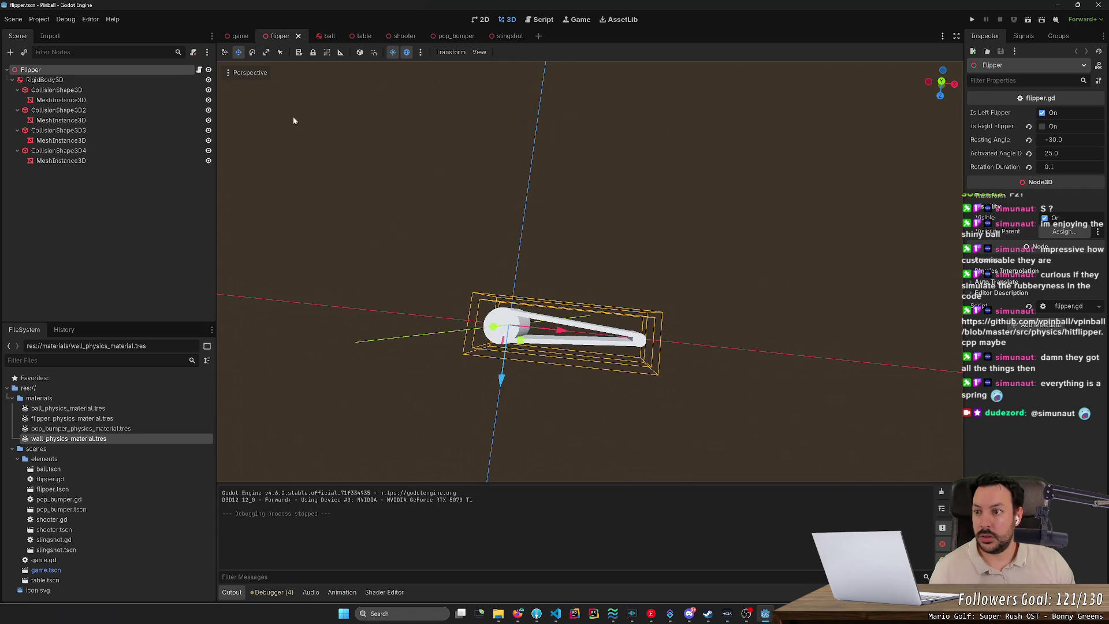
# Step: Check RigidBody3D's physics material, then duplicate CollisionShape3D4
pyautogui.click(129, 89)
pyautogui.click(130, 81)
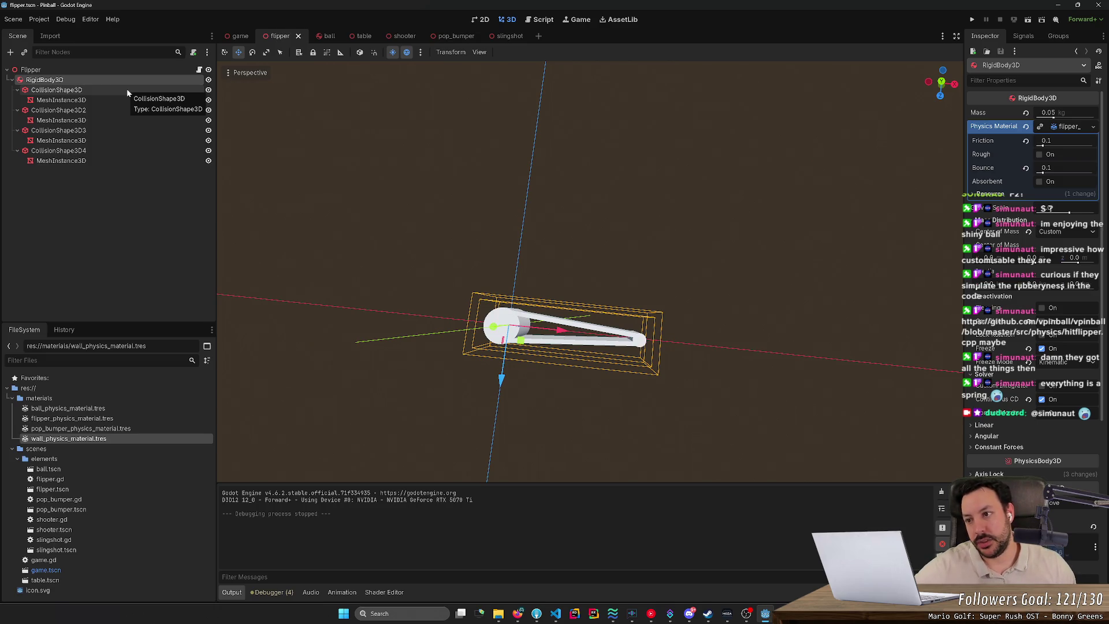
pyautogui.click(132, 151)
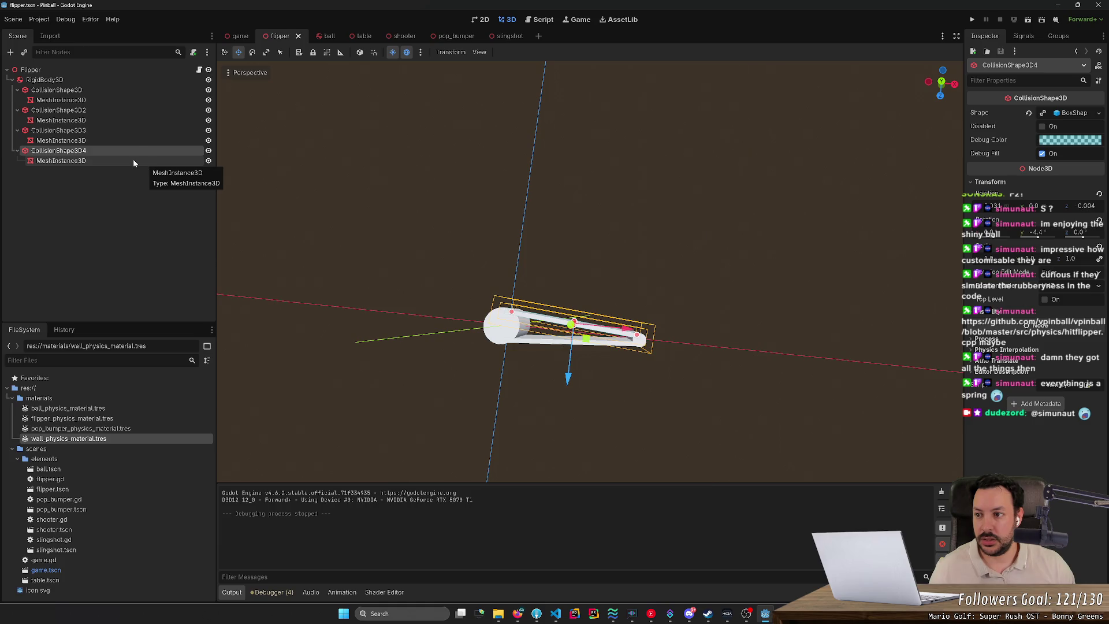
pyautogui.hotkey('ctrl', 'd')
# Step: Delete the MeshInstance3D child from the duplicated CollisionShape3D5
pyautogui.click(111, 180)
pyautogui.press('Delete')
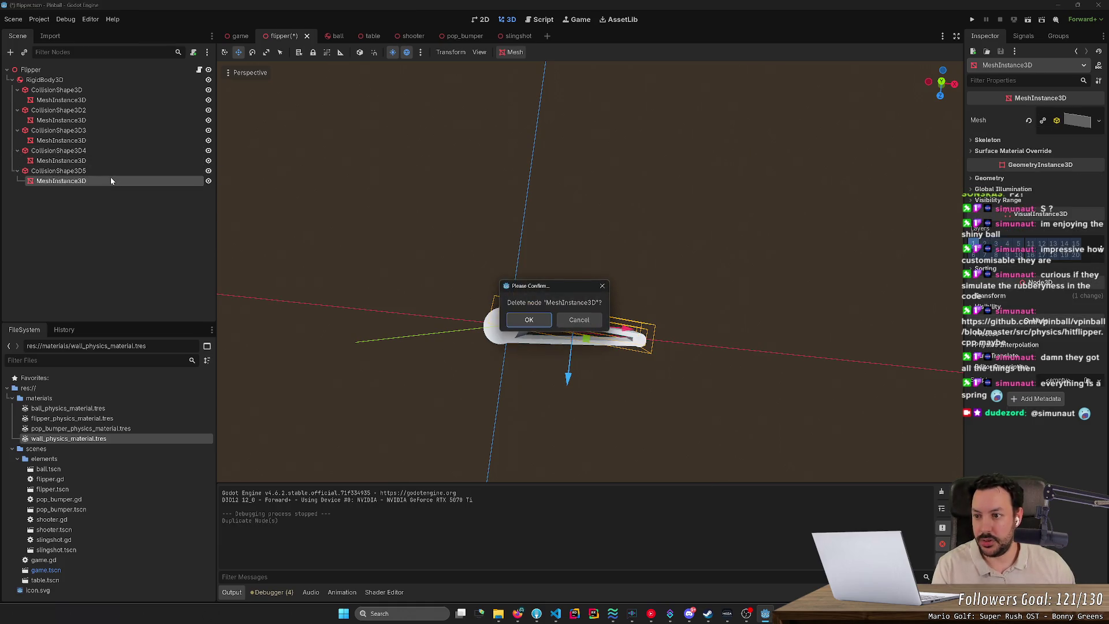
pyautogui.press('Return')
# Step: Change CollisionShape3D5's node type to Area3D
pyautogui.rightClick(109, 172)
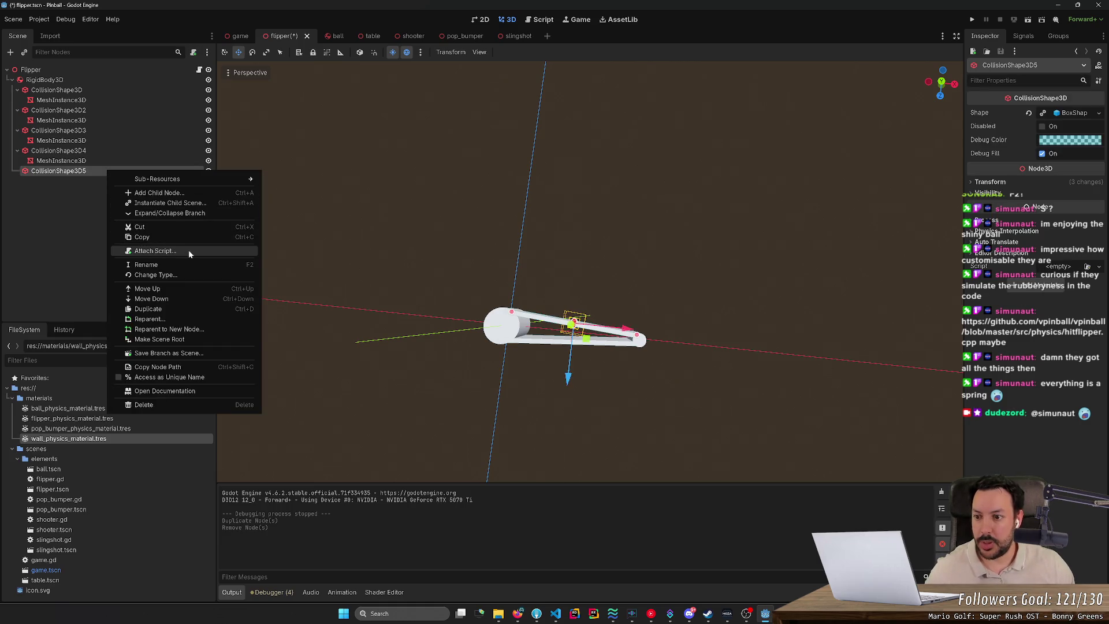
pyautogui.click(188, 276)
pyautogui.write('area')
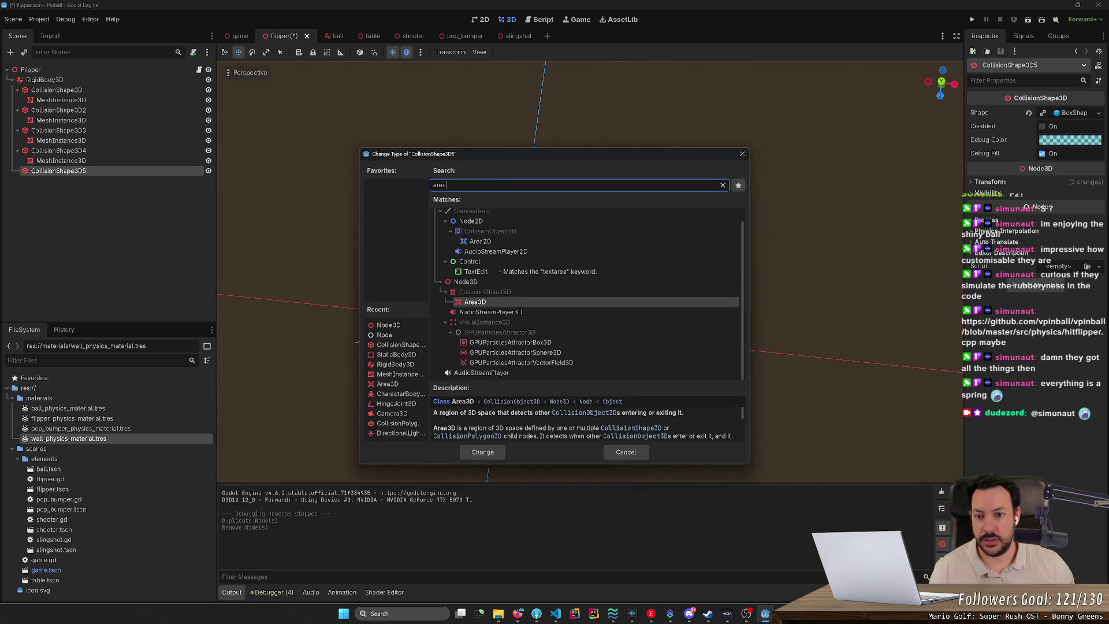
pyautogui.click(483, 452)
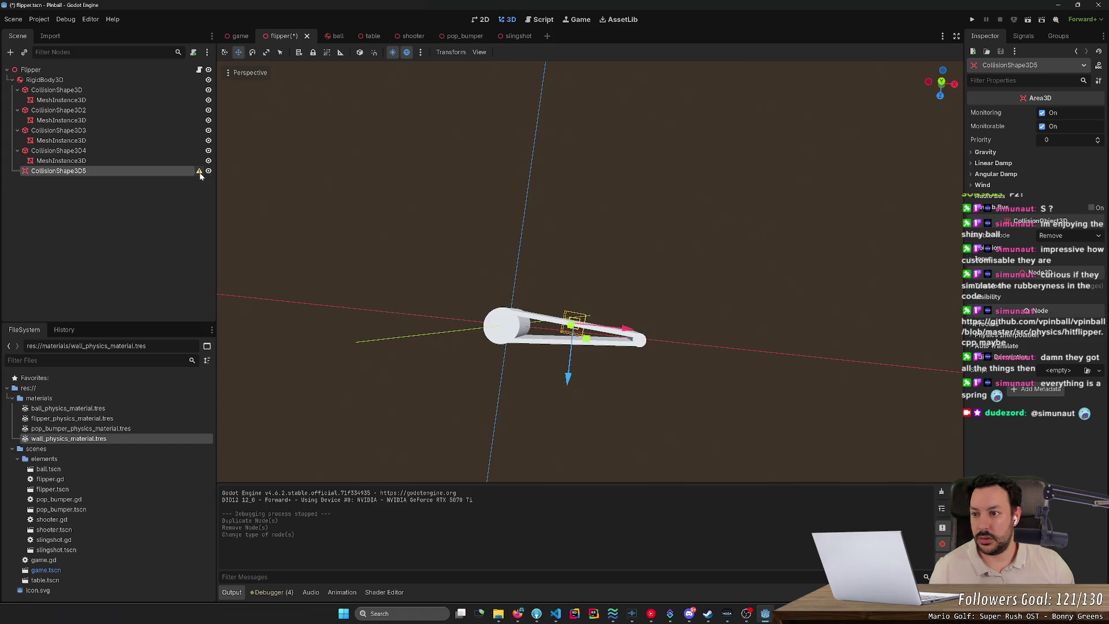
pyautogui.moveTo(200, 175)
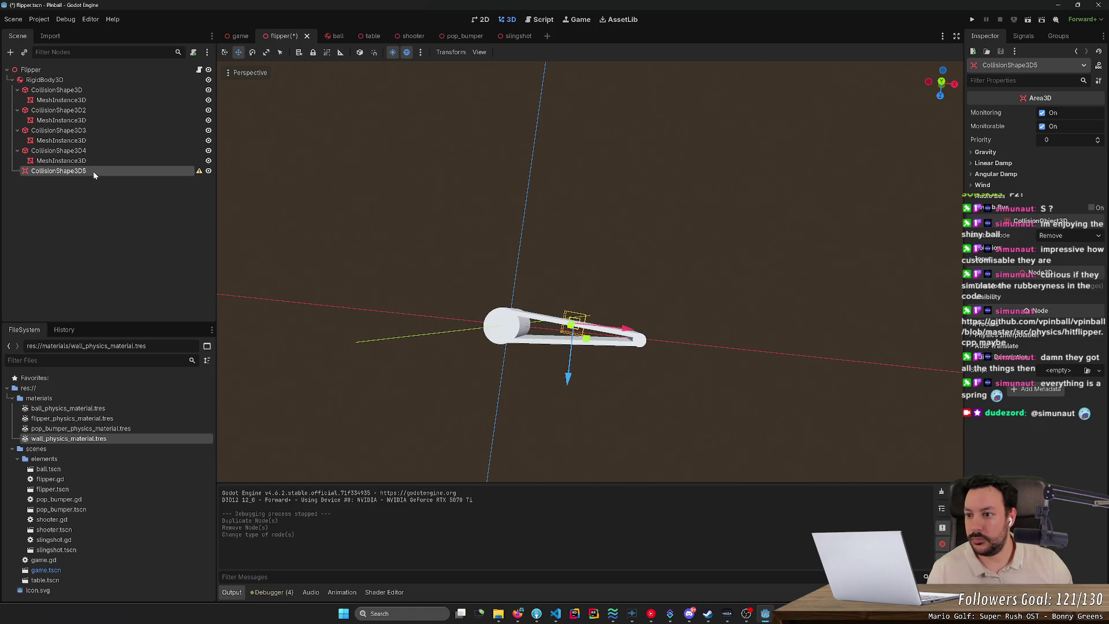
# Step: Copy CollisionShape3D4 and select CollisionShape3D5 as the paste target
pyautogui.click(89, 151)
pyautogui.hotkey('ctrl', 'c')
pyautogui.click(59, 170)
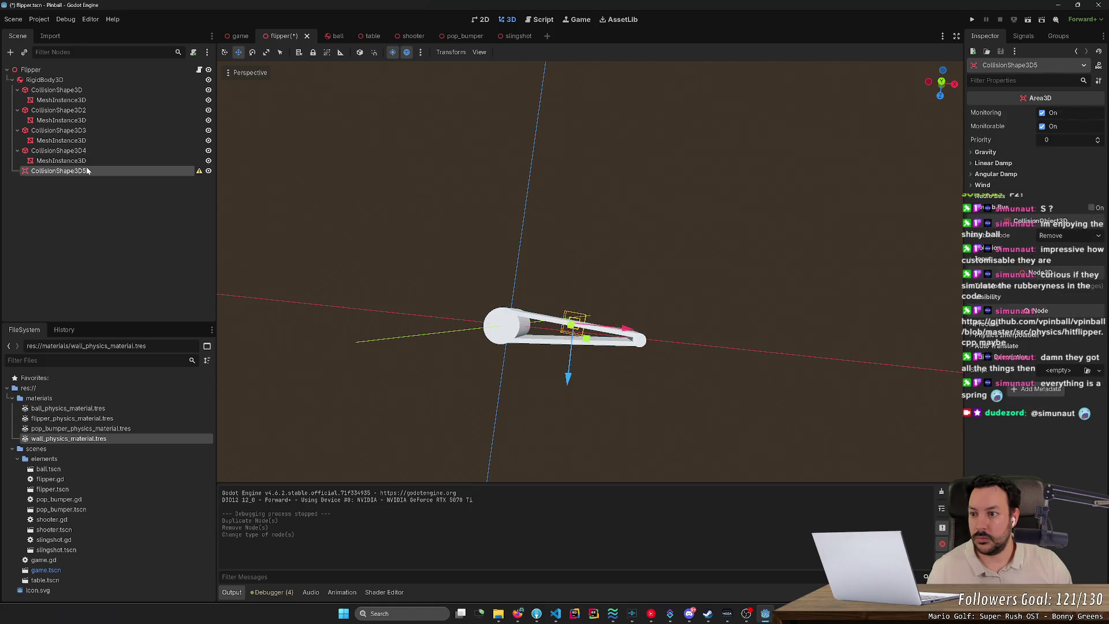
# Step: Paste the collision shape under the new node, rename it Area3D, and remove the pasted mesh
pyautogui.hotkey('ctrl', 'v')
pyautogui.press('F2')
pyautogui.write('Area3D')
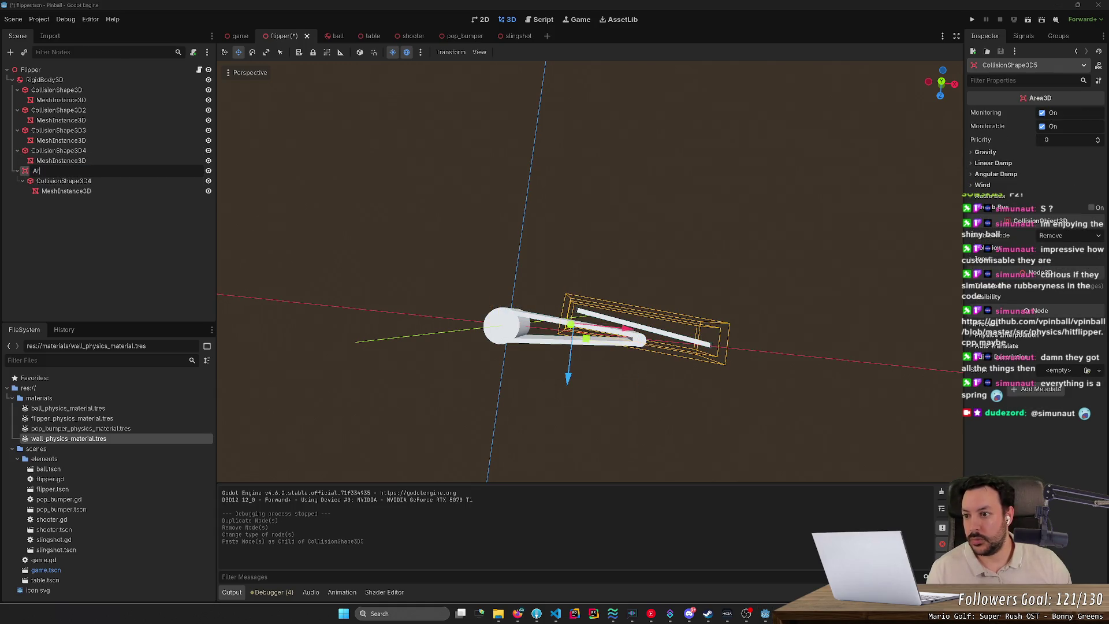
pyautogui.press('Return')
pyautogui.click(91, 193)
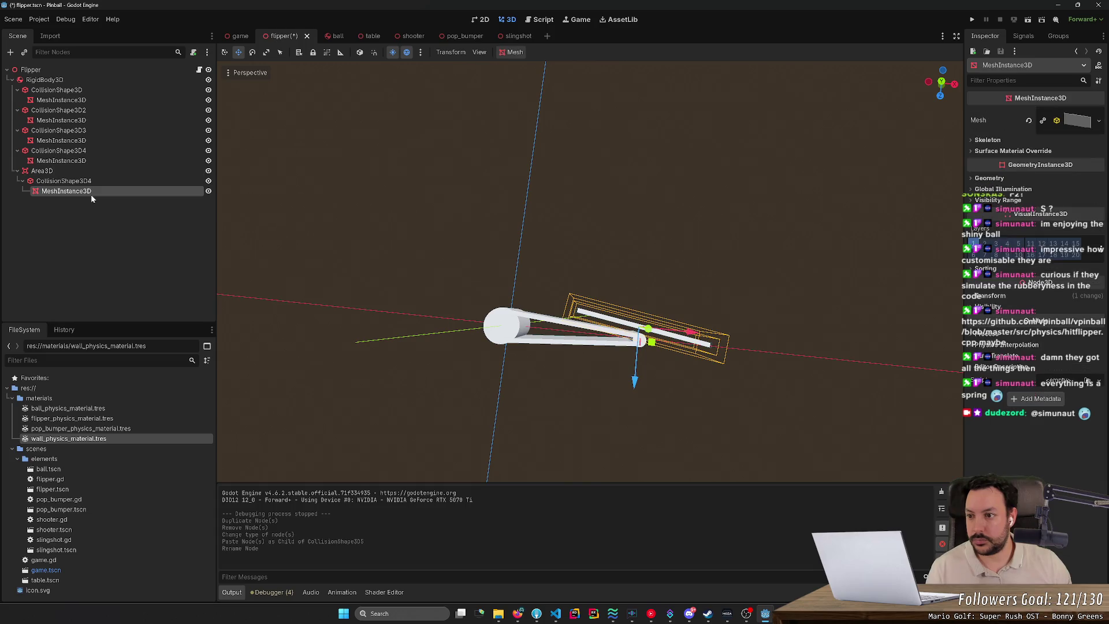
pyautogui.press('Delete')
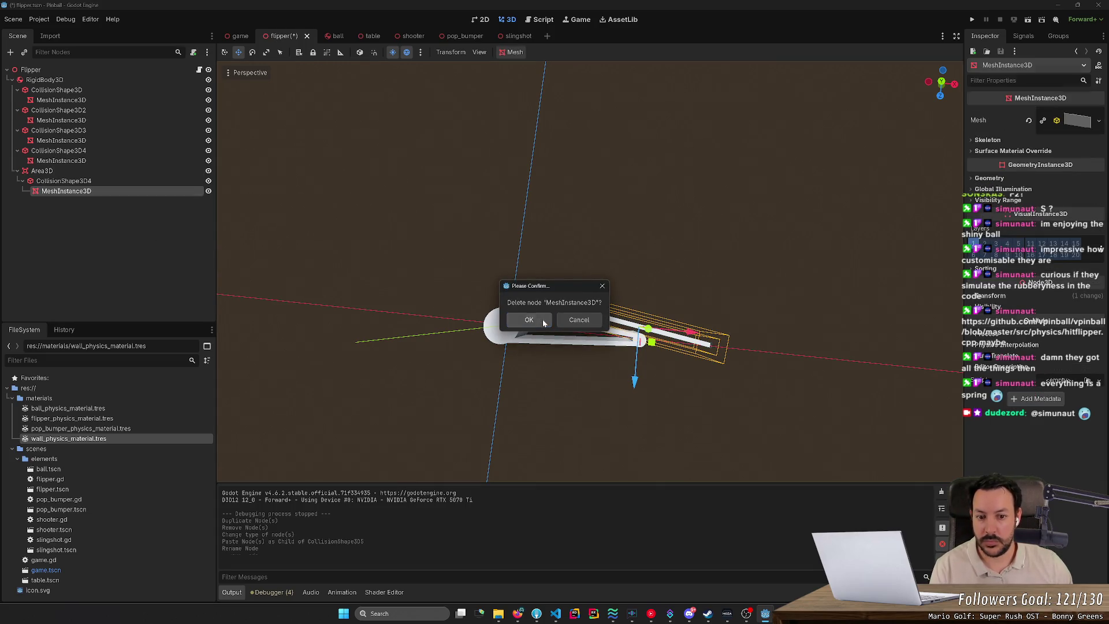
pyautogui.click(529, 319)
# Step: Set the Area3D's Y rotation to 0 in the Inspector
pyautogui.click(80, 182)
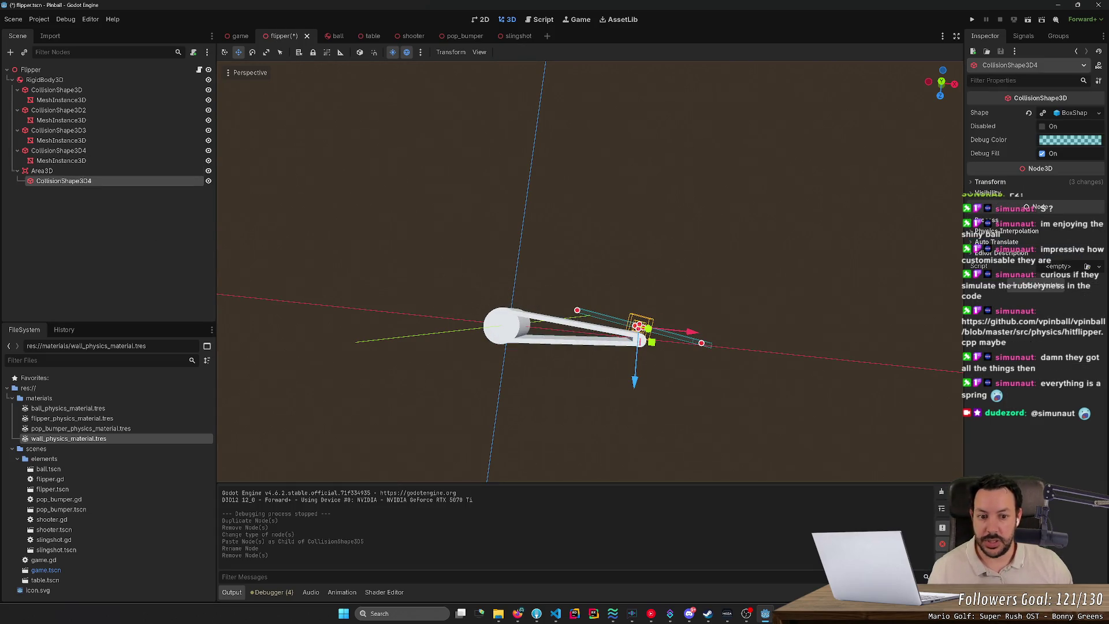
pyautogui.click(140, 174)
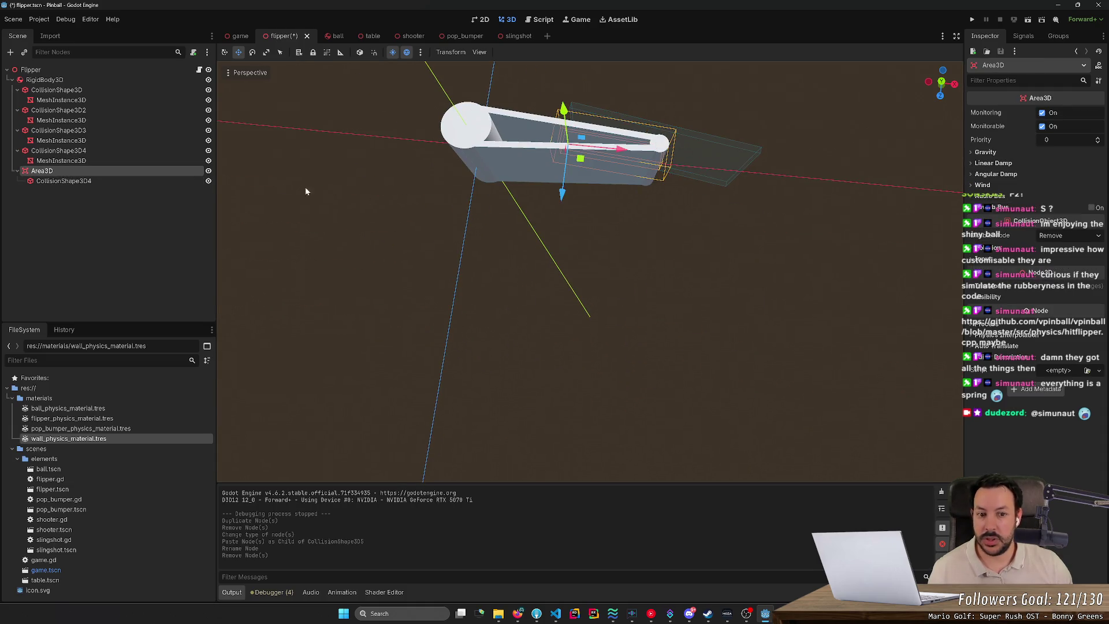
pyautogui.click(986, 286)
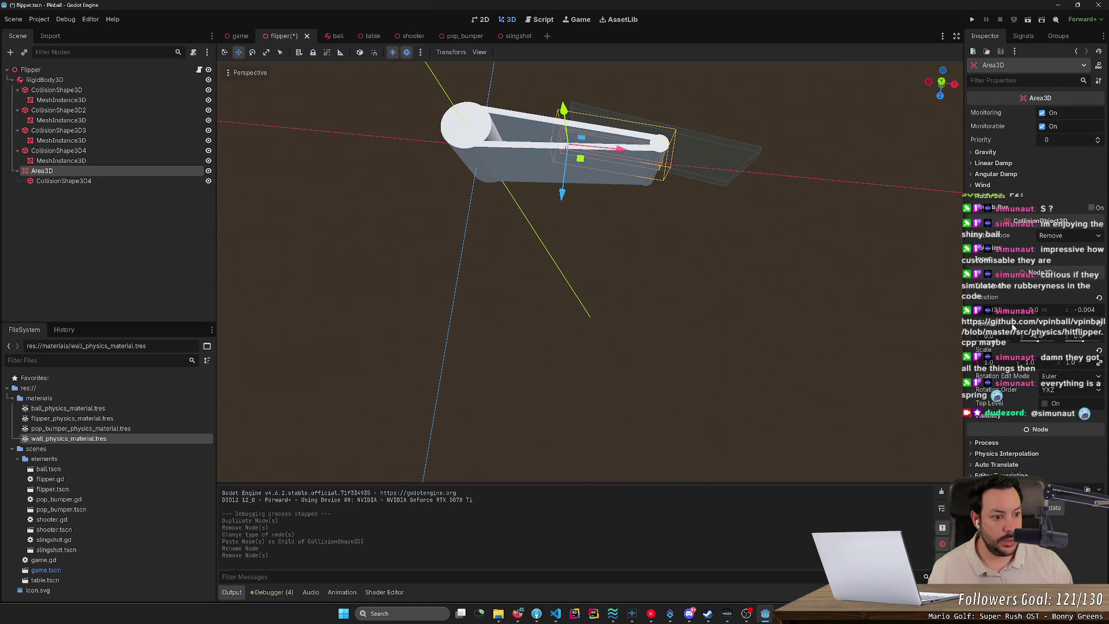
pyautogui.click(1034, 336)
pyautogui.write('0')
pyautogui.press('Return')
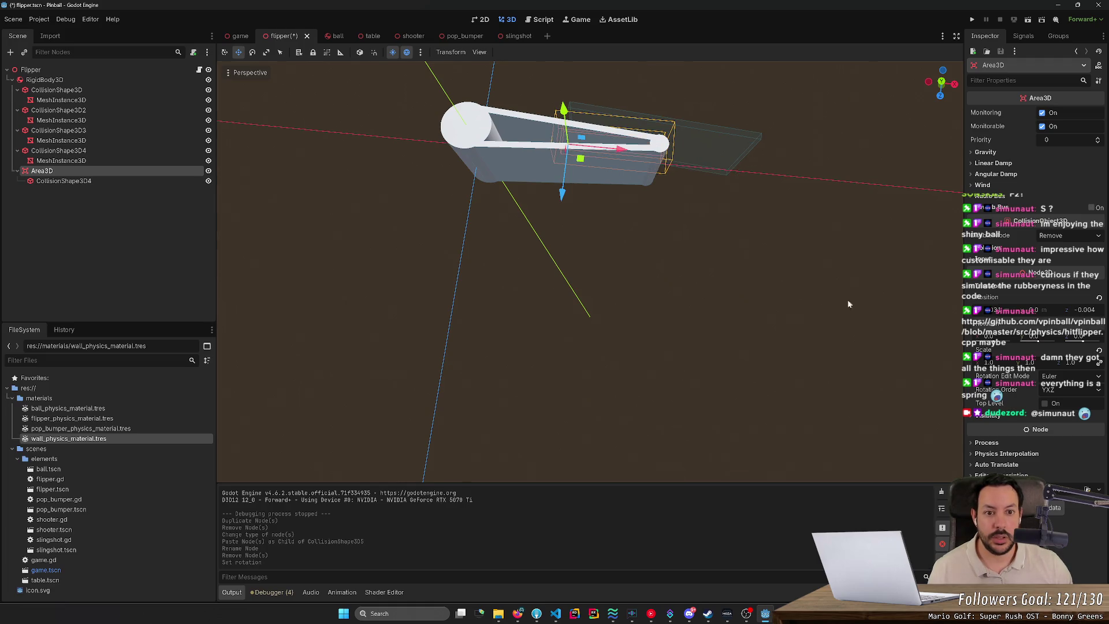
# Step: Set the Area3D's Z position to 0 and try nudging it along the Z arrow
pyautogui.moveTo(847, 304); pyautogui.dragTo(848, 260)
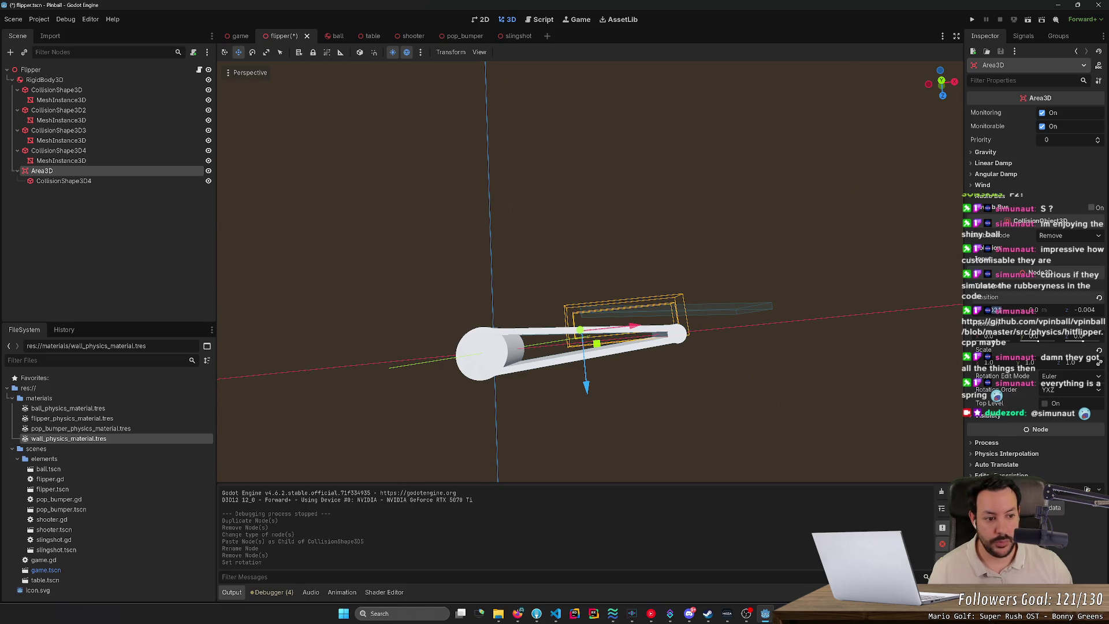
pyautogui.press('Tab')
pyautogui.write('0')
pyautogui.press('Return')
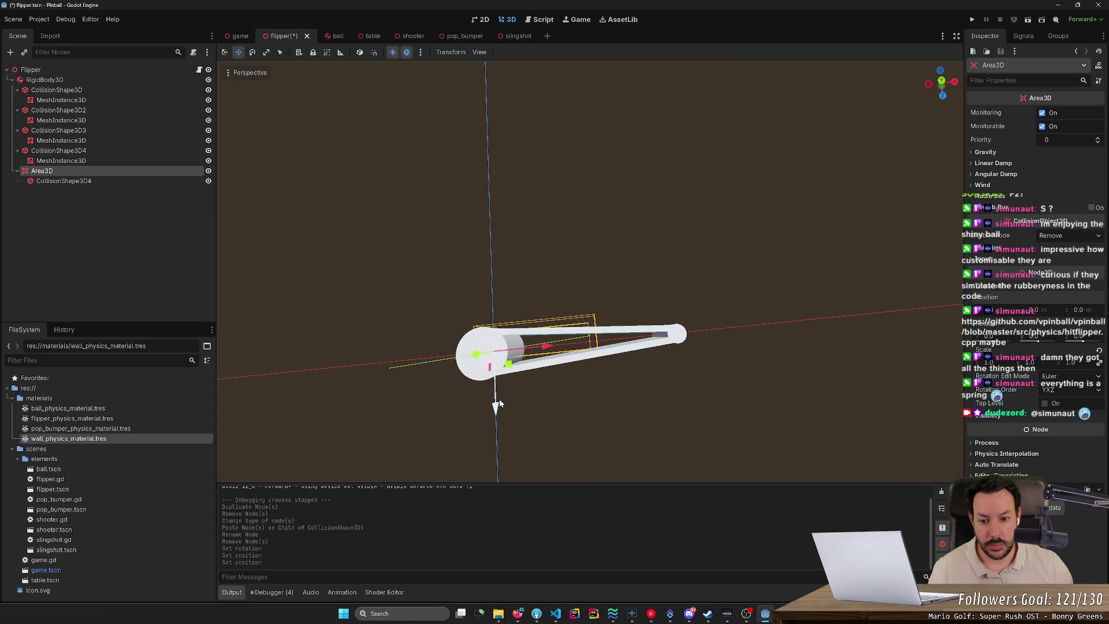
pyautogui.moveTo(495, 406); pyautogui.dragTo(495, 405)
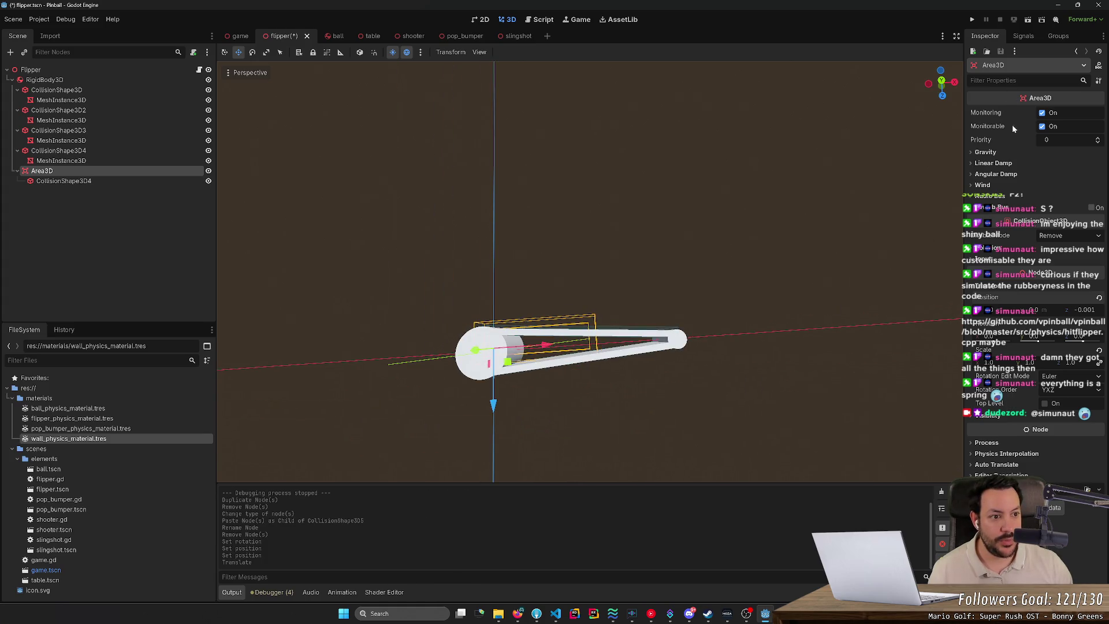
# Step: Set the trigger box's BoxShape3D x size to 0.056
pyautogui.click(58, 181)
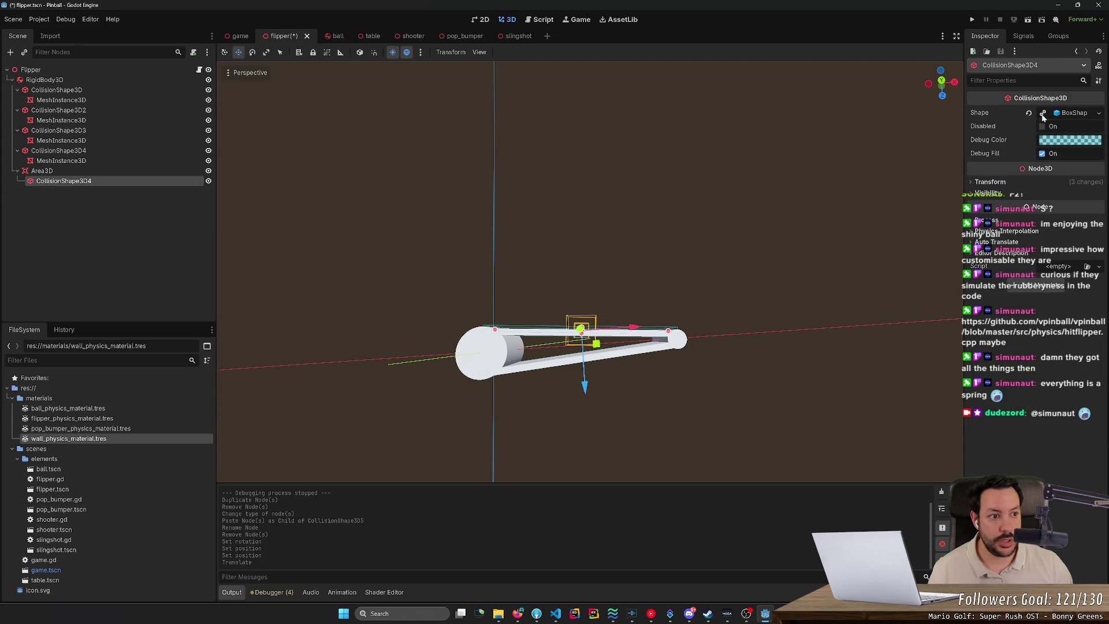
pyautogui.click(1075, 115)
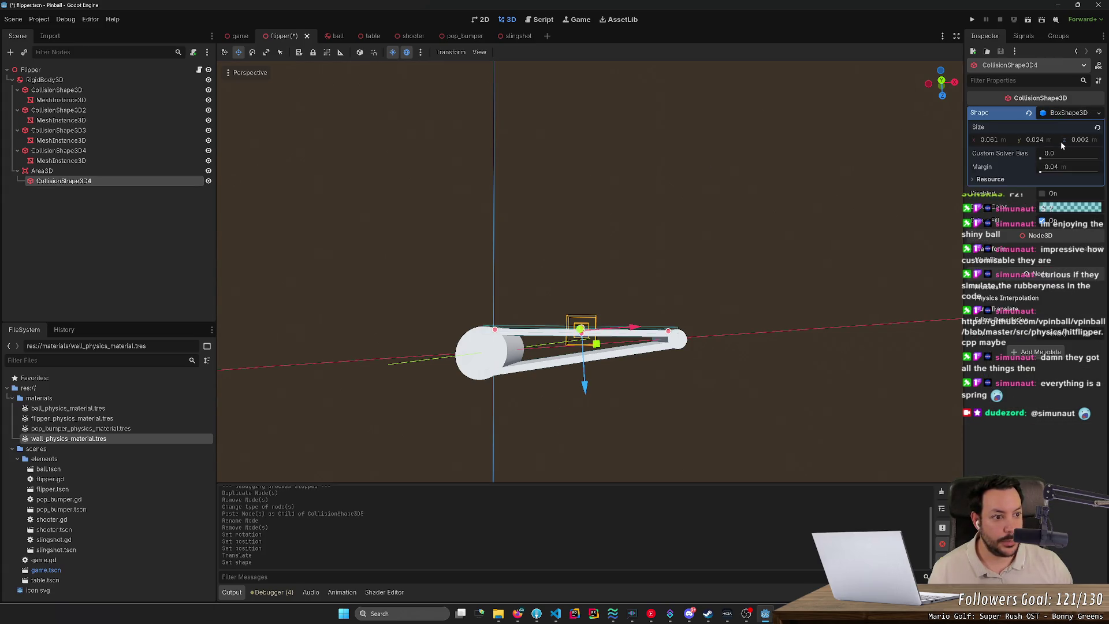
pyautogui.click(1037, 142)
pyautogui.moveTo(994, 139)
pyautogui.mouseDown()
pyautogui.moveTo(981, 139)
pyautogui.moveTo(993, 140)
pyautogui.mouseUp()
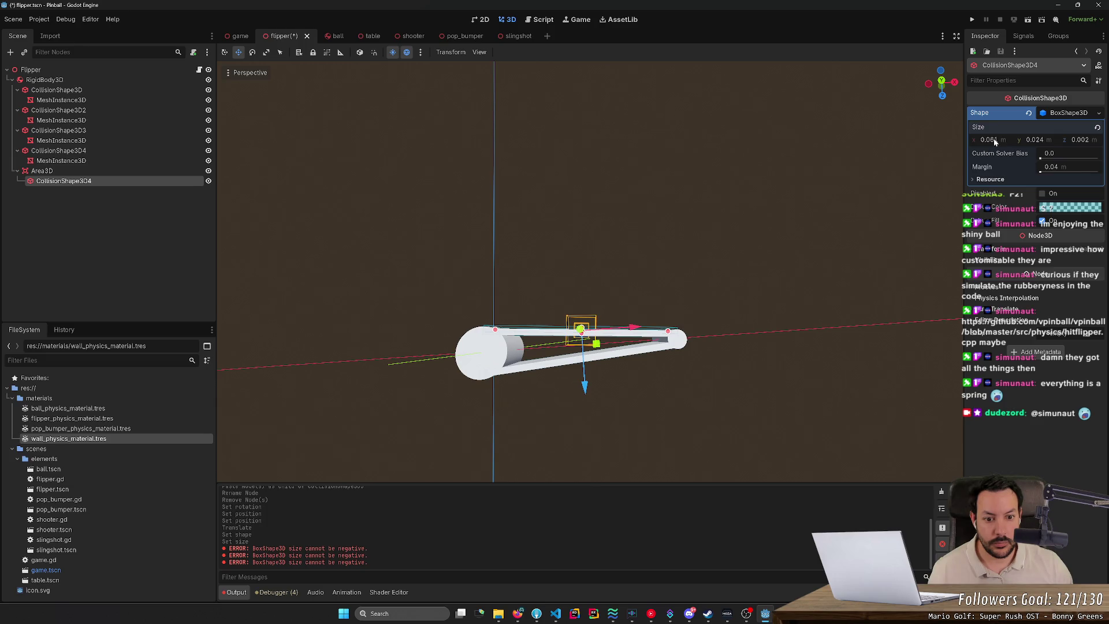
pyautogui.moveTo(994, 142); pyautogui.dragTo(995, 142)
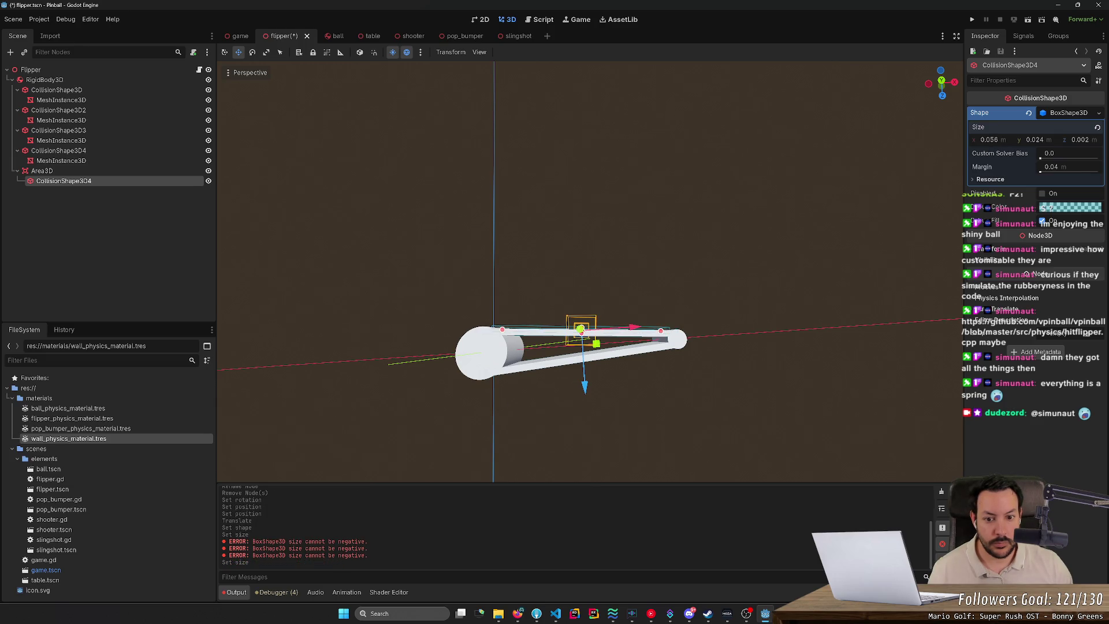
# Step: Save the flipper scene and orbit around the flipper to check the box
pyautogui.hotkey('ctrl', 's')
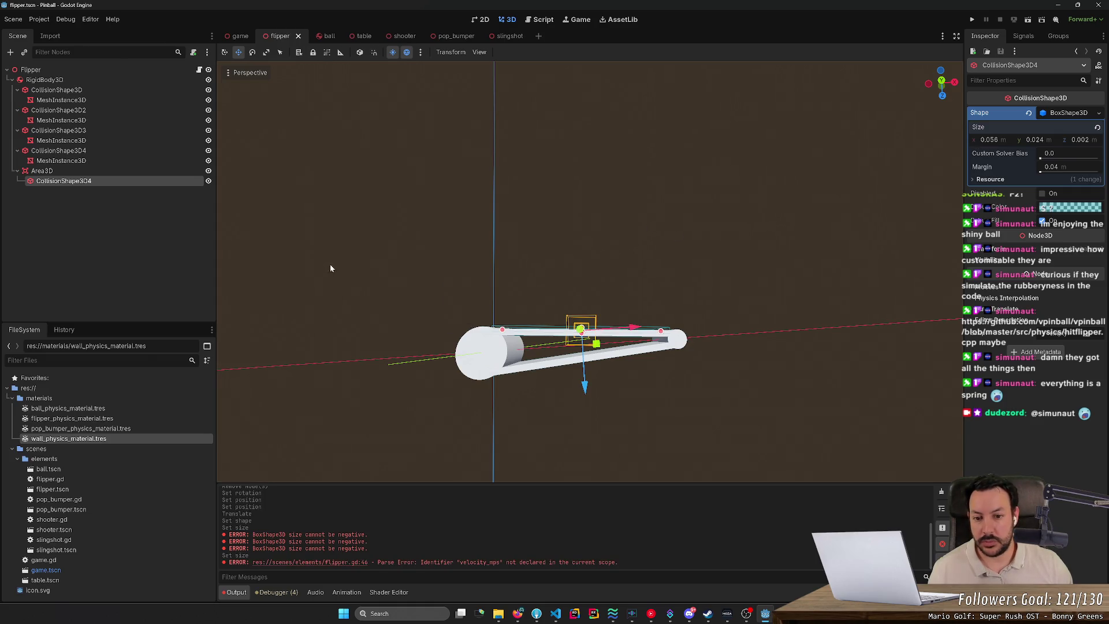
pyautogui.moveTo(525, 267)
pyautogui.mouseDown()
pyautogui.moveTo(572, 260)
pyautogui.moveTo(549, 261)
pyautogui.mouseUp()
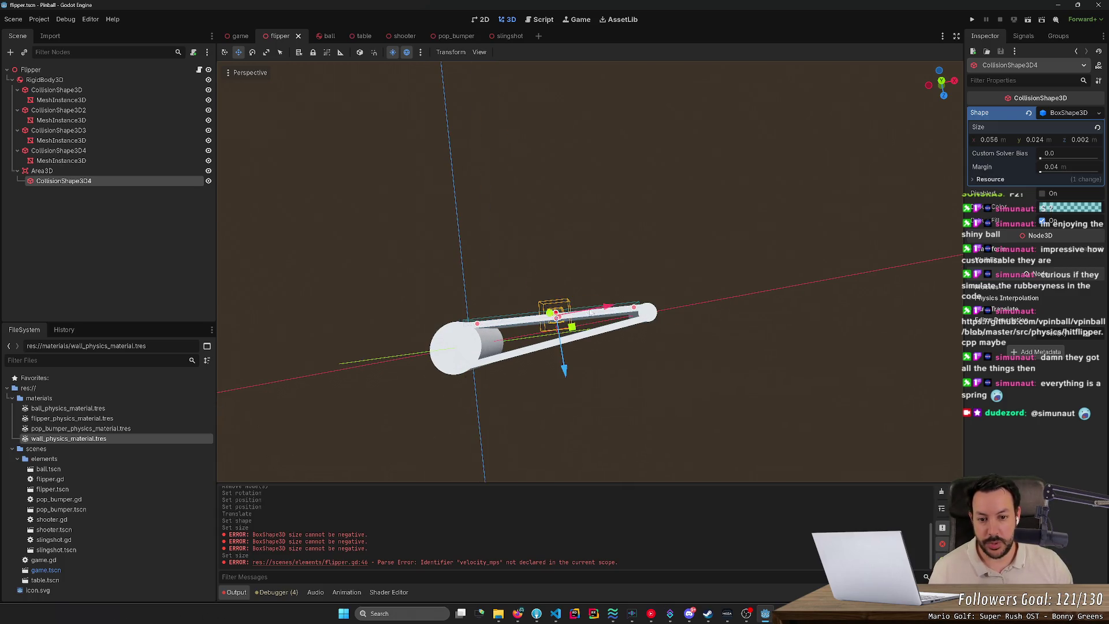
pyautogui.moveTo(591, 312); pyautogui.dragTo(589, 244)
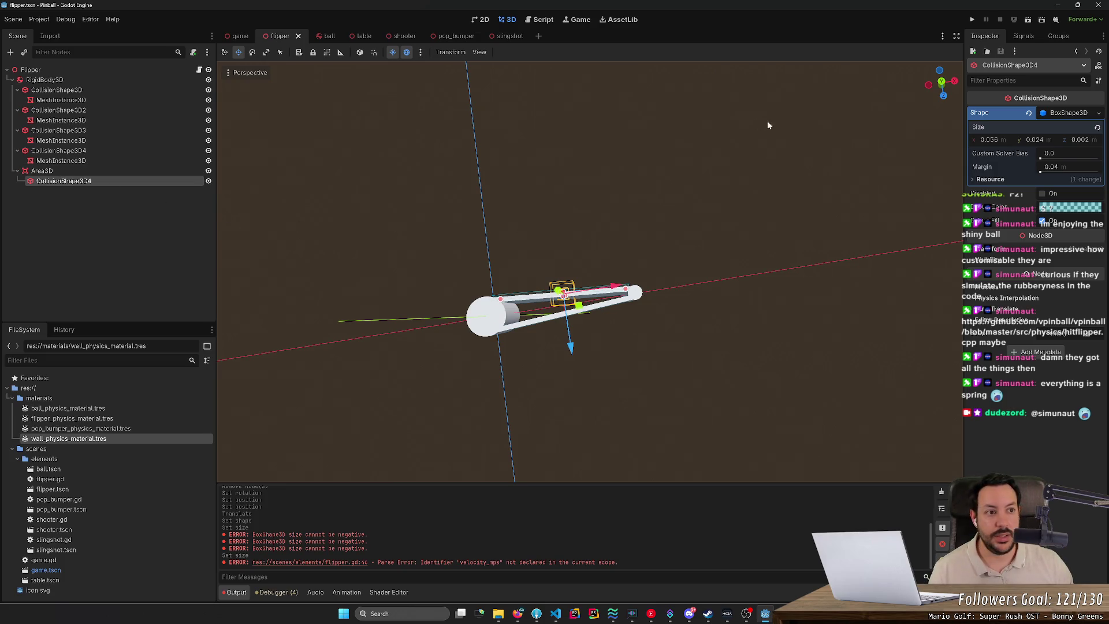
pyautogui.click(1023, 37)
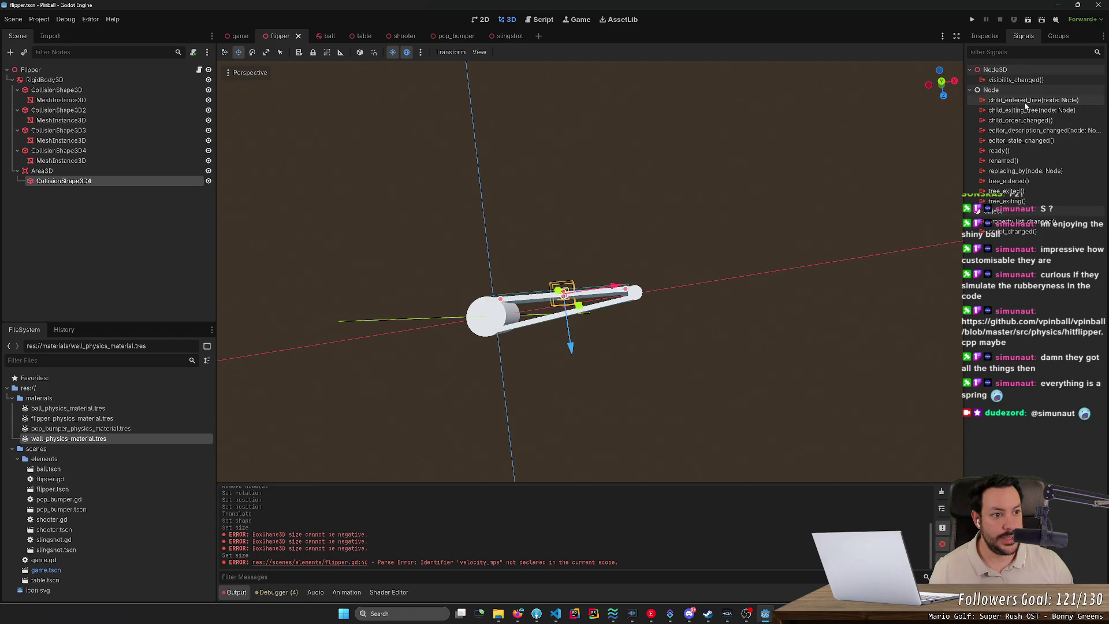
# Step: Connect Area3D's body_entered signal to the _on_area_3d_body_entered method on Flipper
pyautogui.click(101, 171)
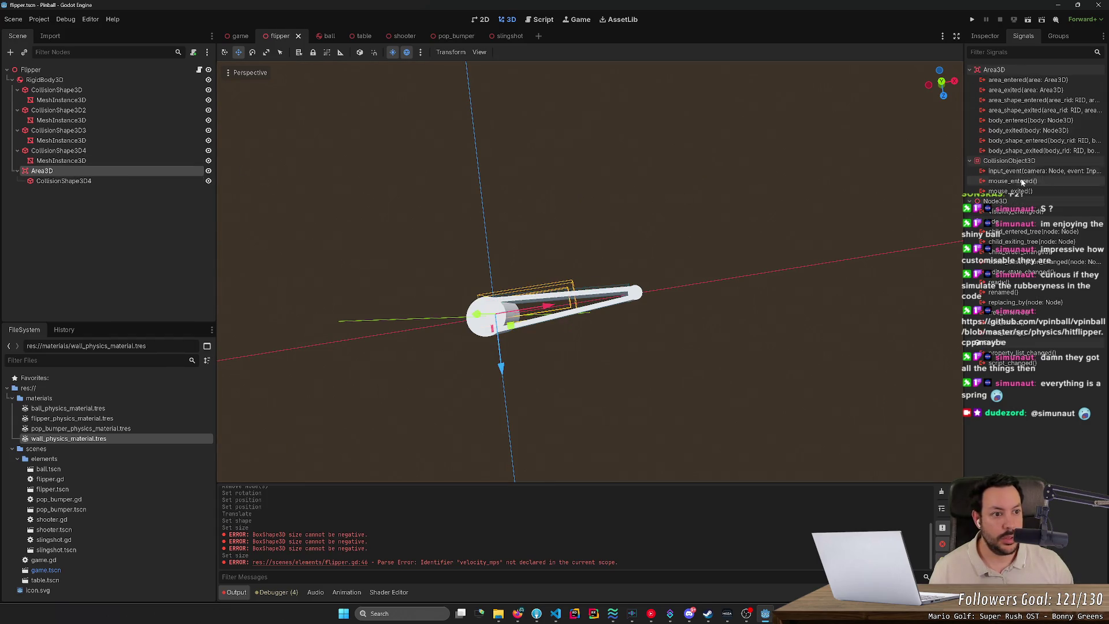
pyautogui.rightClick(1074, 119)
pyautogui.click(1066, 126)
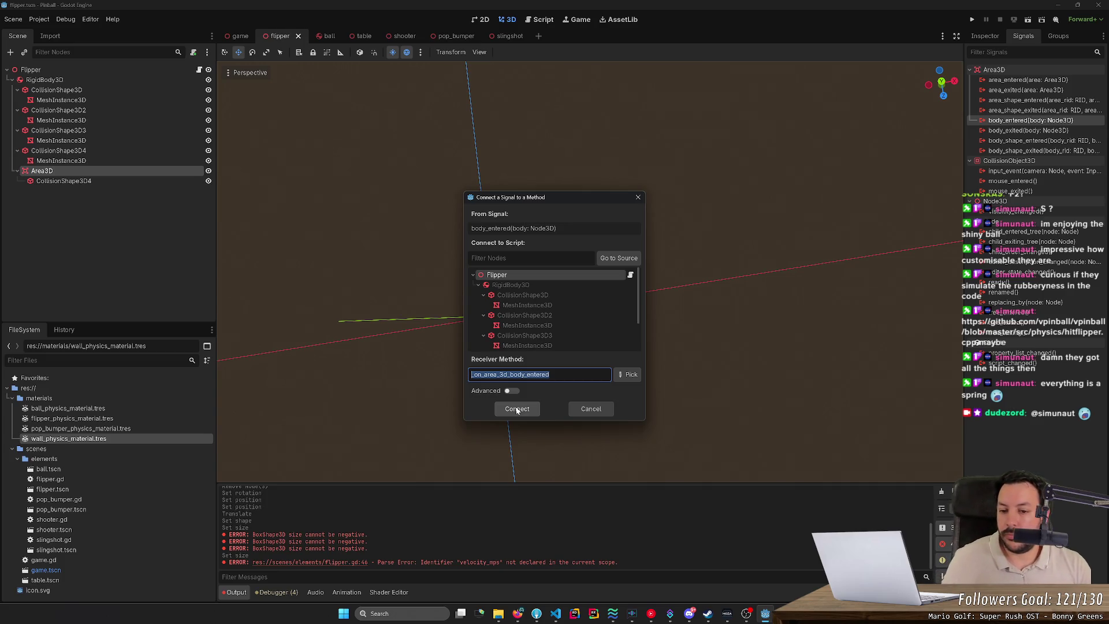
pyautogui.click(517, 409)
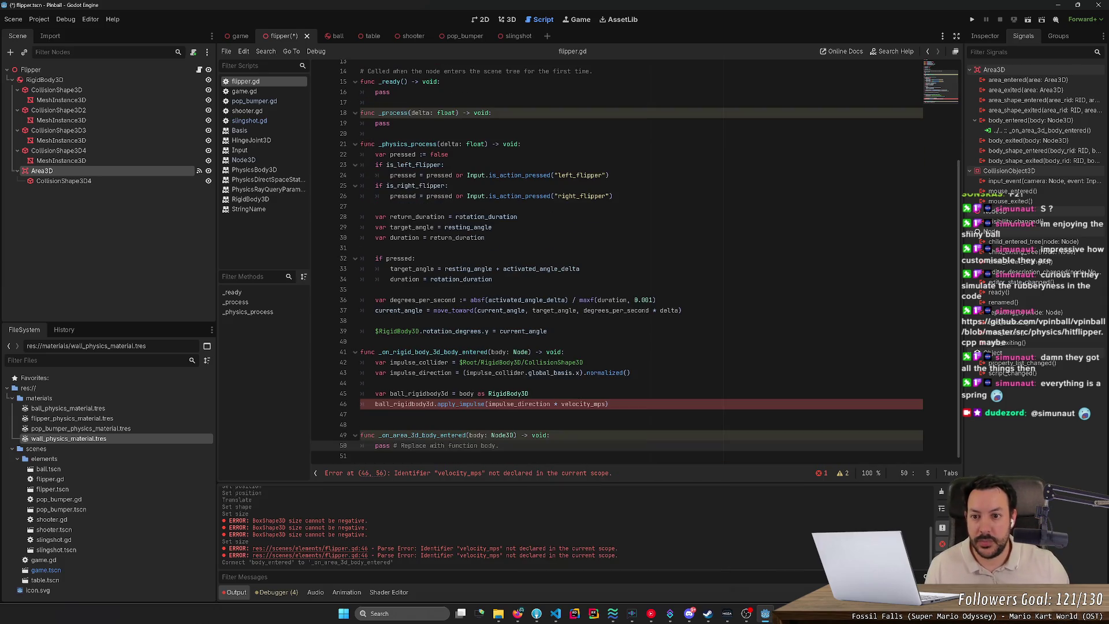
# Step: Move the impulse code from the rigid-body handler into _on_area_3d_body_entered, replacing pass
pyautogui.moveTo(608, 403); pyautogui.dragTo(326, 364)
pyautogui.hotkey('ctrl', 'c')
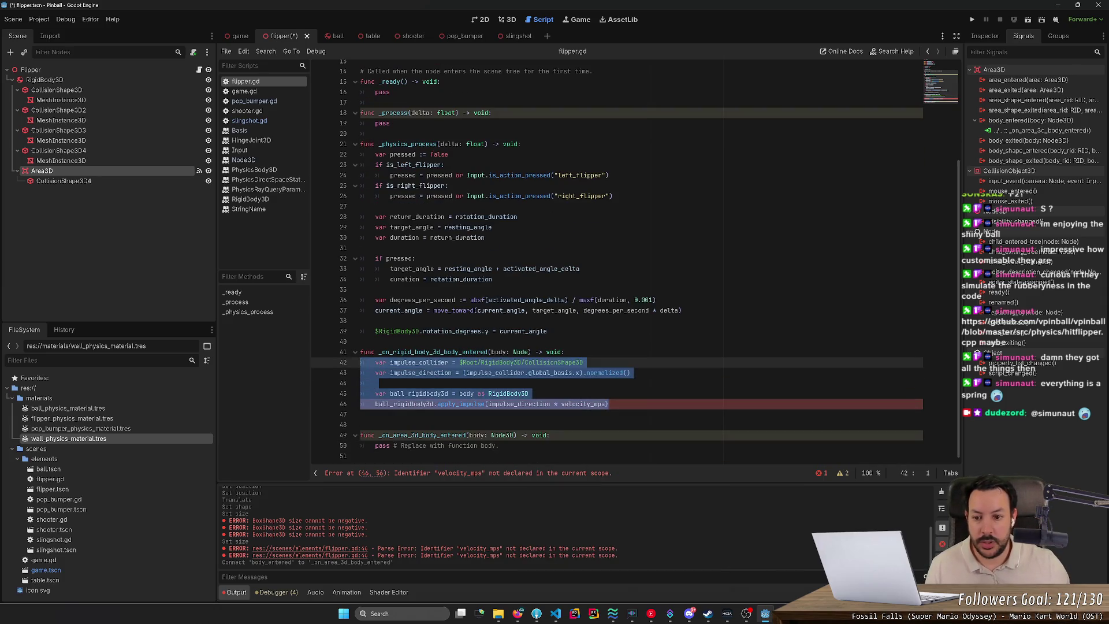
pyautogui.press('BackSpace')
pyautogui.moveTo(498, 403); pyautogui.dragTo(361, 404)
pyautogui.hotkey('ctrl', 'v')
pyautogui.click(404, 351)
pyautogui.hotkey('ctrl', 'shift', 'k')
pyautogui.hotkey('ctrl', 'shift', 'k')
pyautogui.hotkey('ctrl', 'shift', 'k')
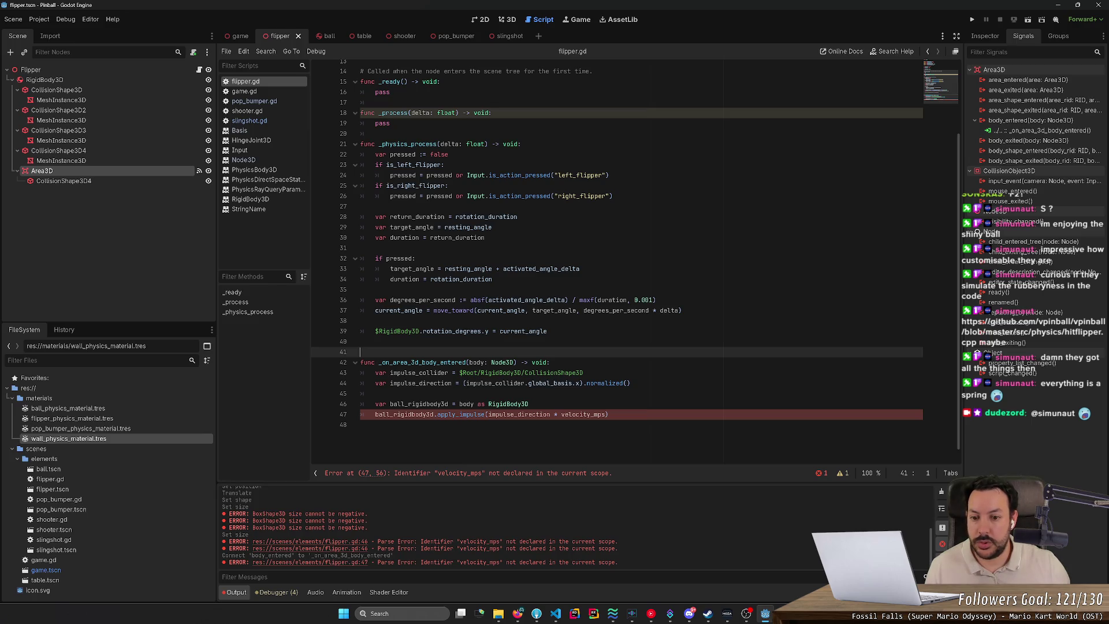
# Step: Point the collider path at $Root/Area3D/CollisionShape3D4 and save flipper.gd
pyautogui.doubleClick(553, 373)
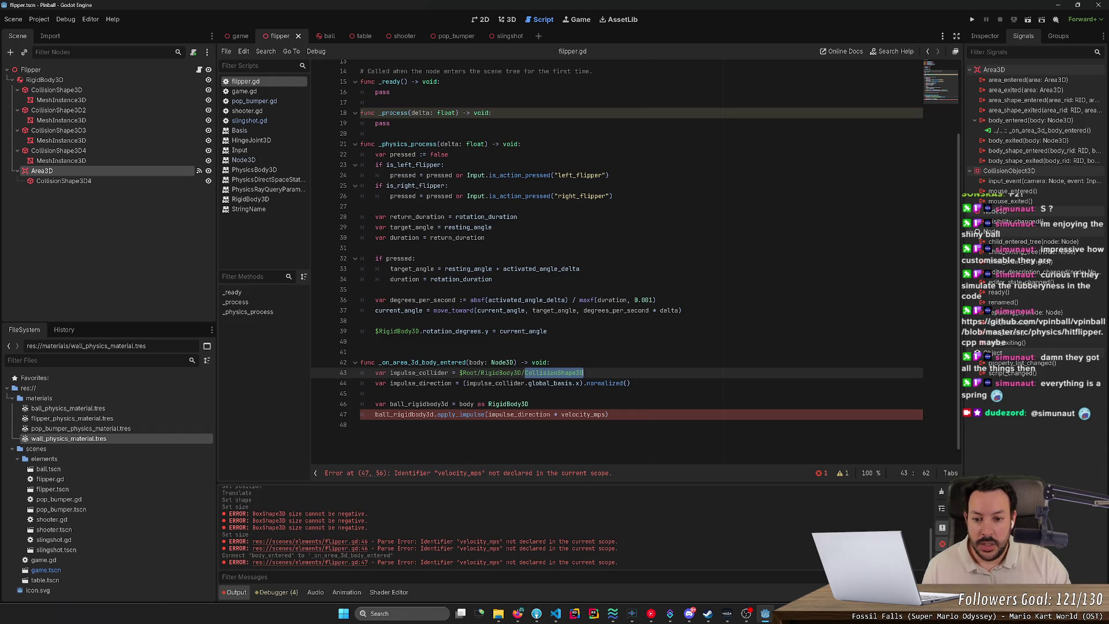
pyautogui.press('BackSpace')
pyautogui.press('BackSpace')
pyautogui.press('BackSpace')
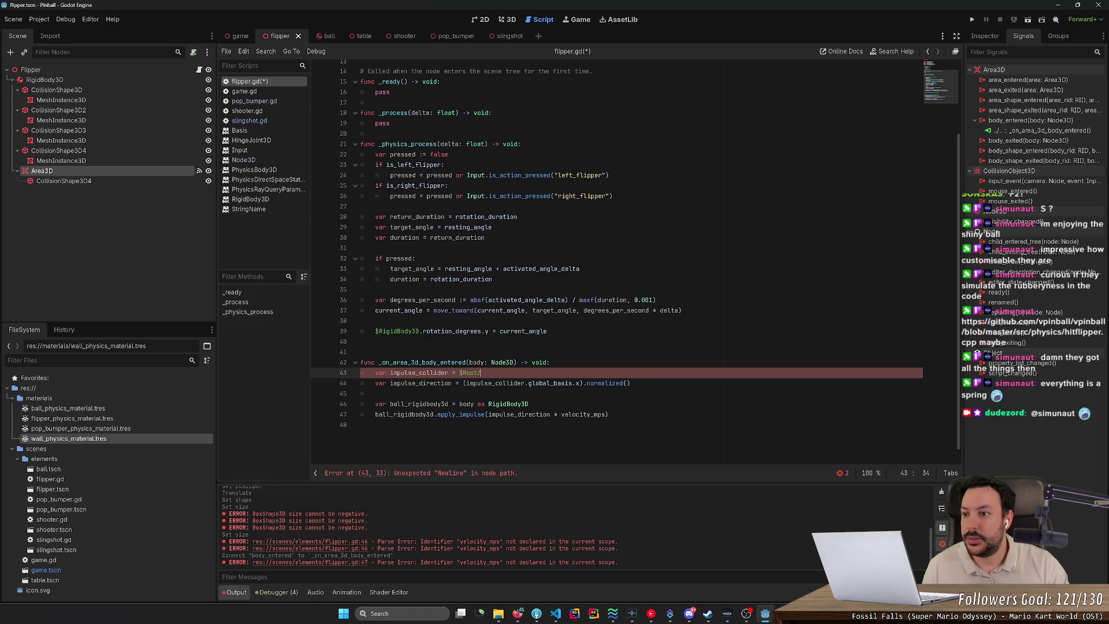
pyautogui.write('rea')
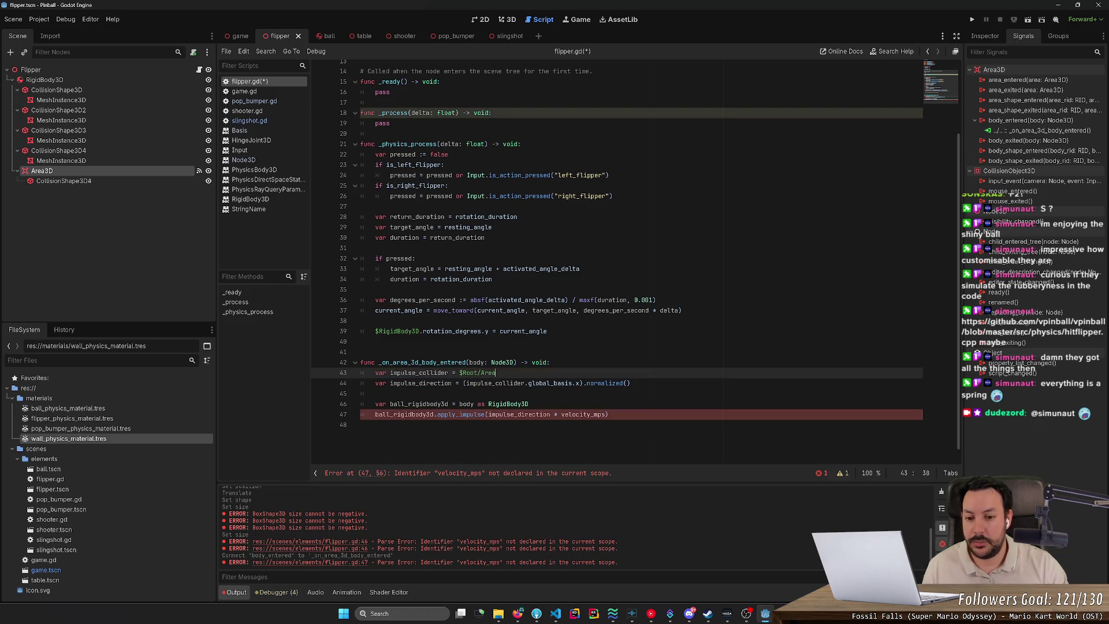
pyautogui.write('3D/Col')
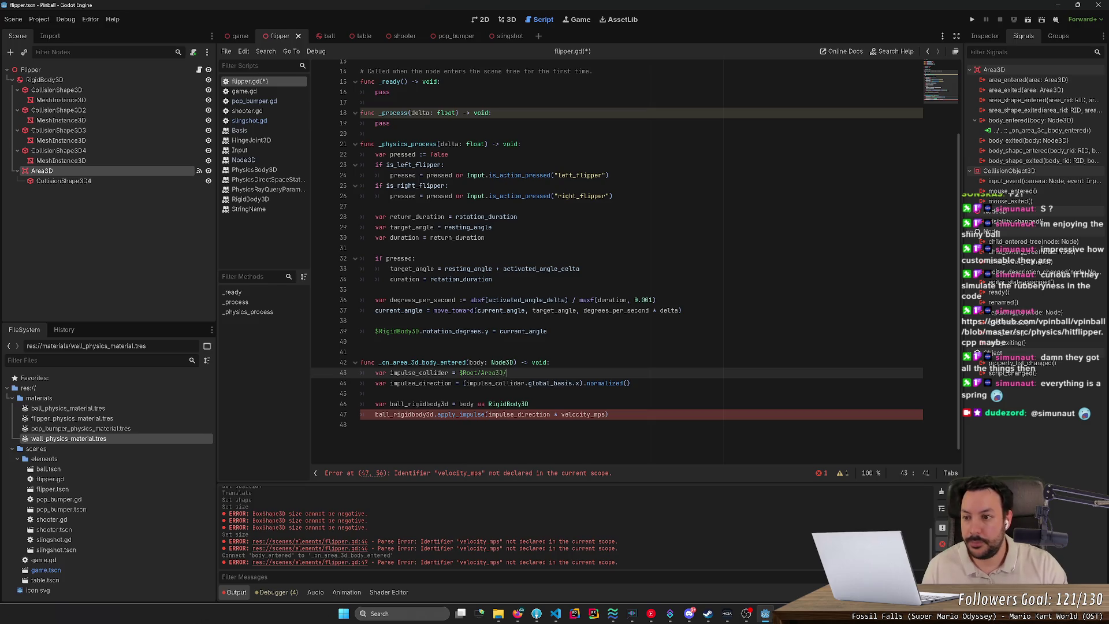
pyautogui.write('lisionShape')
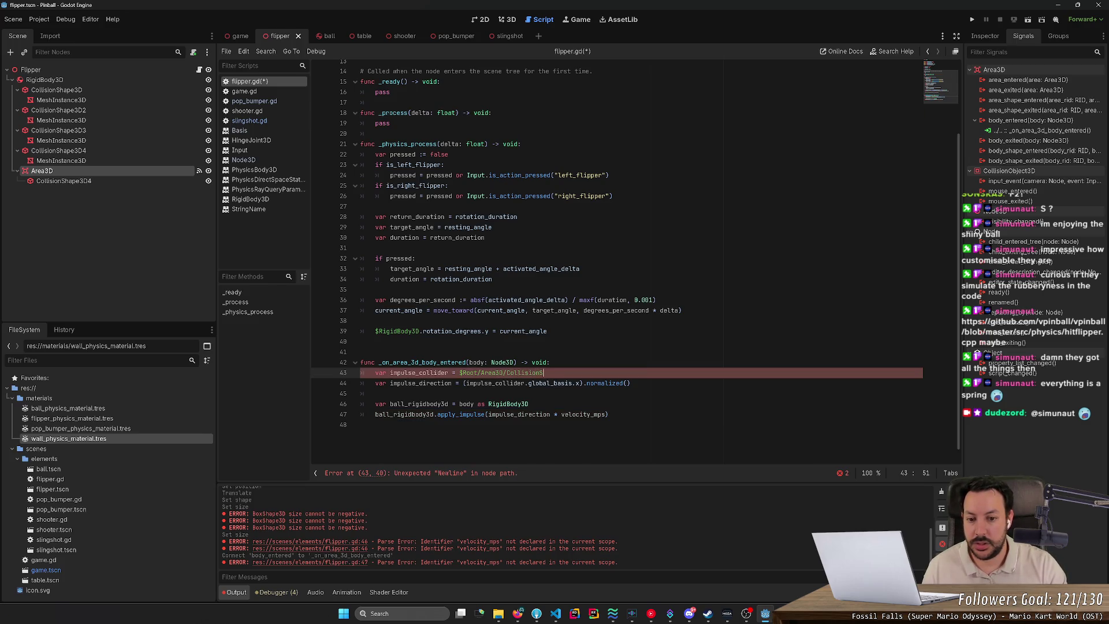
pyautogui.write('3D4')
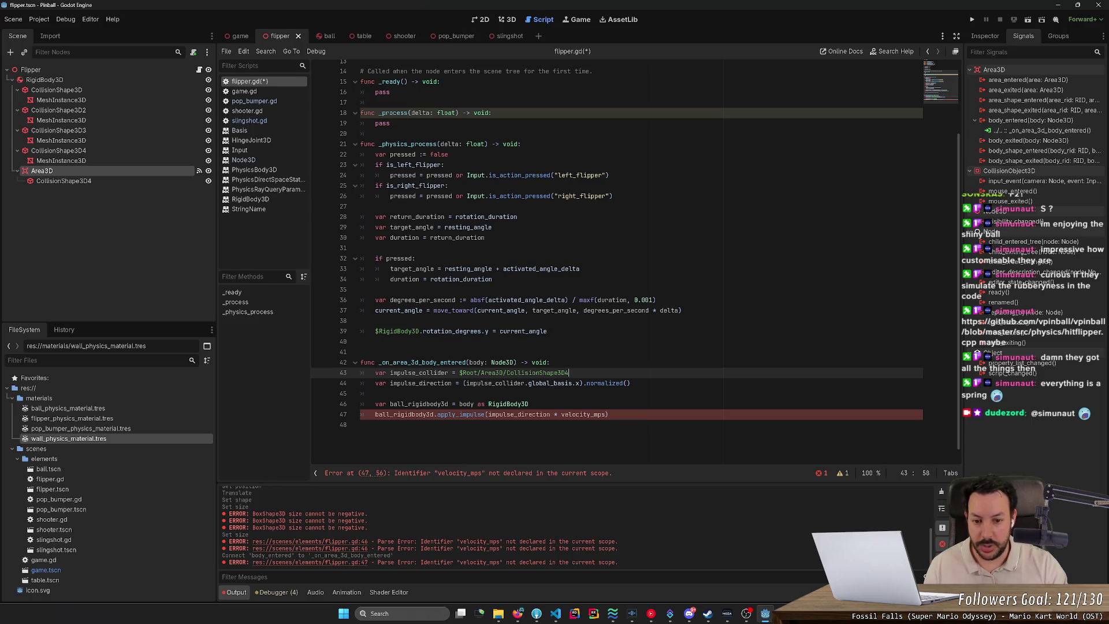
pyautogui.hotkey('ctrl', 's')
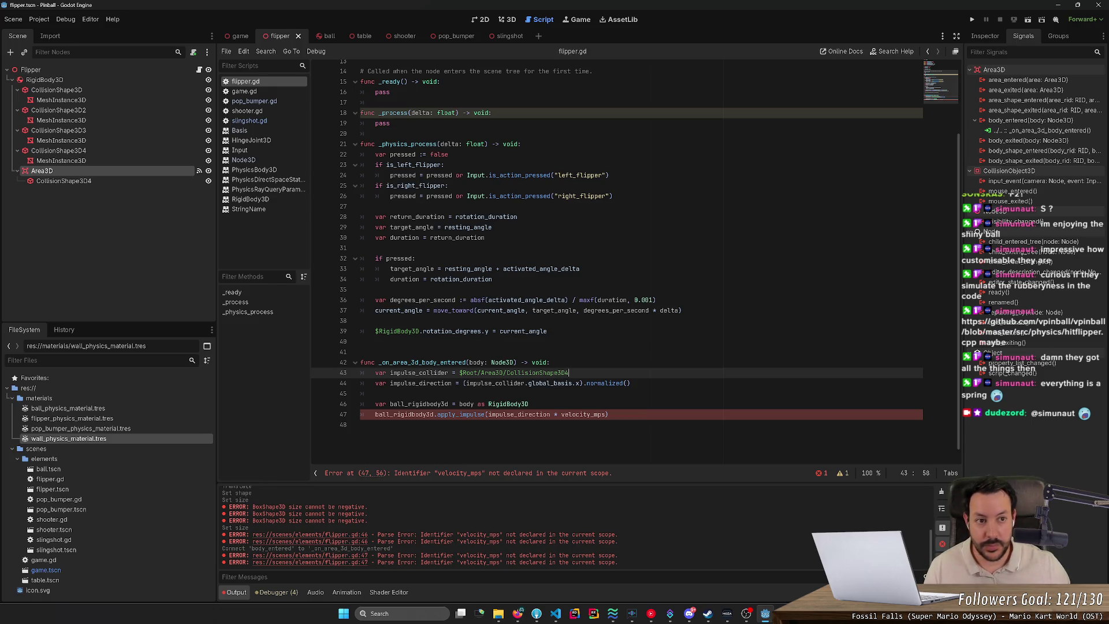
pyautogui.click(509, 21)
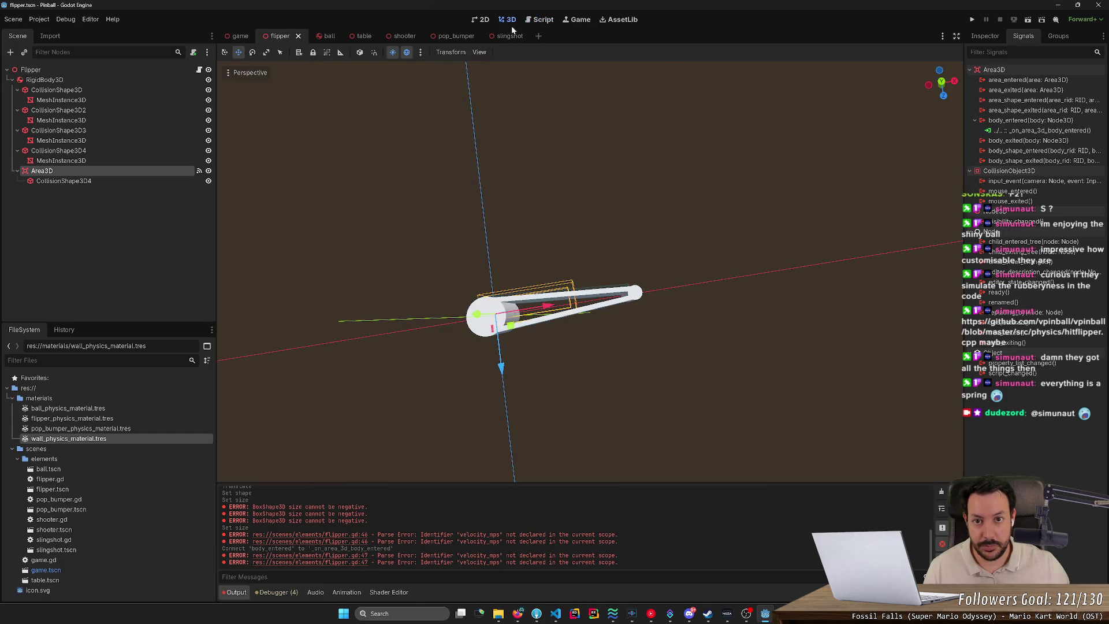
# Step: Show the trigger box's gizmo in local space and view the flipper from above
pyautogui.click(86, 181)
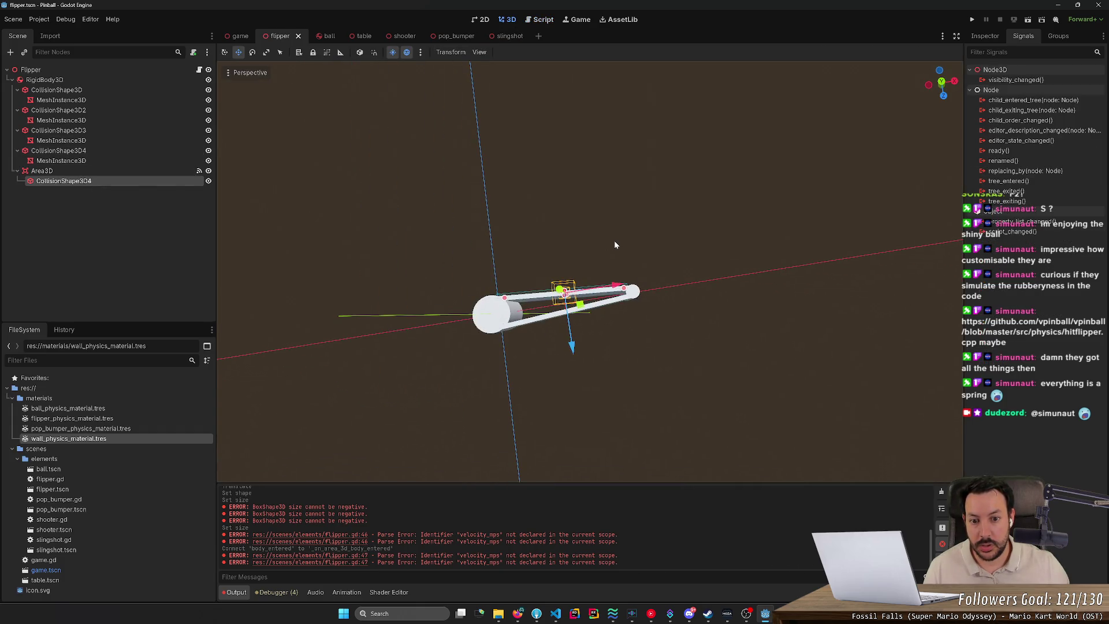
pyautogui.press('t')
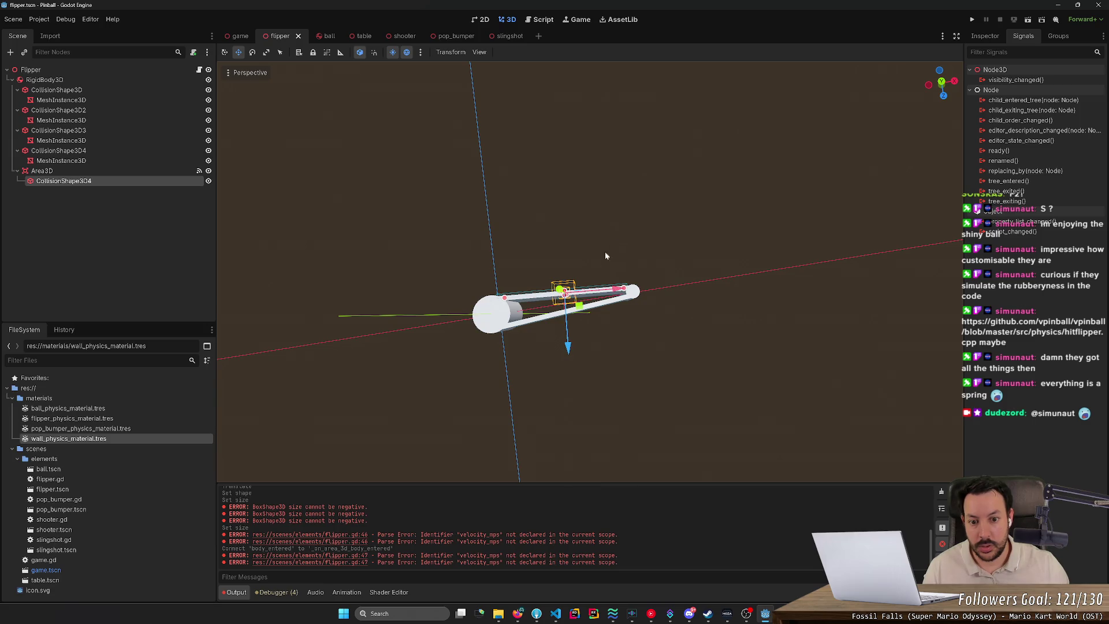
pyautogui.moveTo(604, 251)
pyautogui.mouseDown()
pyautogui.moveTo(612, 300)
pyautogui.moveTo(572, 348)
pyautogui.mouseUp()
pyautogui.click(985, 36)
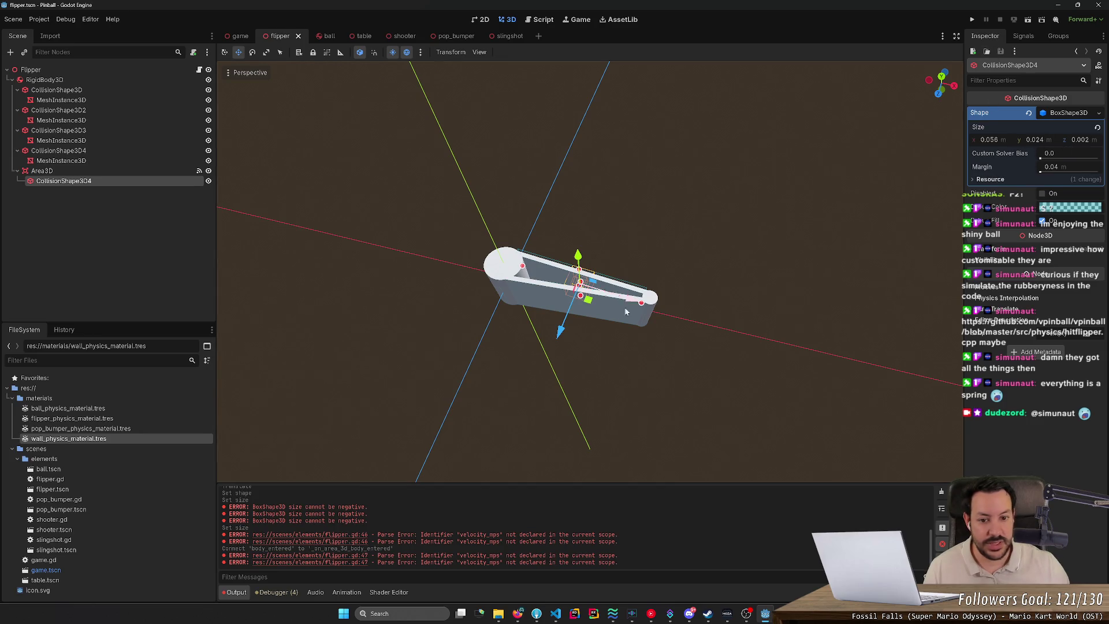
pyautogui.hotkey('alt', 'Tab')
pyautogui.hotkey('alt', 'Tab')
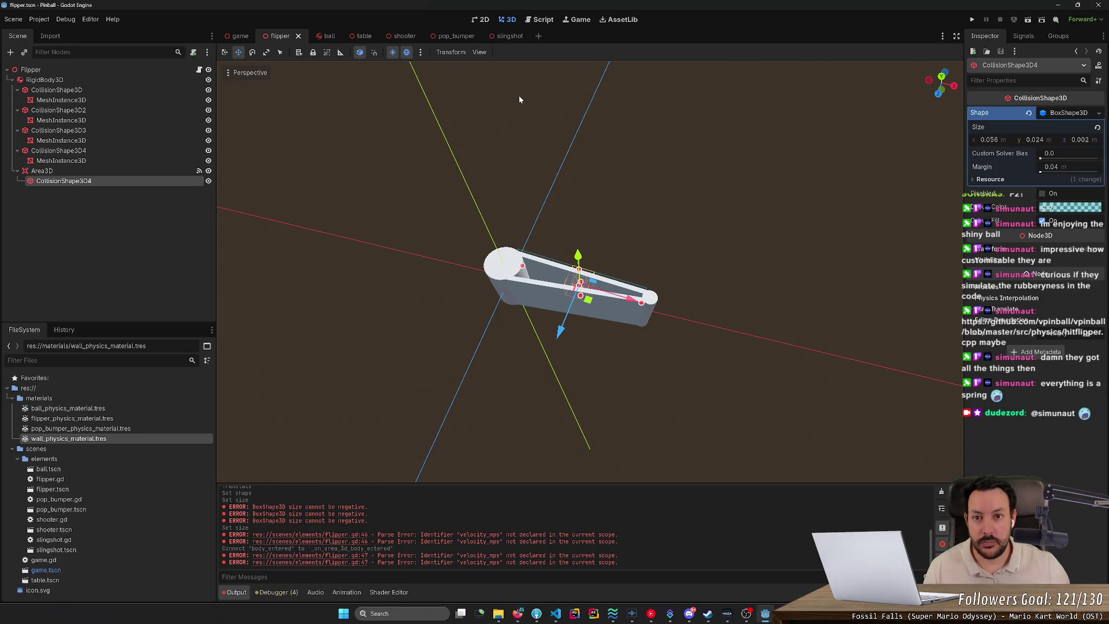
pyautogui.click(540, 19)
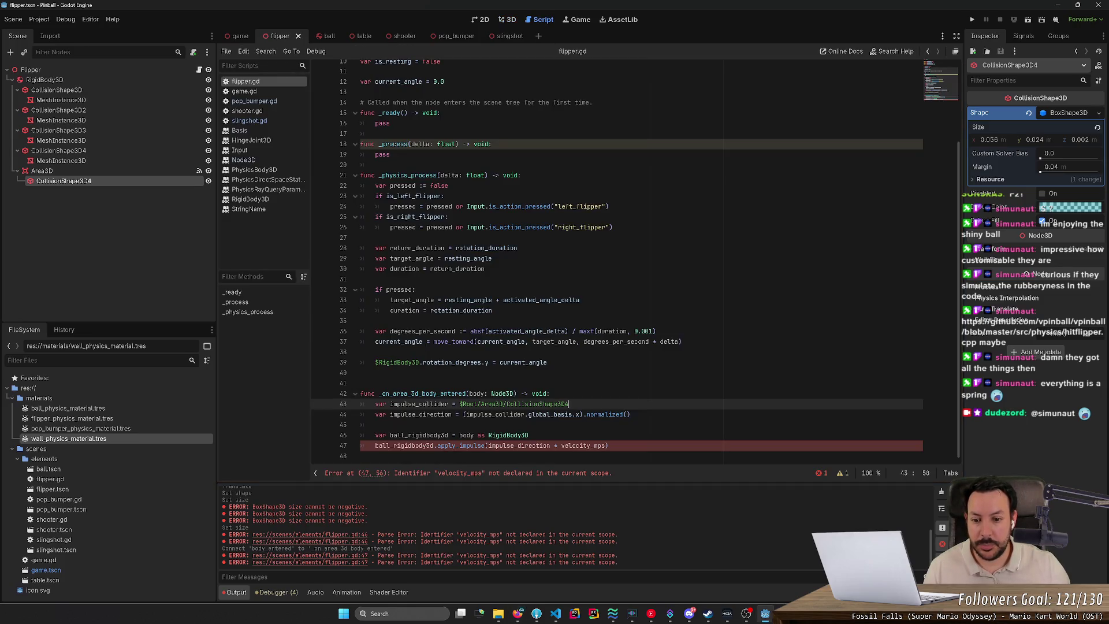
# Step: Change the impulse direction's global_basis axis from x to z
pyautogui.press('Down')
pyautogui.press('Right')
pyautogui.press('Right')
pyautogui.press('BackSpace')
pyautogui.write('z')
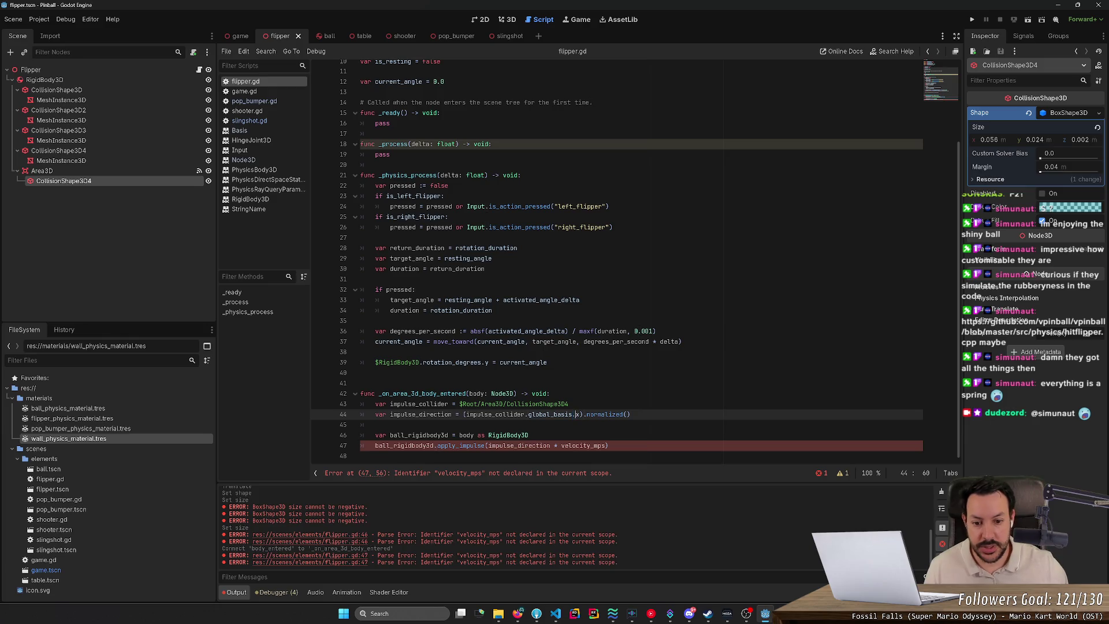
# Step: Negate the impulse direction to -impulse_collider.global_basis.z and save flipper.gd
pyautogui.hotkey('ctrl', 'Left')
pyautogui.hotkey('ctrl', 'Left')
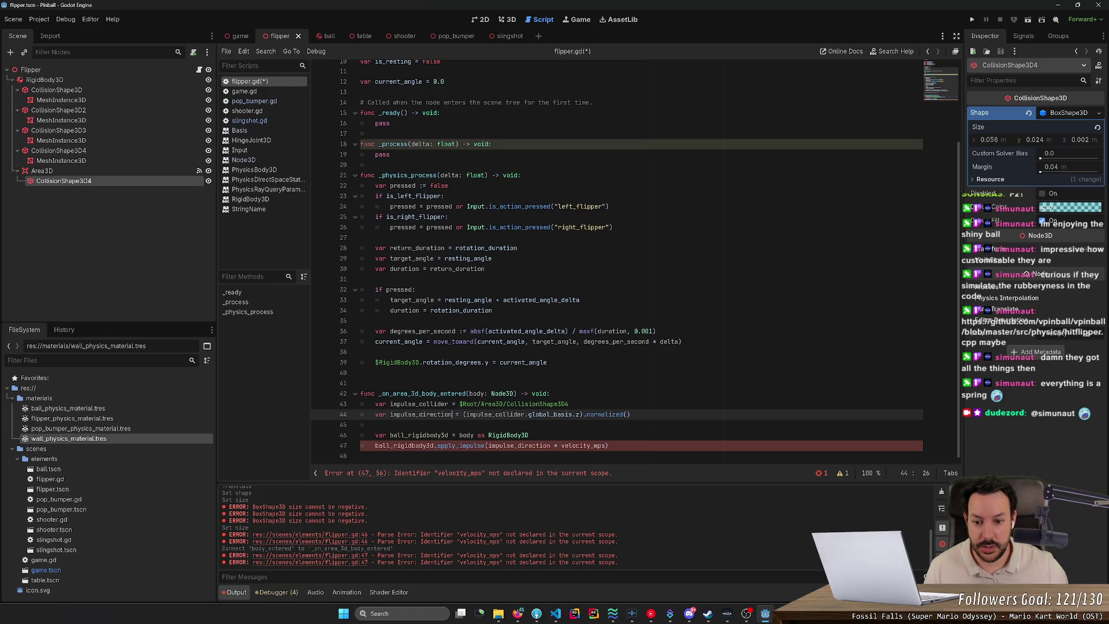
pyautogui.press('Right')
pyautogui.press('Right')
pyautogui.press('Right')
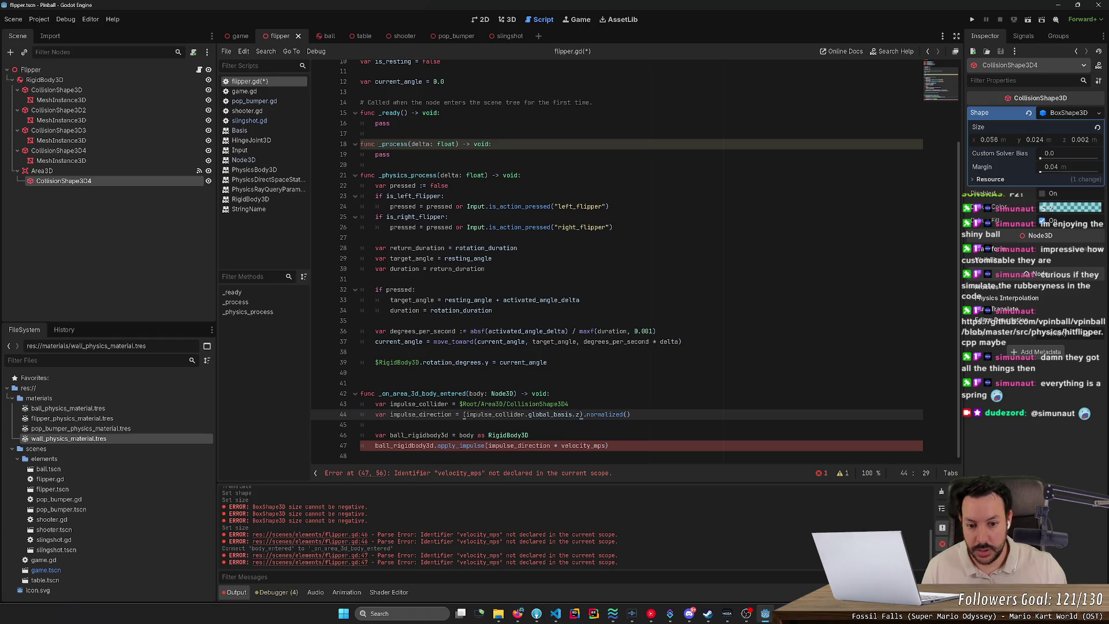
pyautogui.press('Right')
pyautogui.write('-')
pyautogui.hotkey('ctrl', 's')
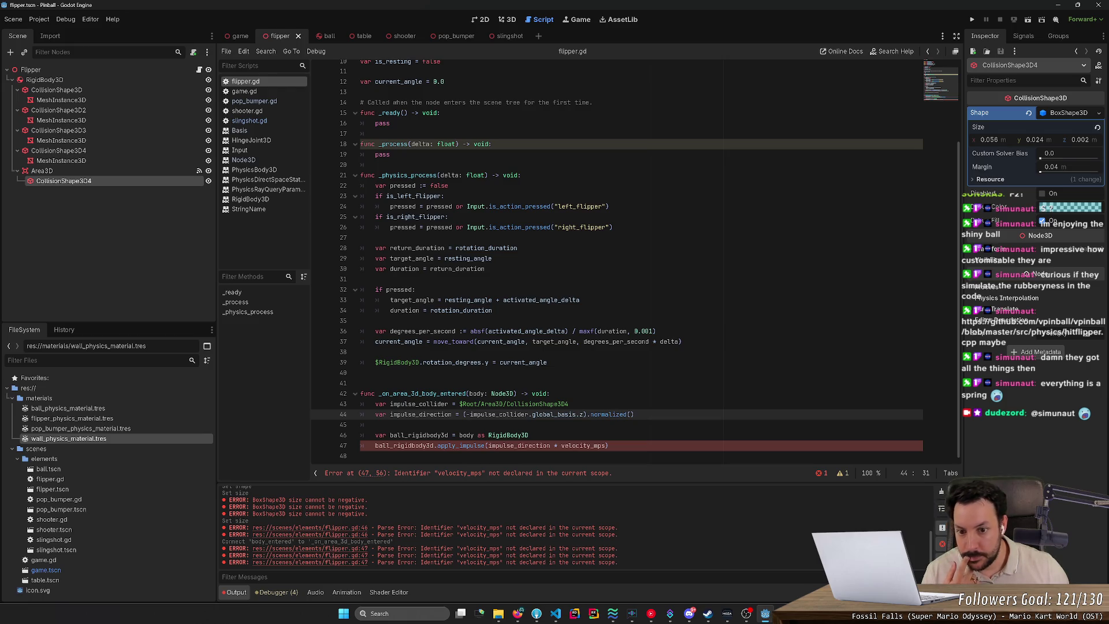
pyautogui.doubleClick(411, 299)
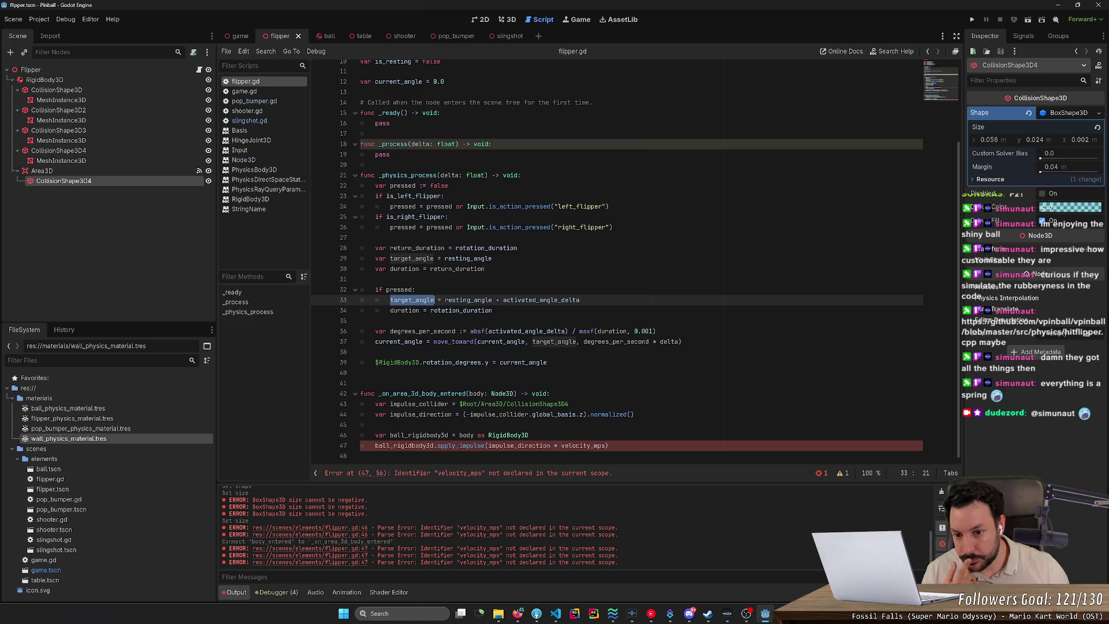
pyautogui.doubleClick(404, 310)
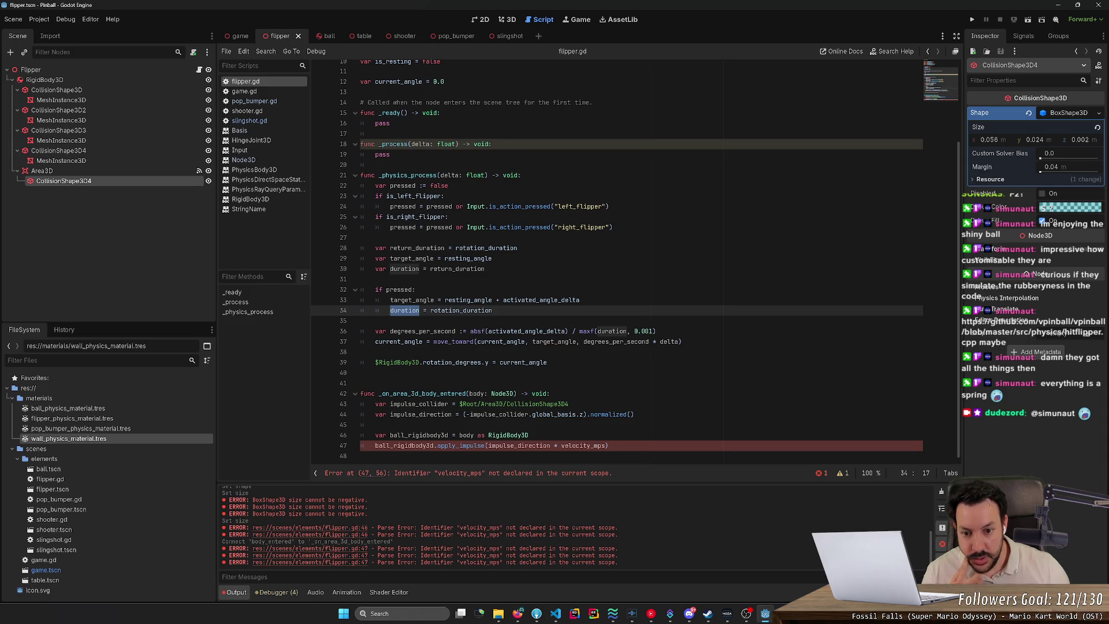
pyautogui.doubleClick(555, 341)
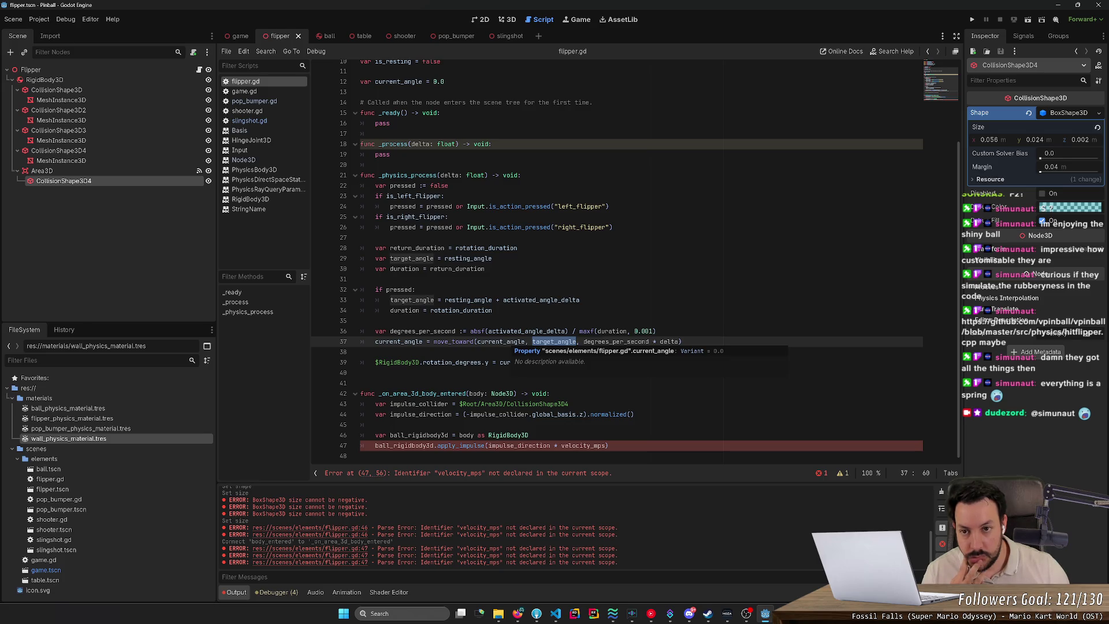
pyautogui.doubleClick(500, 341)
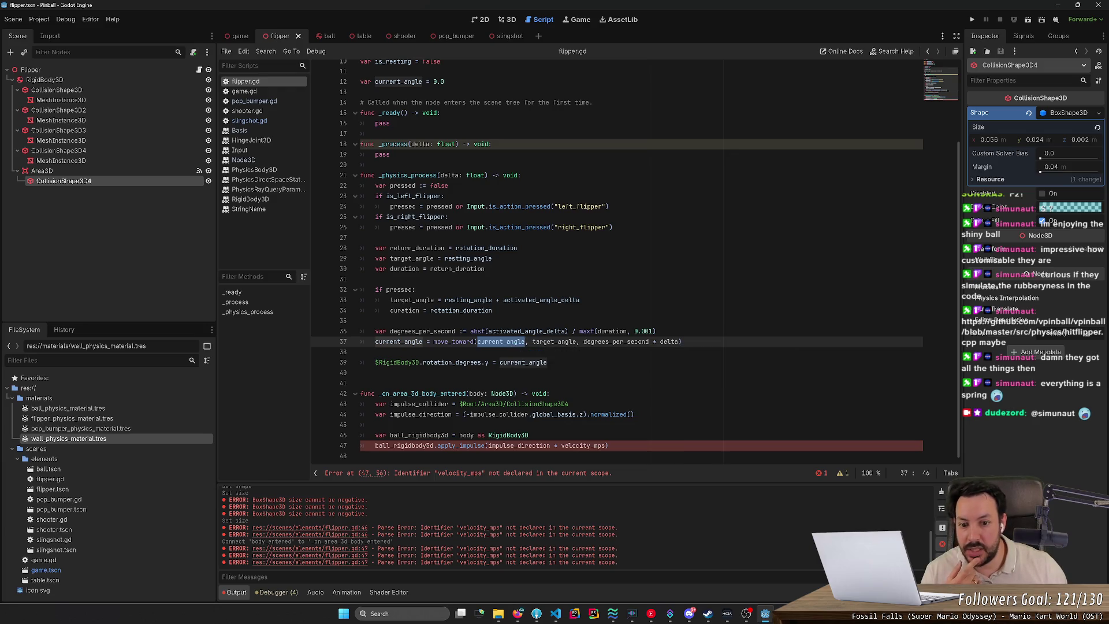
pyautogui.doubleClick(554, 342)
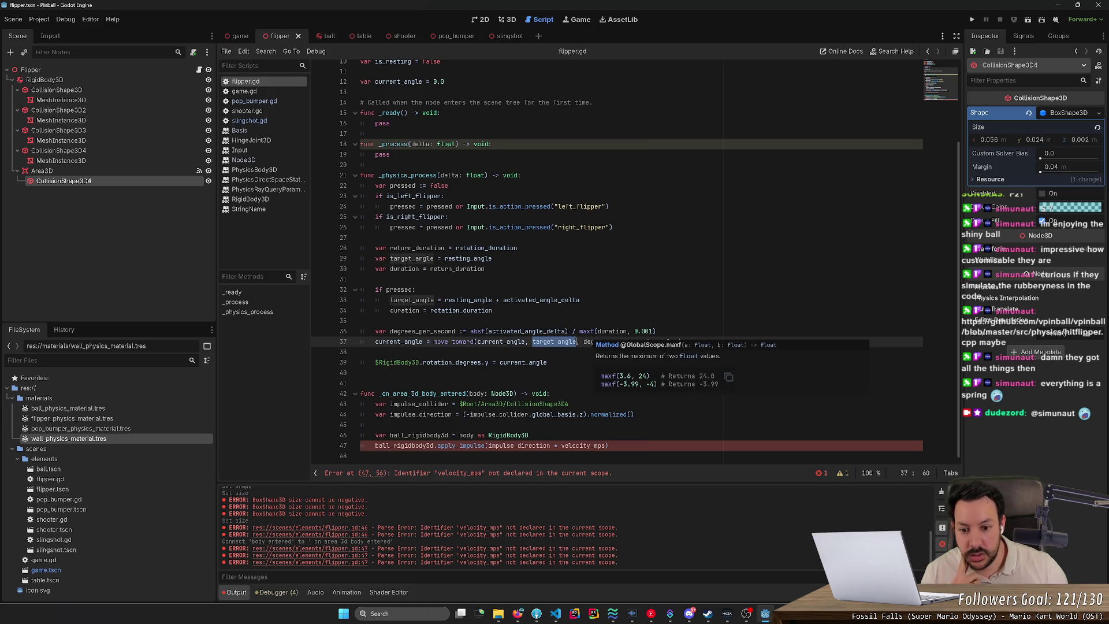
pyautogui.click(376, 424)
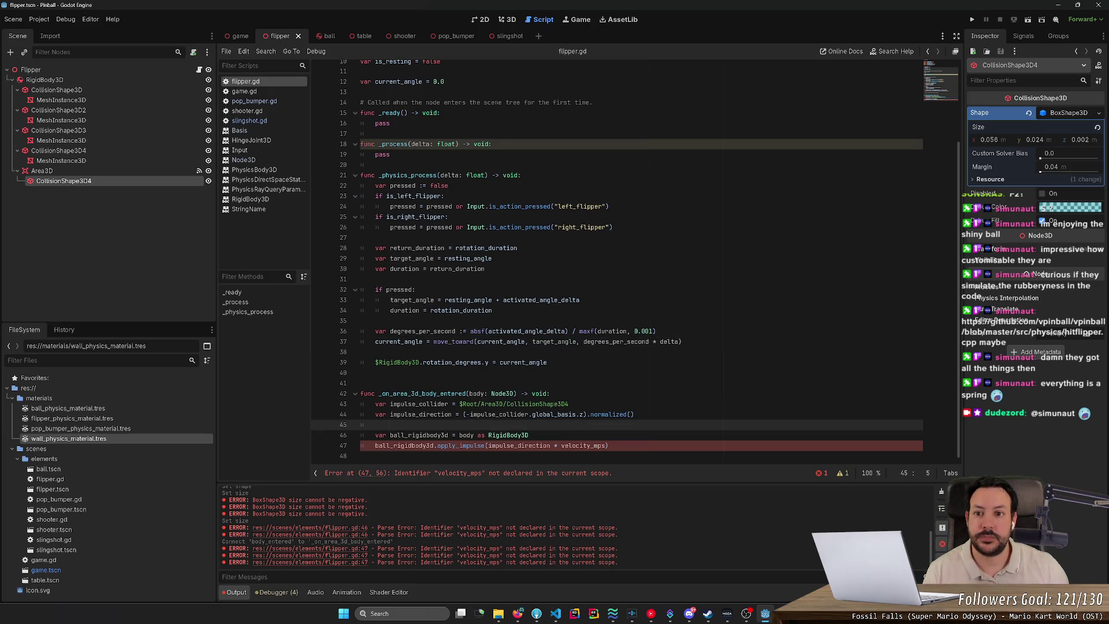
# Step: Delete the local 'var pressed := false' declaration from _physics_process
pyautogui.scroll(2, 634, 260)
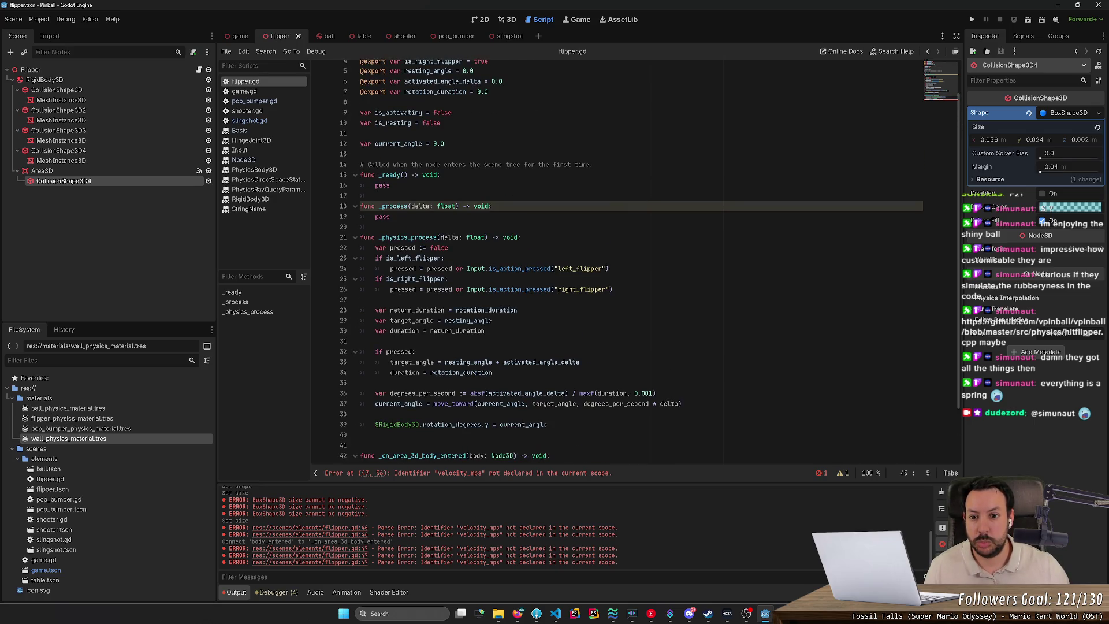
pyautogui.click(420, 247)
pyautogui.press('BackSpace')
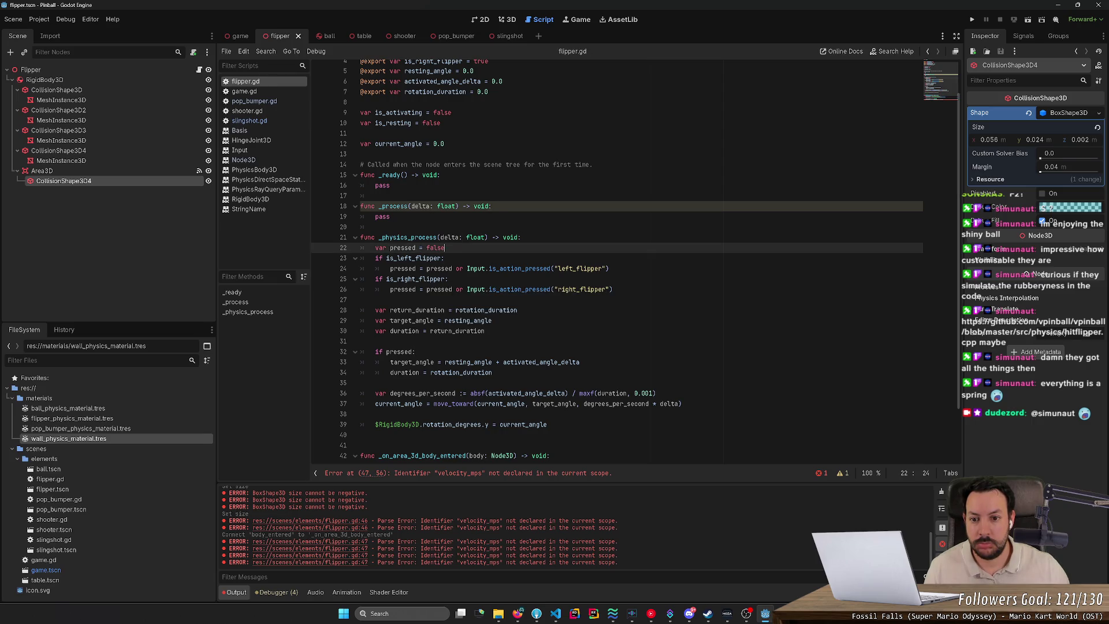
pyautogui.hotkey('ctrl', 'x')
pyautogui.click(404, 154)
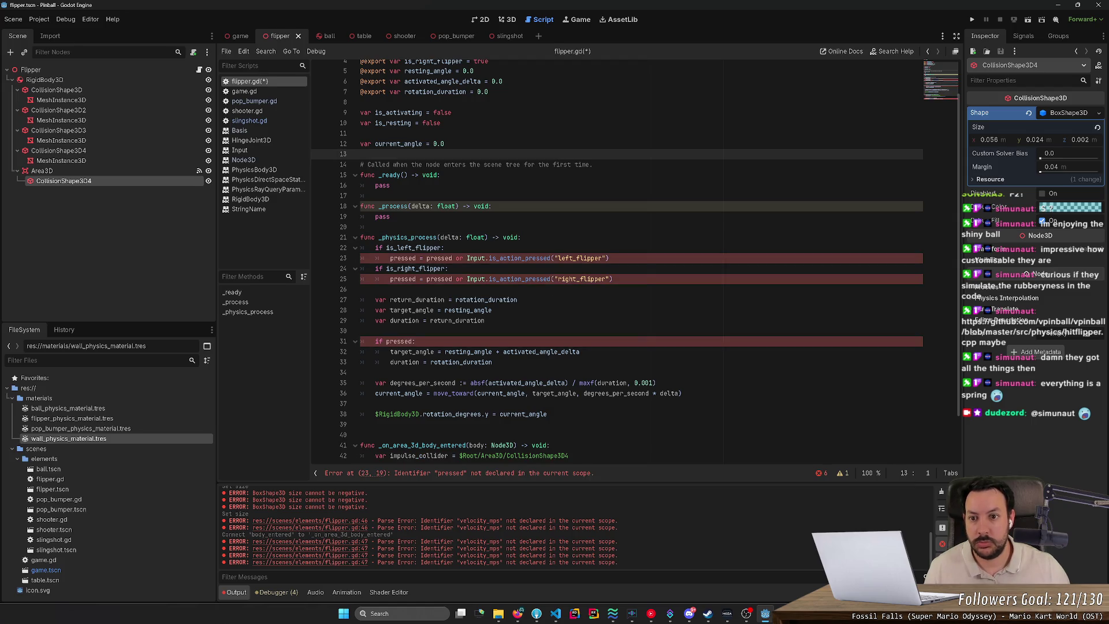
pyautogui.hotkey('ctrl', 'z')
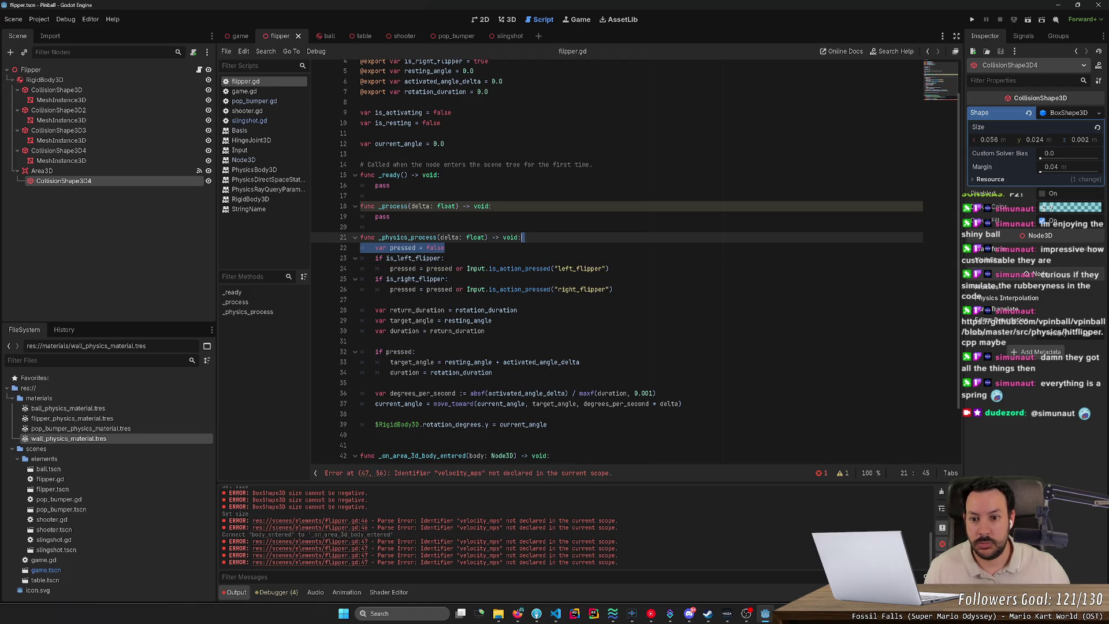
pyautogui.doubleClick(403, 247)
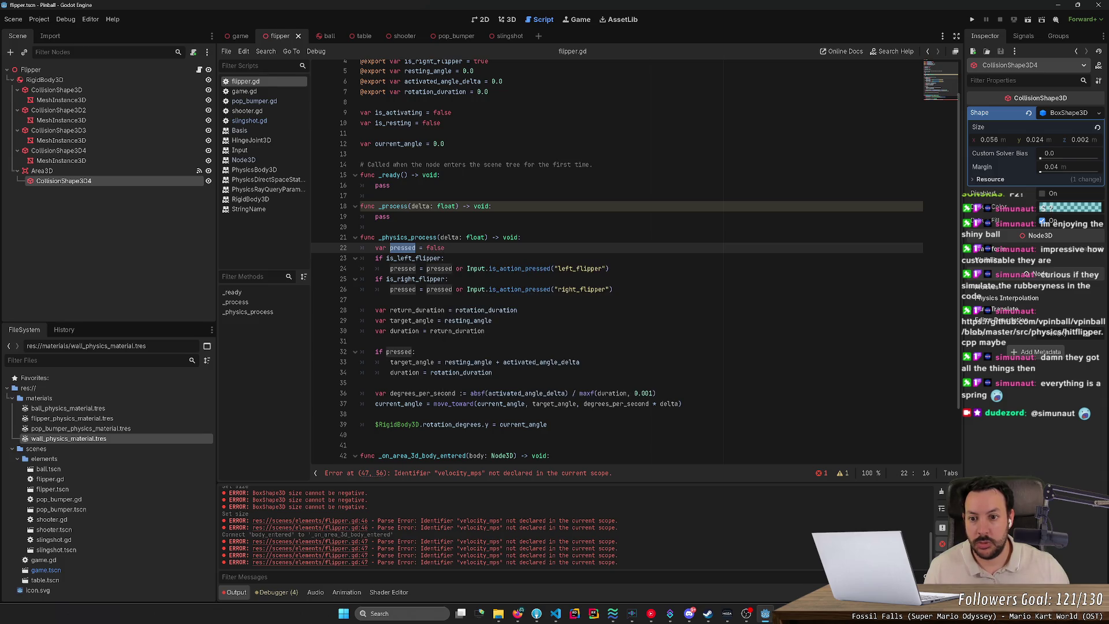
pyautogui.hotkey('ctrl', 'shift', 'k')
# Step: Replace every pressed reference in both flipper branches and the if check with is_activating
pyautogui.doubleClick(399, 112)
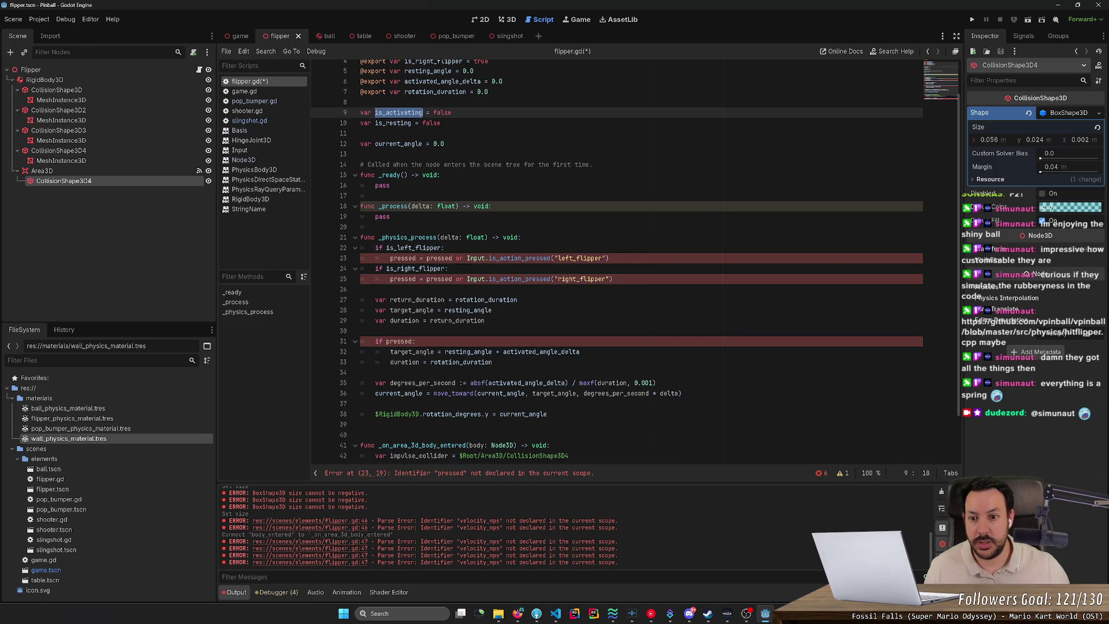
pyautogui.hotkey('ctrl', 'c')
pyautogui.doubleClick(403, 258)
pyautogui.hotkey('ctrl', 'v')
pyautogui.doubleClick(460, 258)
pyautogui.hotkey('ctrl', 'v')
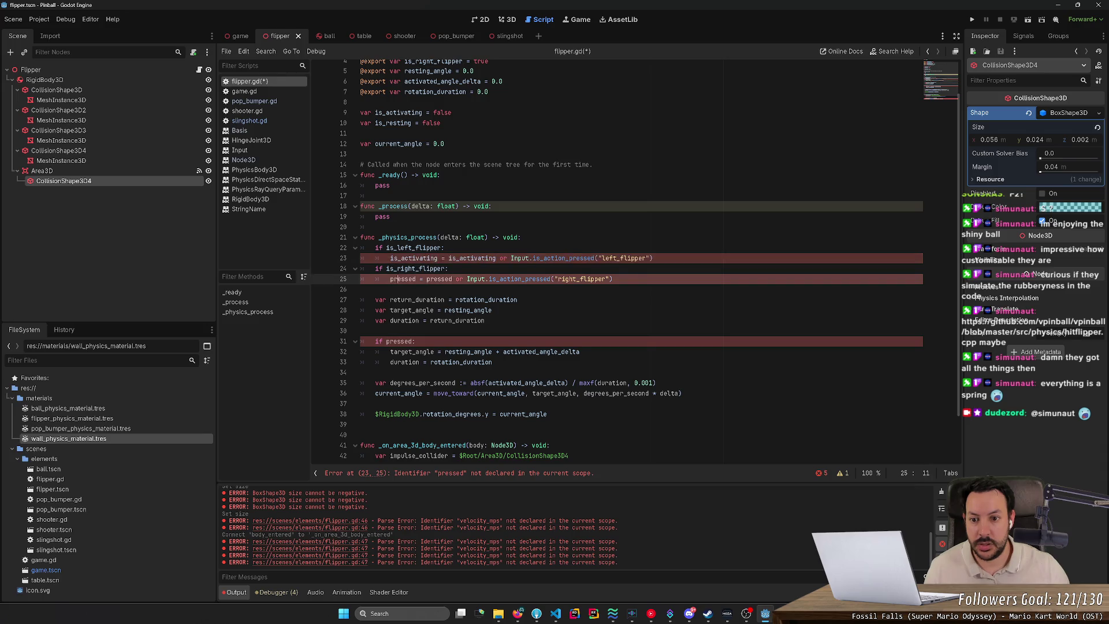
pyautogui.doubleClick(402, 279)
pyautogui.hotkey('ctrl', 'v')
pyautogui.click(454, 279)
pyautogui.doubleClick(461, 279)
pyautogui.hotkey('ctrl', 'v')
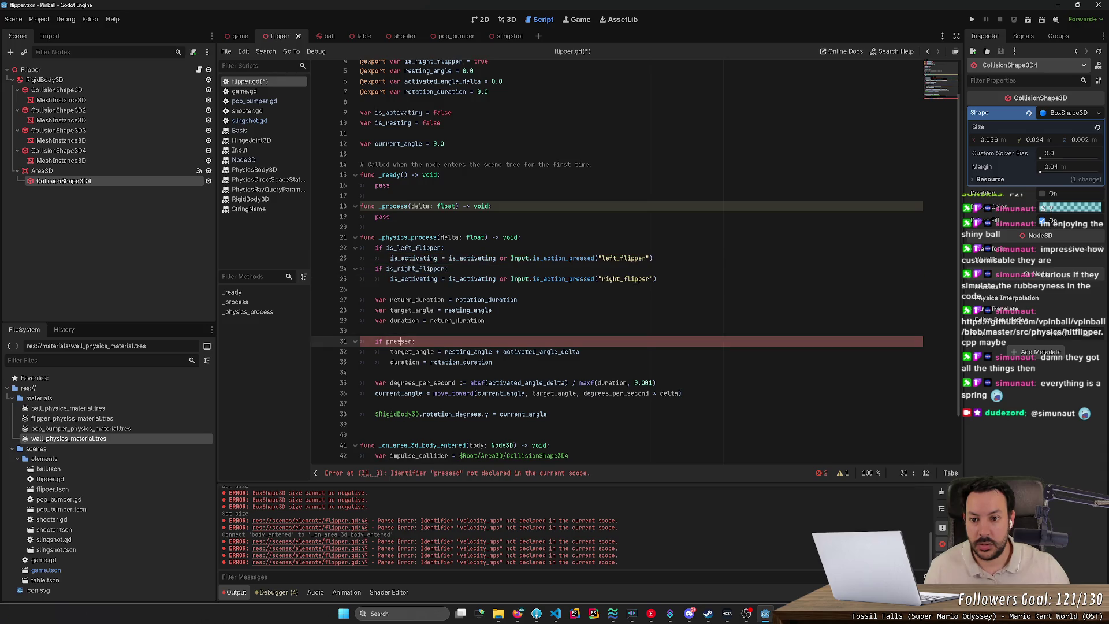
pyautogui.doubleClick(398, 341)
pyautogui.hotkey('ctrl', 'v')
# Step: Add 'is_activating = false' at the top of _physics_process, save, and review its uses
pyautogui.click(522, 237)
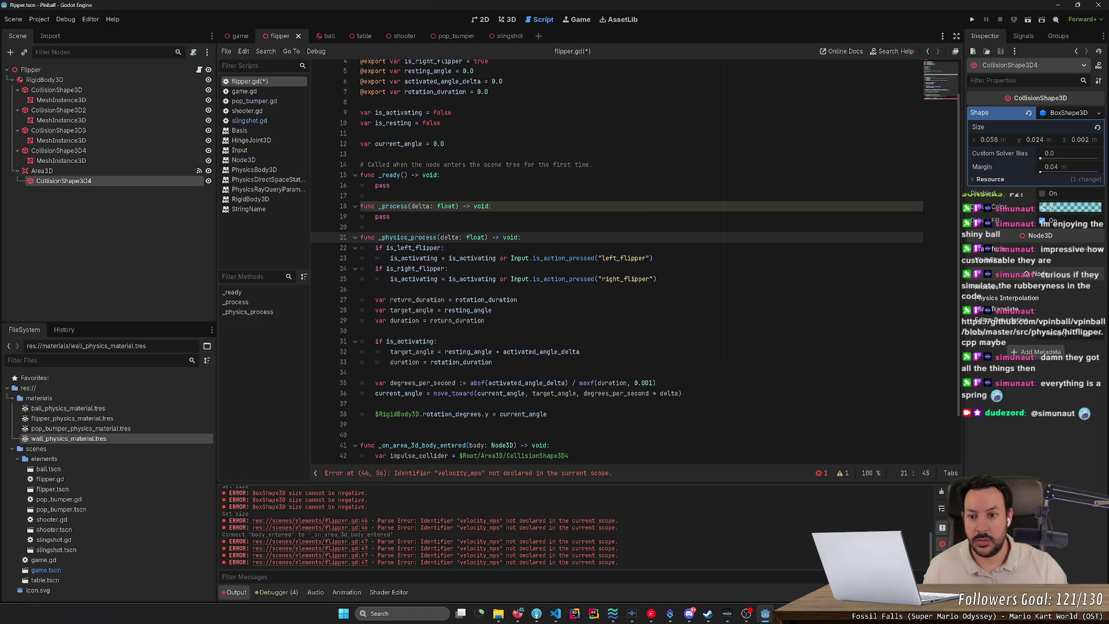
pyautogui.press('Return')
pyautogui.write('is_activating = false')
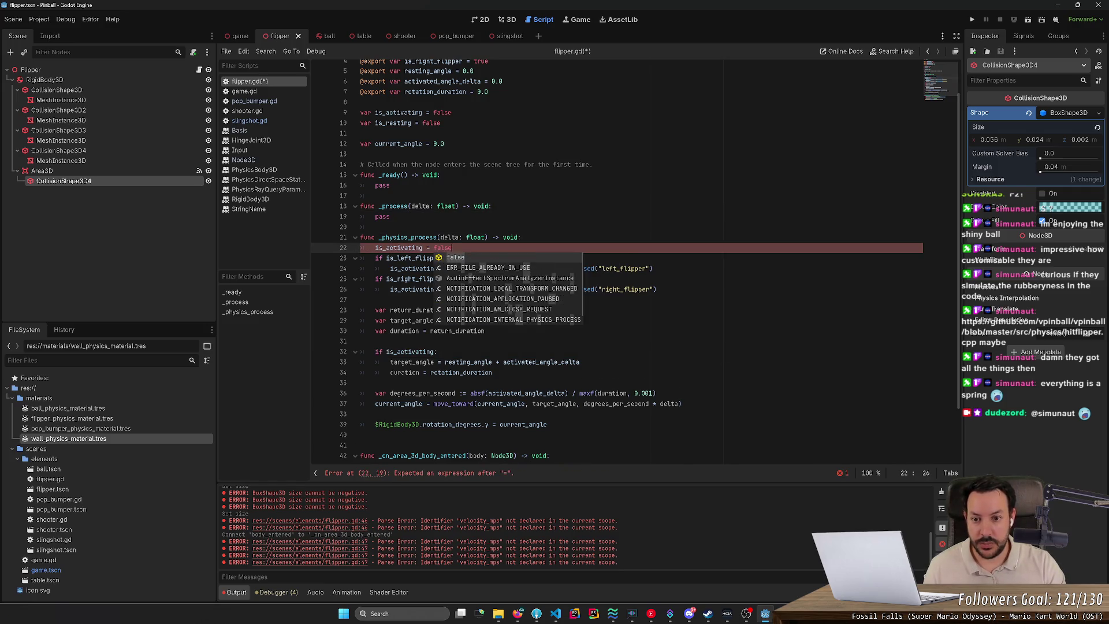
pyautogui.press('Return')
pyautogui.hotkey('ctrl', 's')
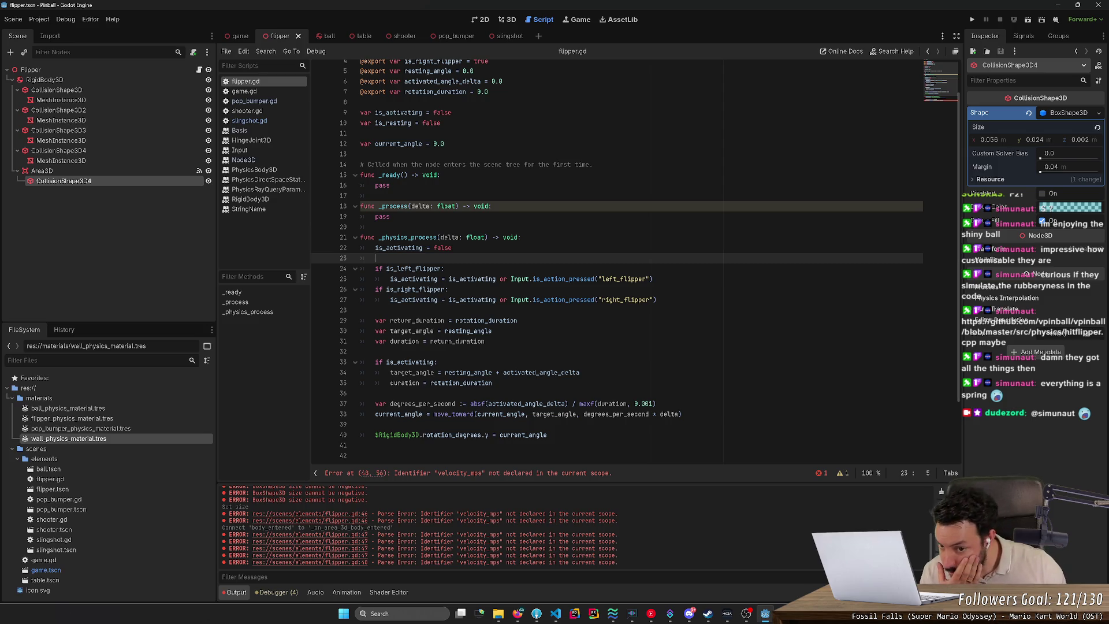
pyautogui.doubleClick(416, 279)
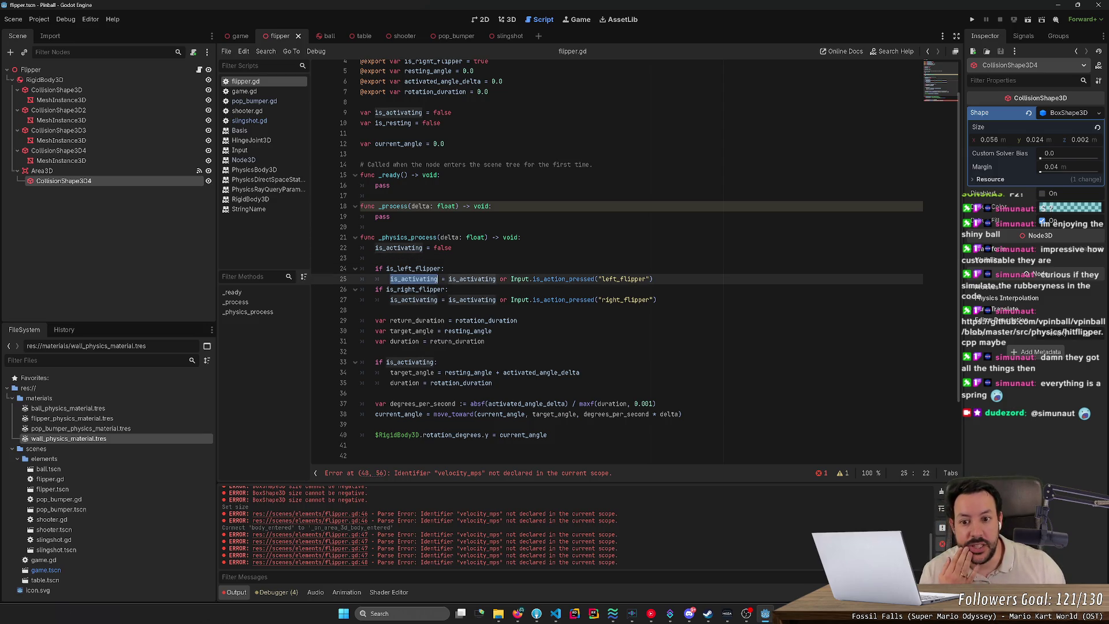
pyautogui.doubleClick(414, 300)
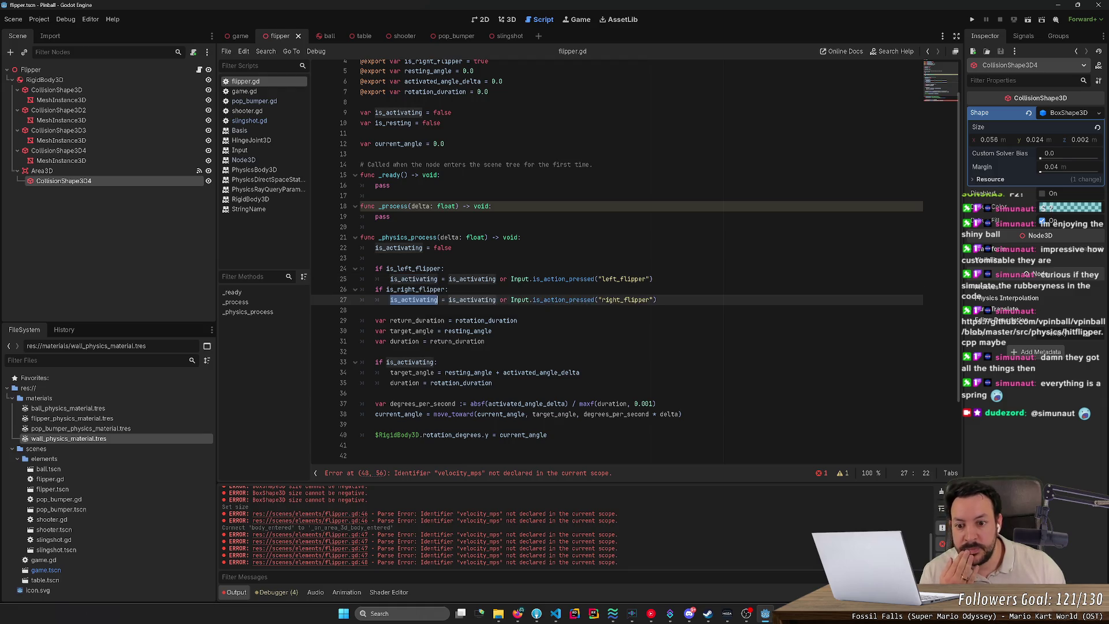
pyautogui.moveTo(413, 299)
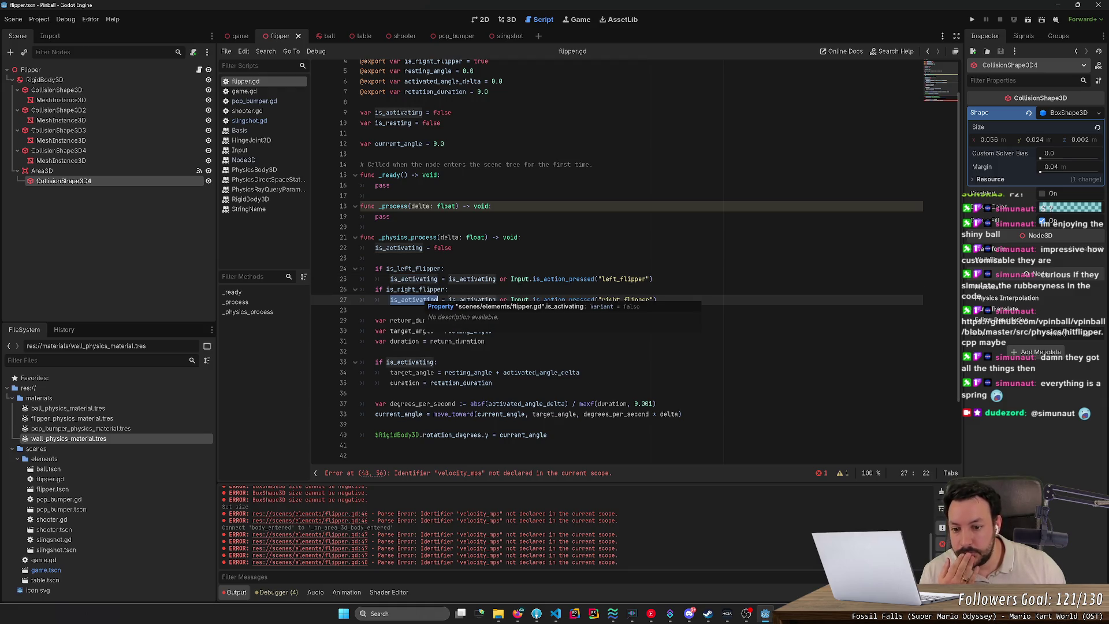
pyautogui.scroll(-2, 413, 300)
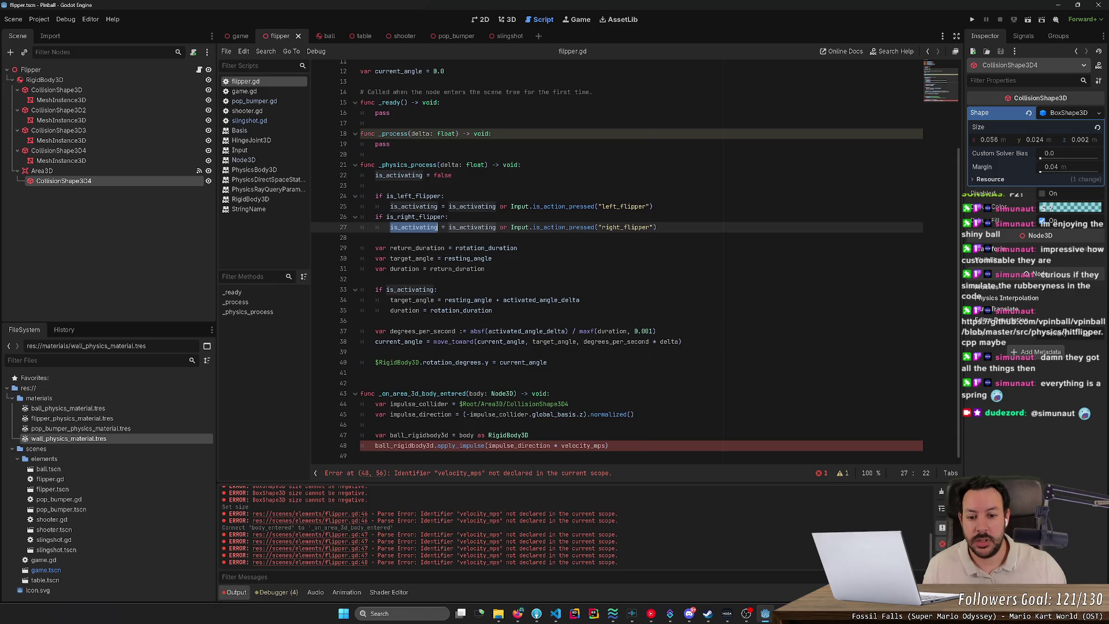
# Step: Start the body-entered handler with 'if not is_activating:' followed by an indented return
pyautogui.click(375, 424)
pyautogui.click(553, 393)
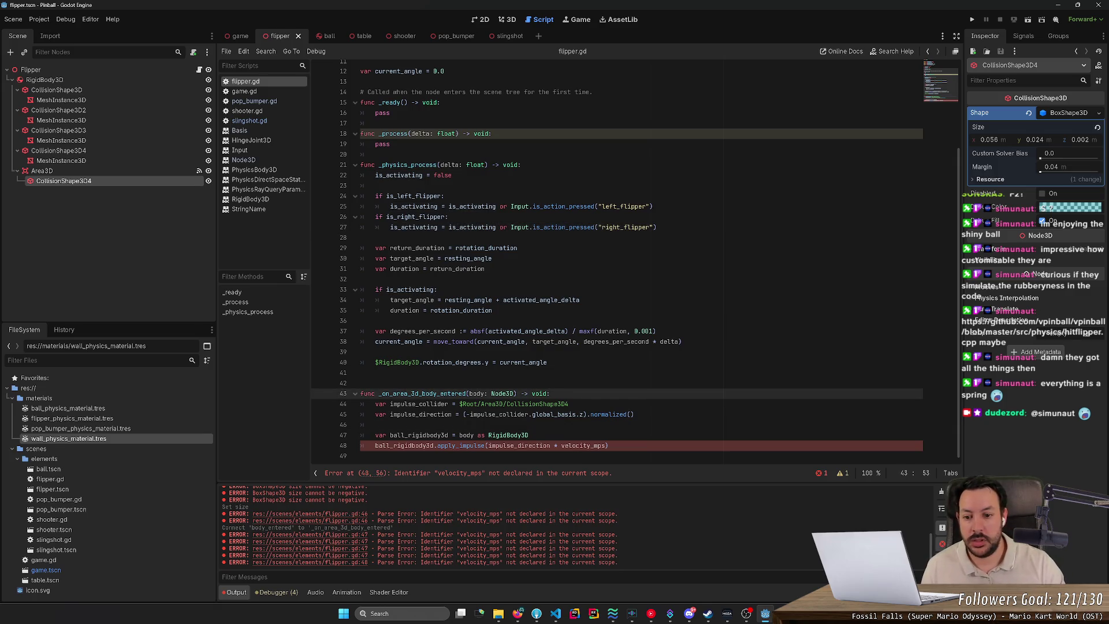
pyautogui.press('Return')
pyautogui.write('i')
pyautogui.write('f !')
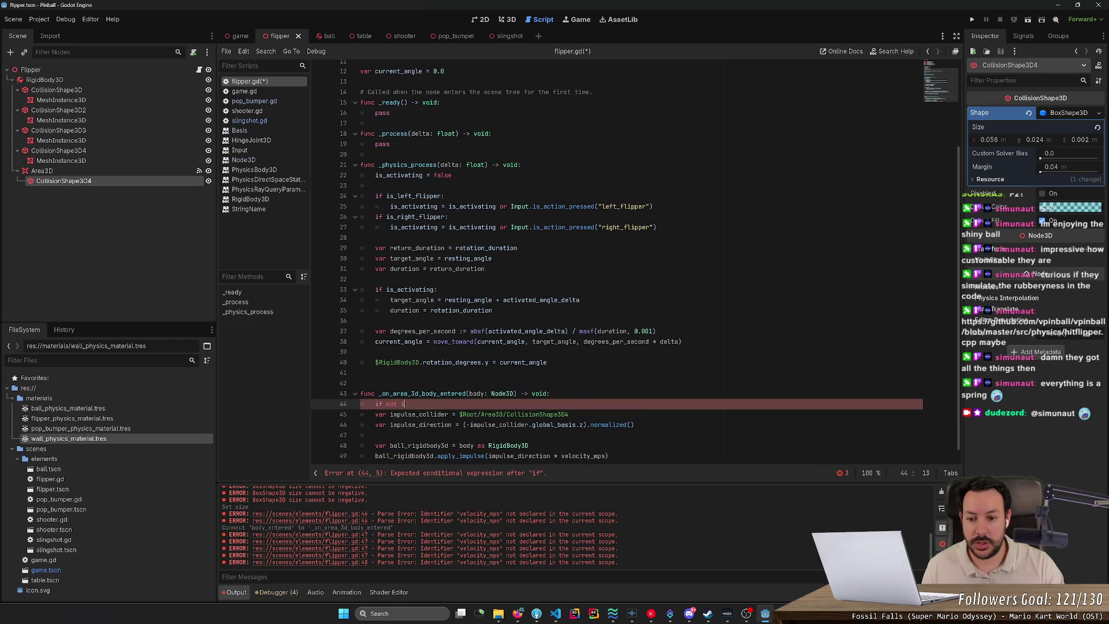
pyautogui.press('BackSpace')
pyautogui.write('not is_')
pyautogui.press('Return')
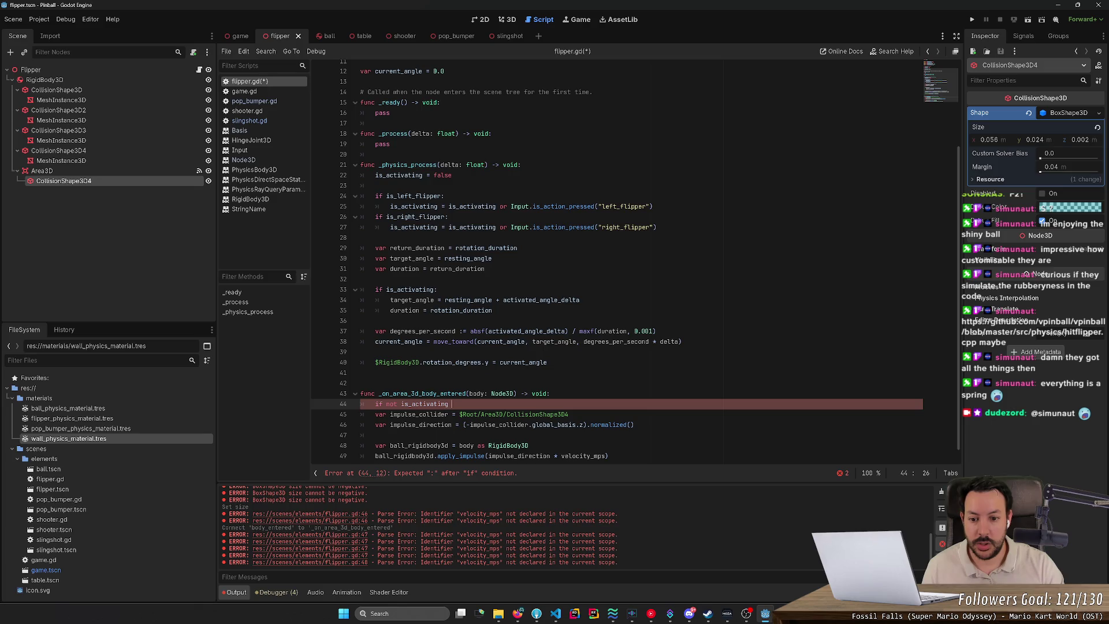
pyautogui.write('or')
pyautogui.press('BackSpace')
pyautogui.press('BackSpace')
pyautogui.press('BackSpace')
pyautogui.write(':')
pyautogui.press('Return')
pyautogui.write('pass')
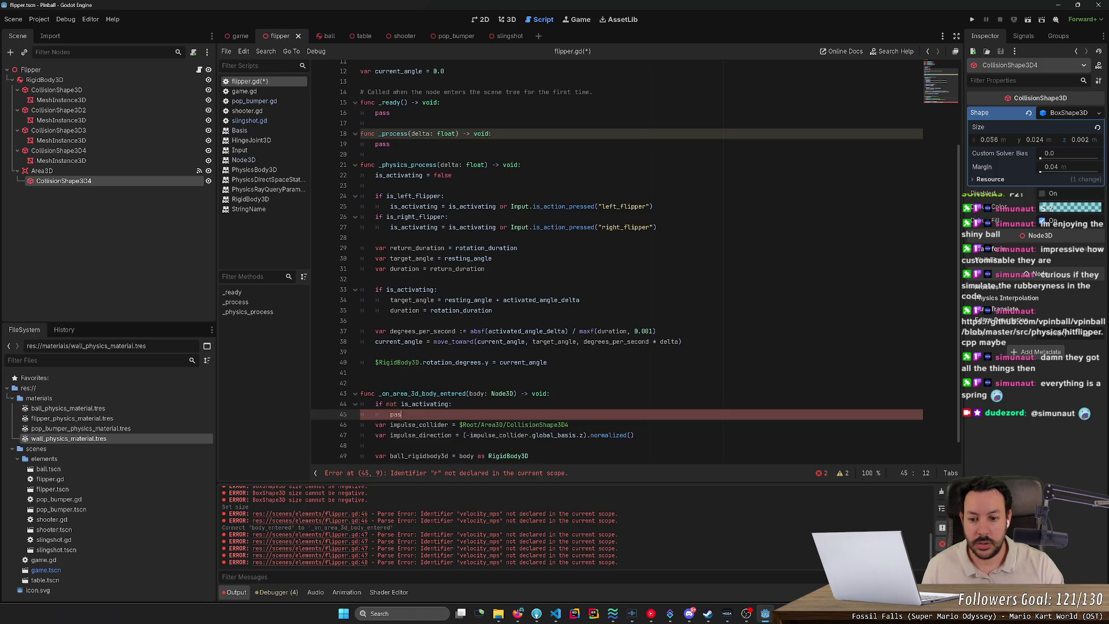
pyautogui.press('BackSpace')
pyautogui.press('BackSpace')
pyautogui.press('BackSpace')
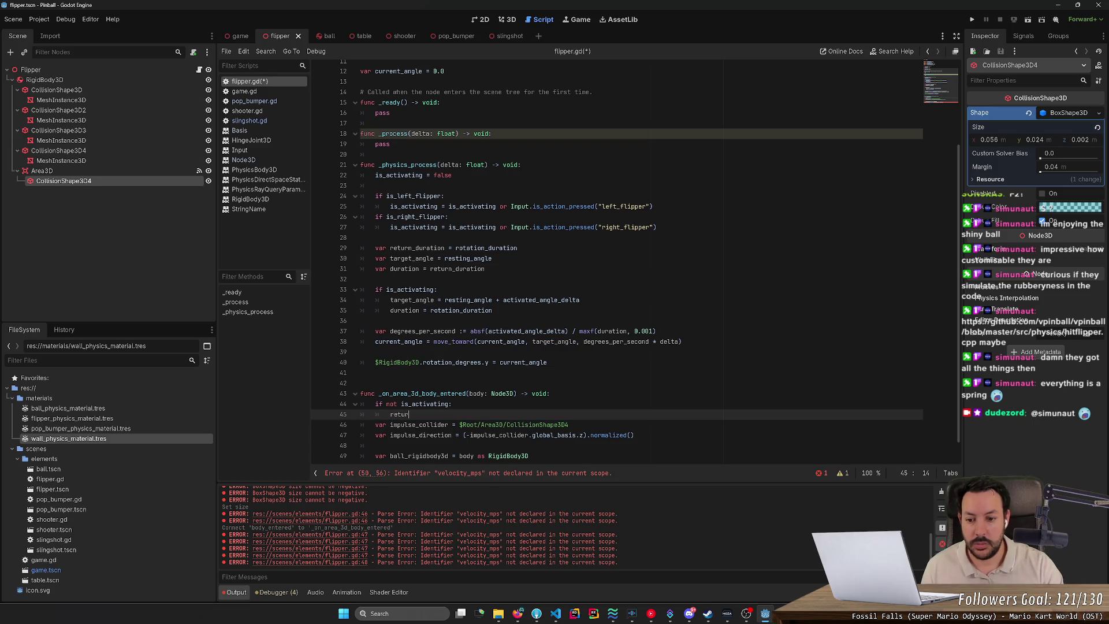
pyautogui.write('return')
pyautogui.press('Return')
pyautogui.press('Return')
# Step: Add 'if absf(current_angle - resting_angle + activated_angle_delta) < 1.0:' with an indented return
pyautogui.press('BackSpace')
pyautogui.write('if')
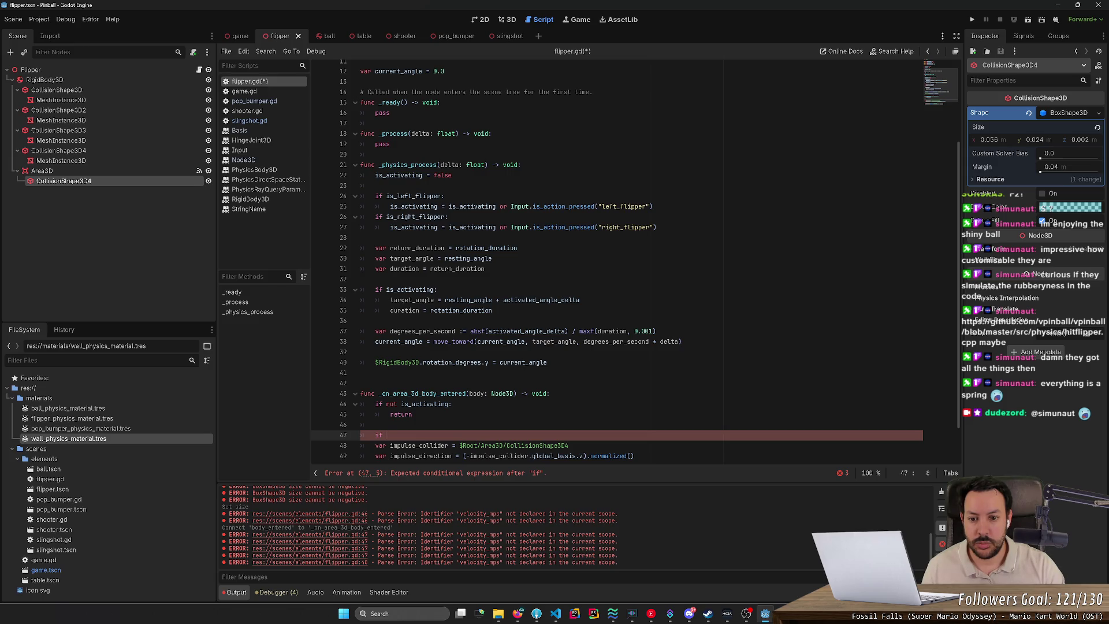
pyautogui.write('cu')
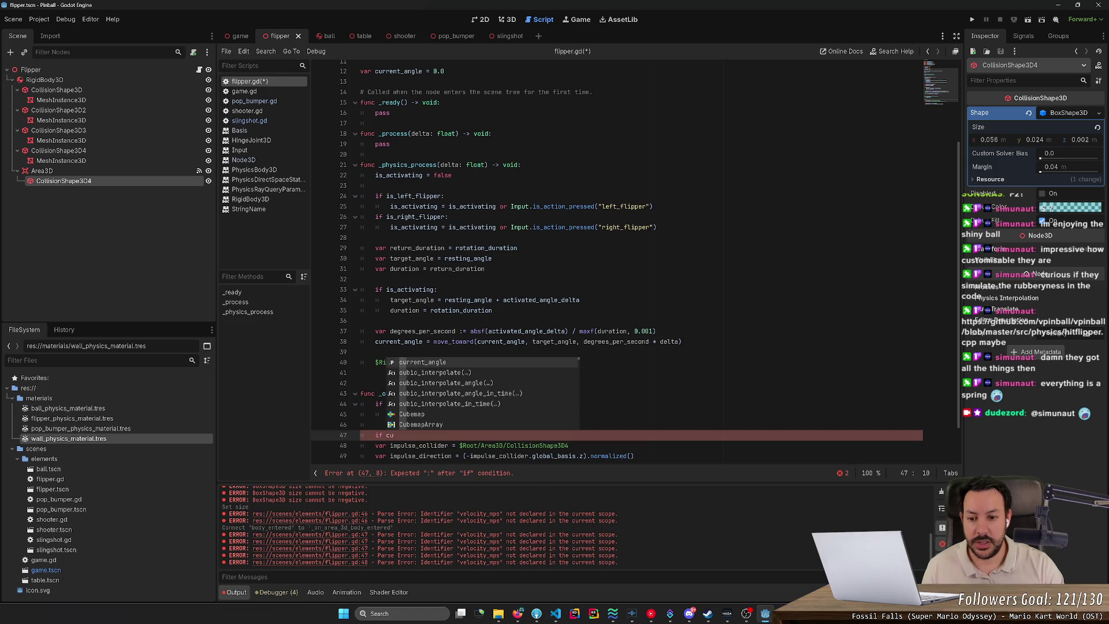
pyautogui.press('Return')
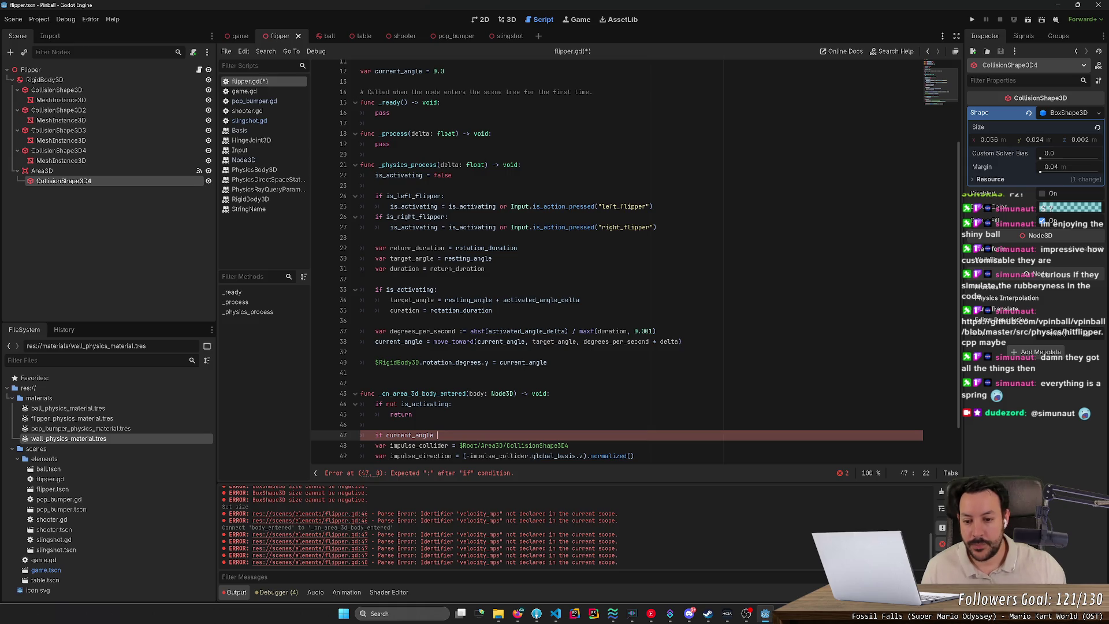
pyautogui.hotkey('ctrl', 'Left')
pyautogui.write('absf(')
pyautogui.hotkey('ctrl', 'Right')
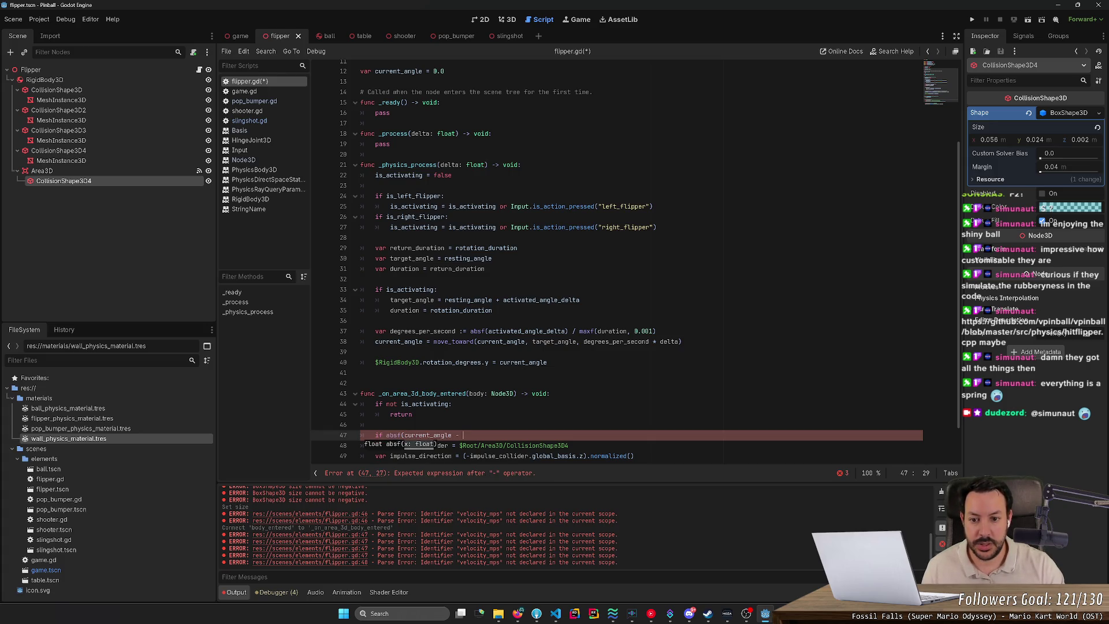
pyautogui.write('rest')
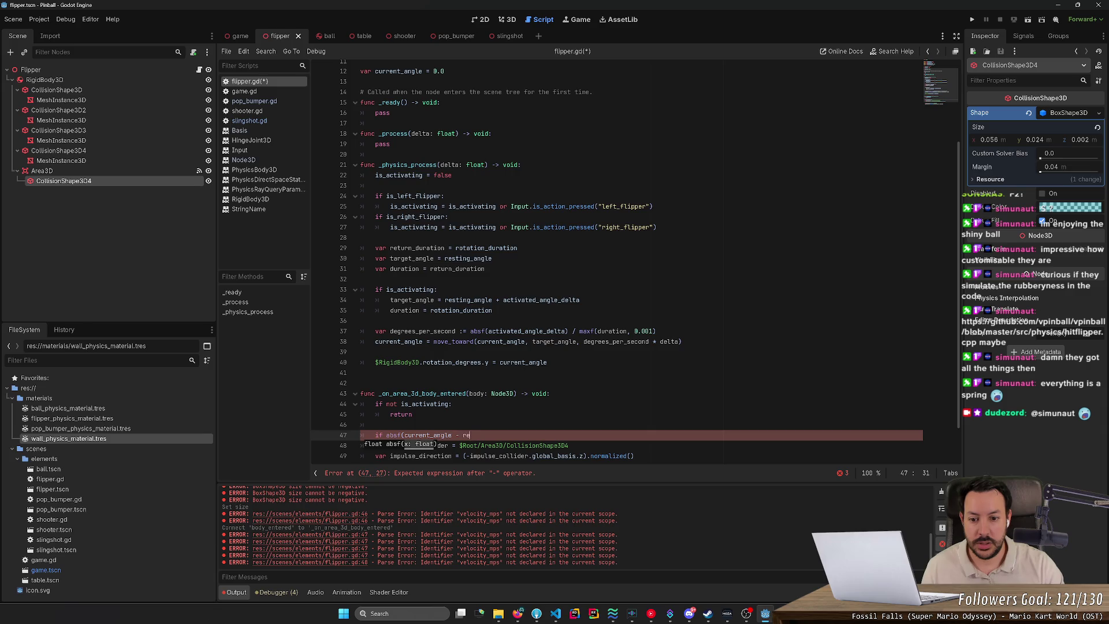
pyautogui.press('Return')
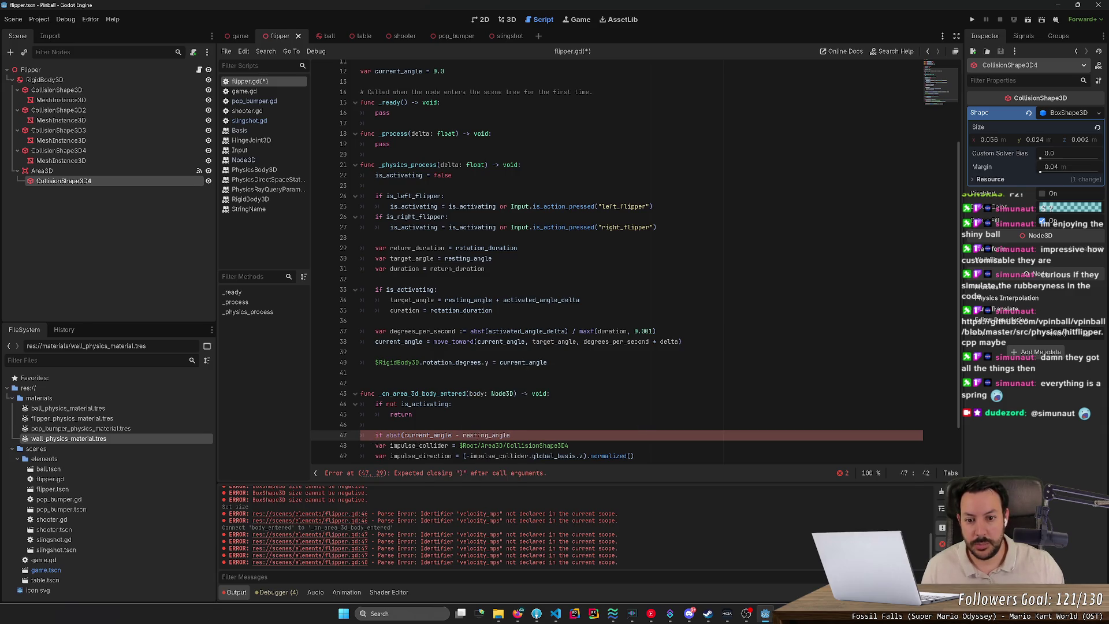
pyautogui.write('act')
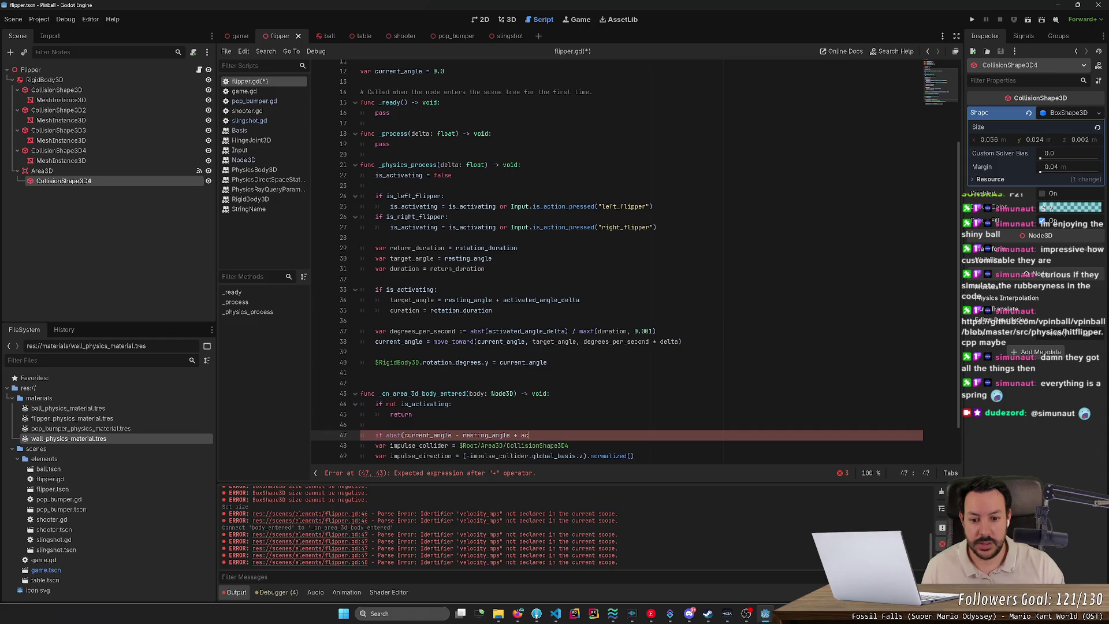
pyautogui.press('Return')
pyautogui.write(') ')
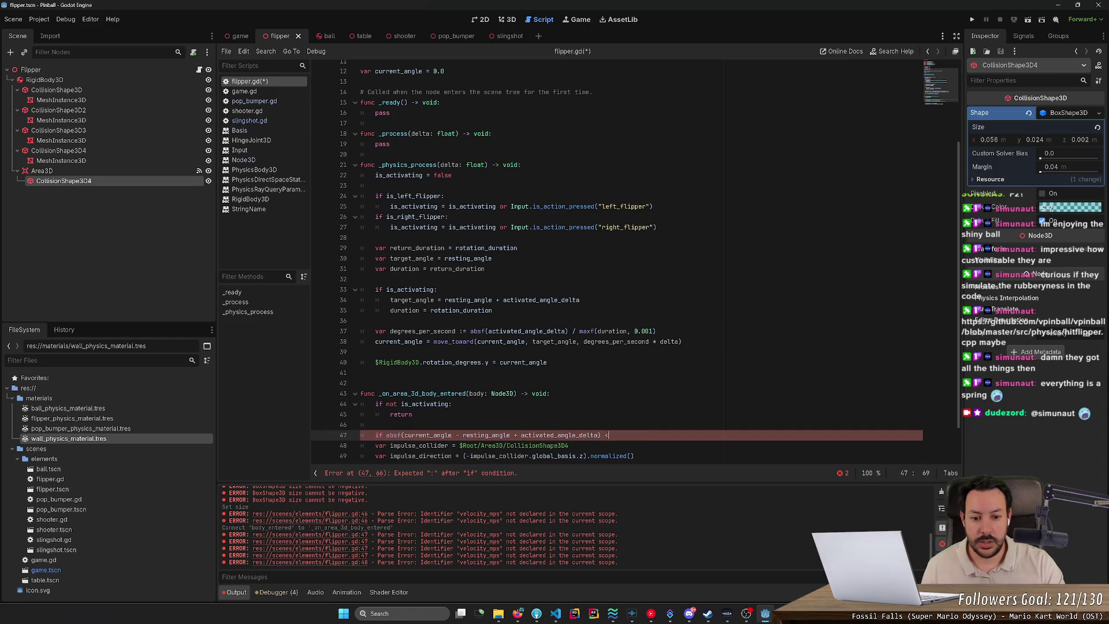
pyautogui.write('<')
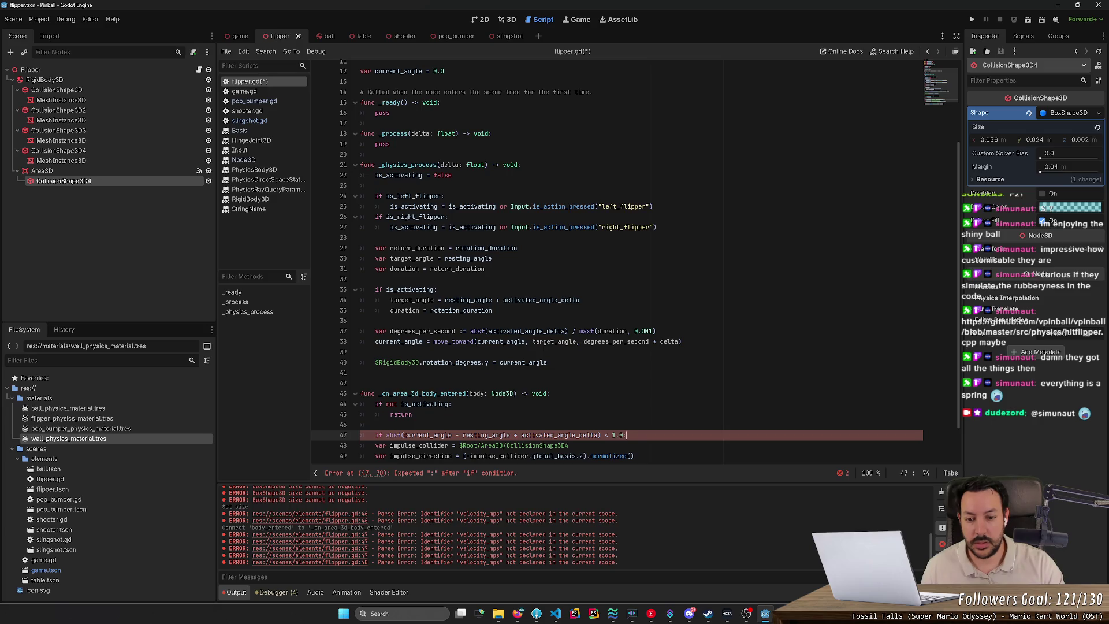
pyautogui.press('Return')
pyautogui.write('retur')
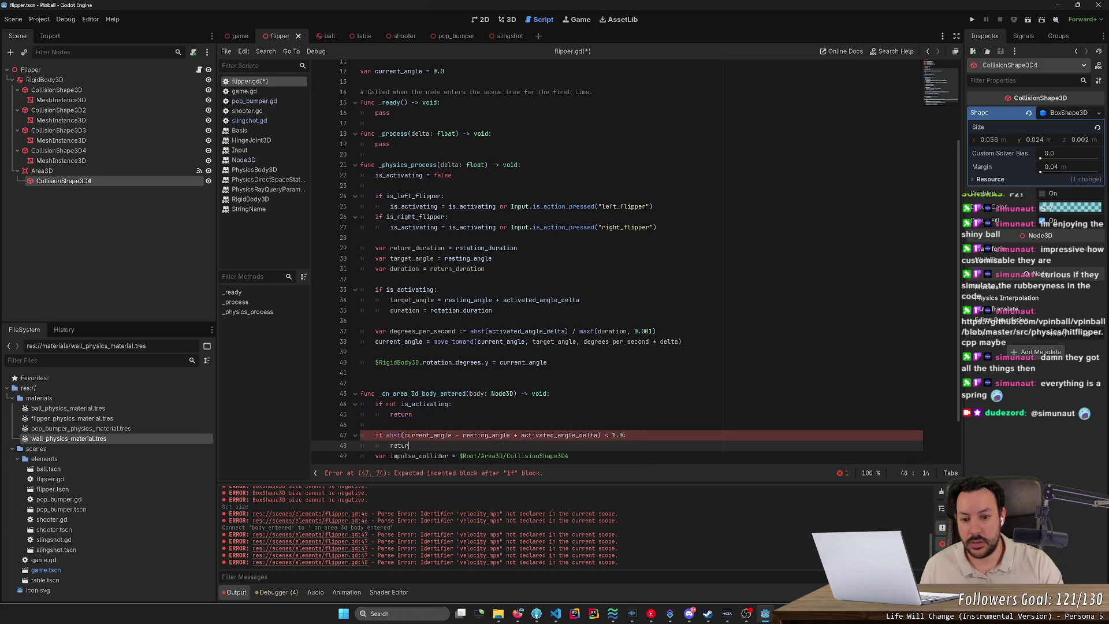
pyautogui.write('n')
pyautogui.press('Return')
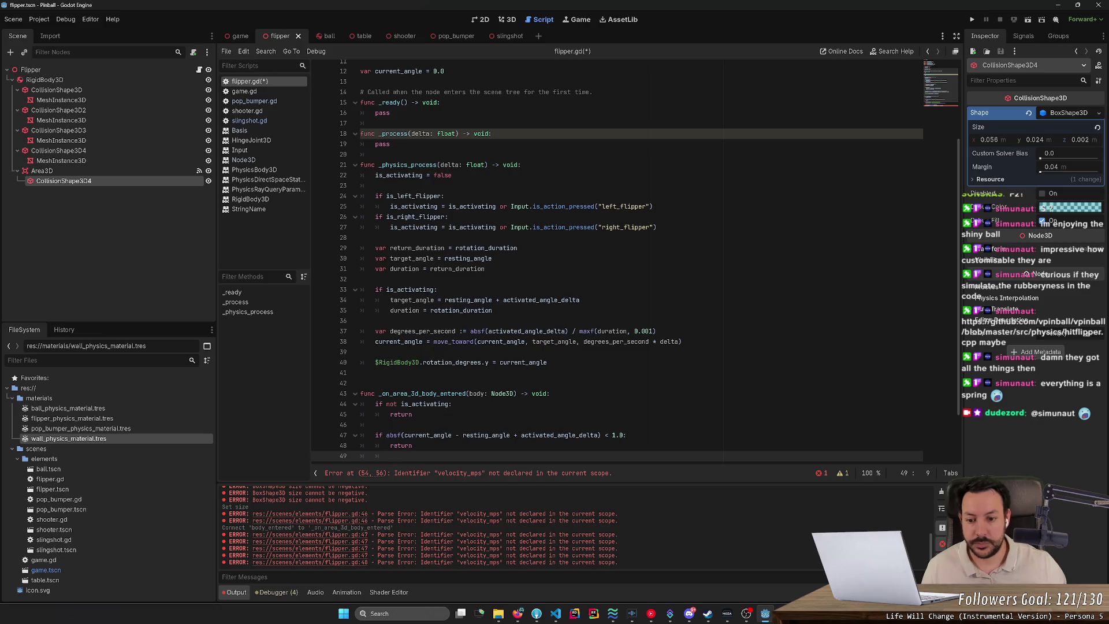
# Step: Save the script and check uses of ball_rigidbody3d, impulse_direction and the undeclared velocity_mps
pyautogui.scroll(-2, 635, 260)
pyautogui.click(626, 373)
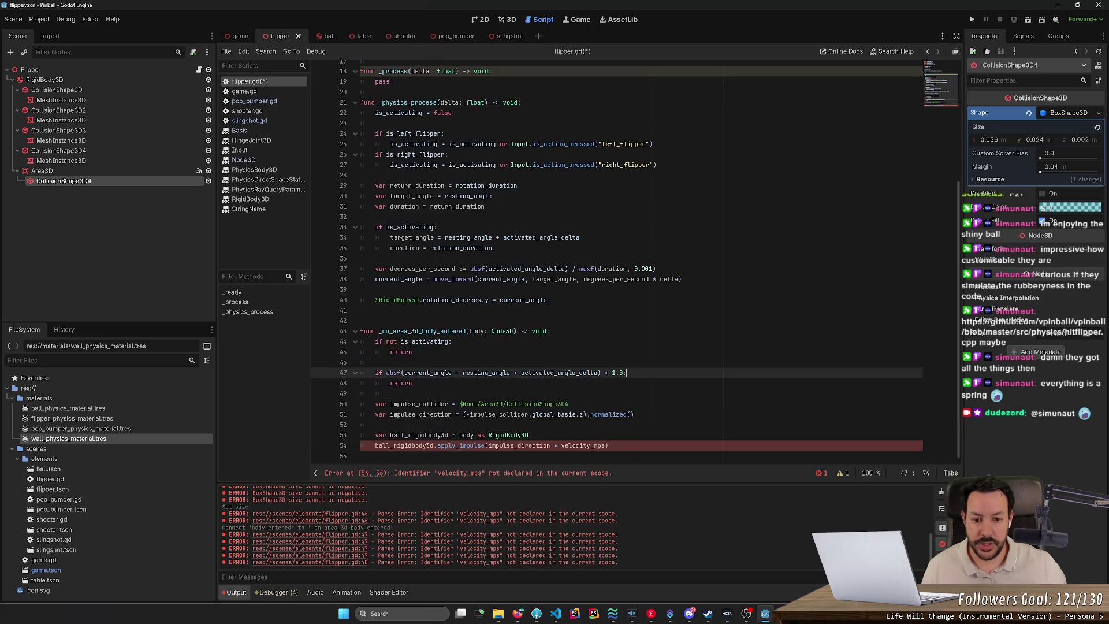
pyautogui.press('Up')
pyautogui.press('Up')
pyautogui.press('Down')
pyautogui.press('Down')
pyautogui.press('Down')
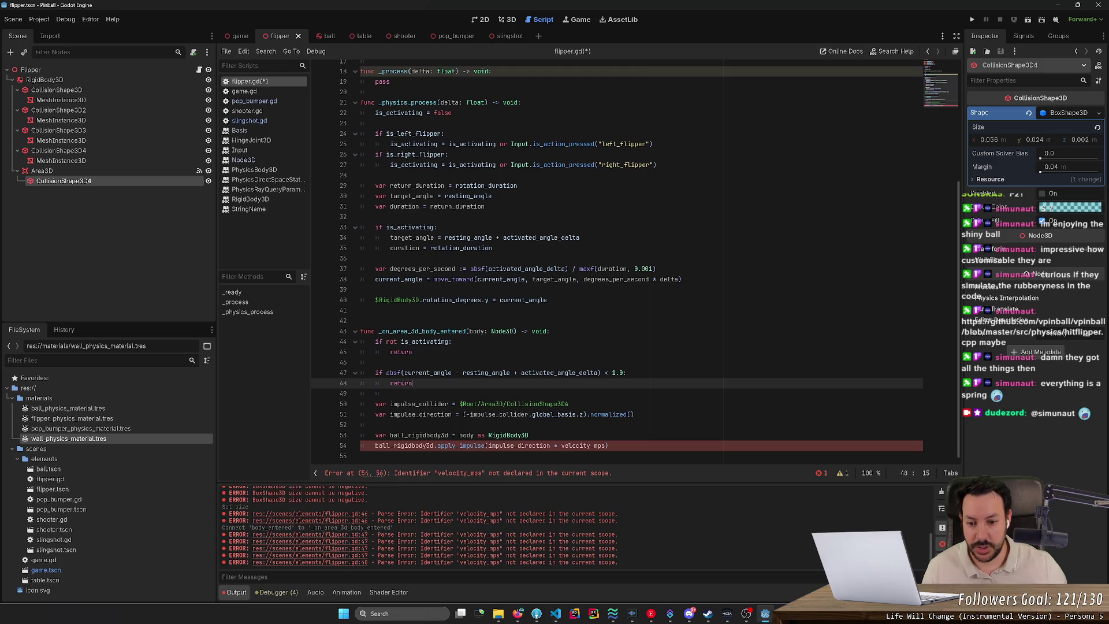
pyautogui.doubleClick(419, 435)
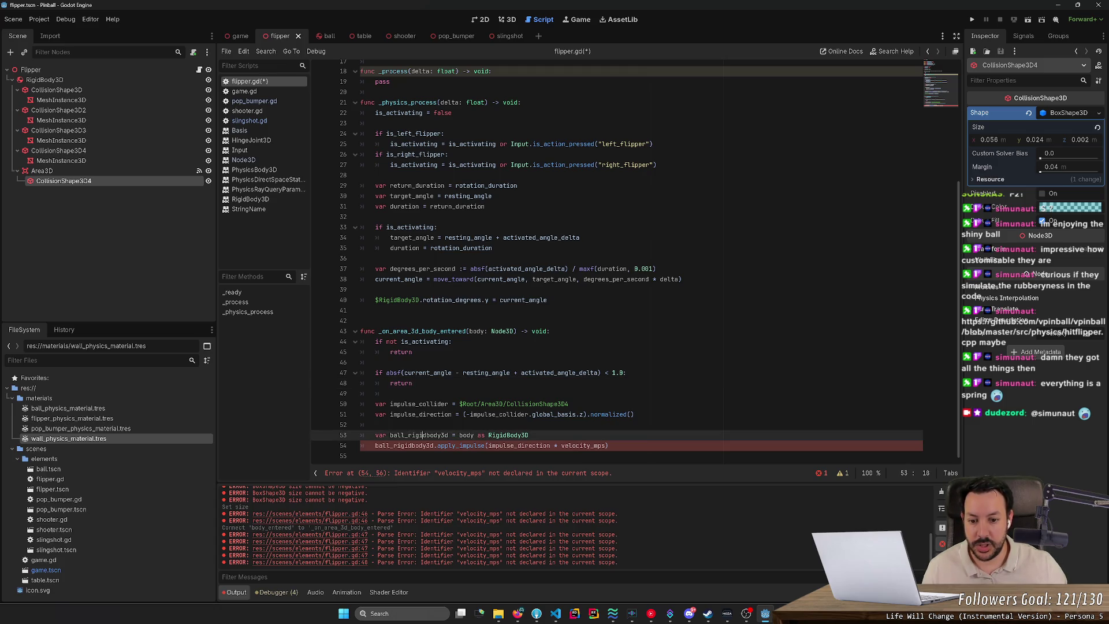
pyautogui.click(404, 445)
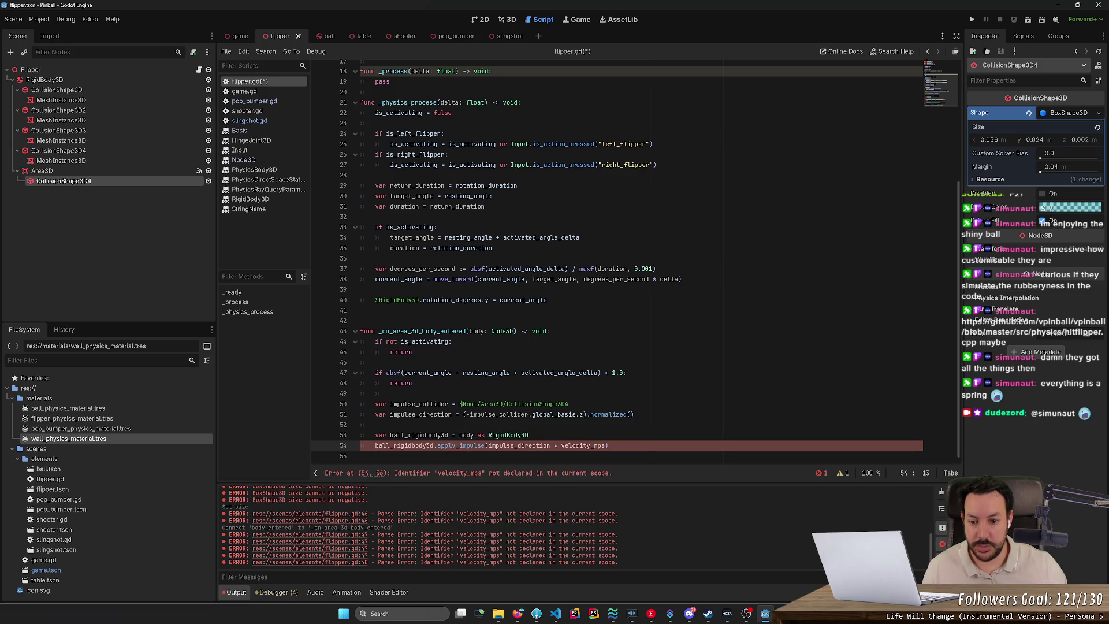
pyautogui.hotkey('ctrl', 's')
pyautogui.doubleClick(519, 445)
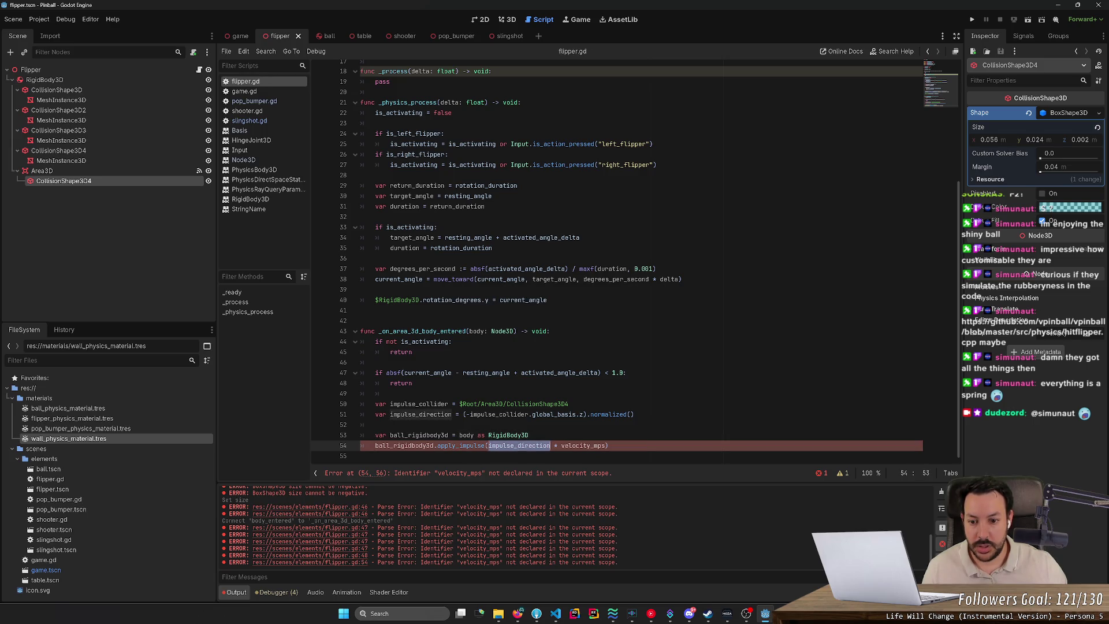
pyautogui.doubleClick(583, 445)
pyautogui.scroll(5, 578, 260)
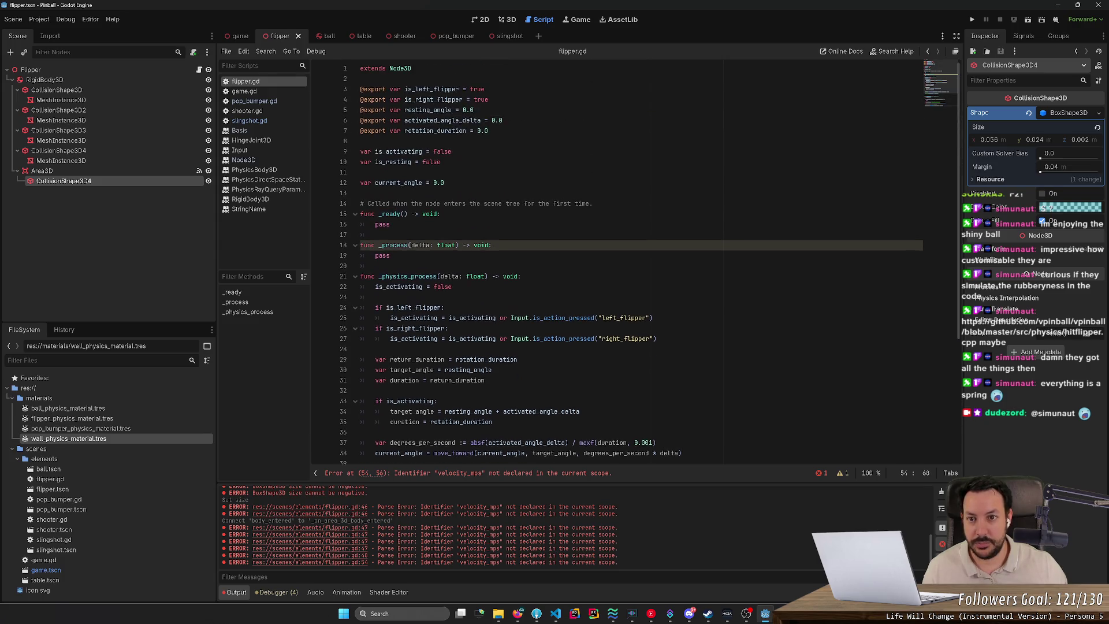
pyautogui.scroll(-3, 577, 260)
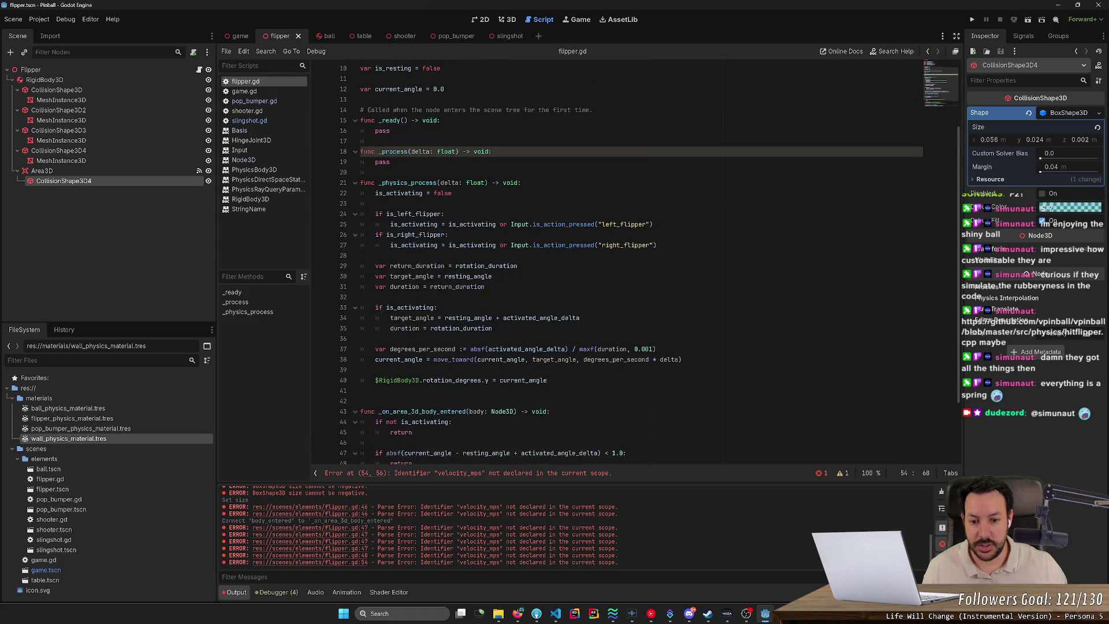
pyautogui.scroll(3, 577, 260)
pyautogui.click(362, 141)
pyautogui.write('@export var ')
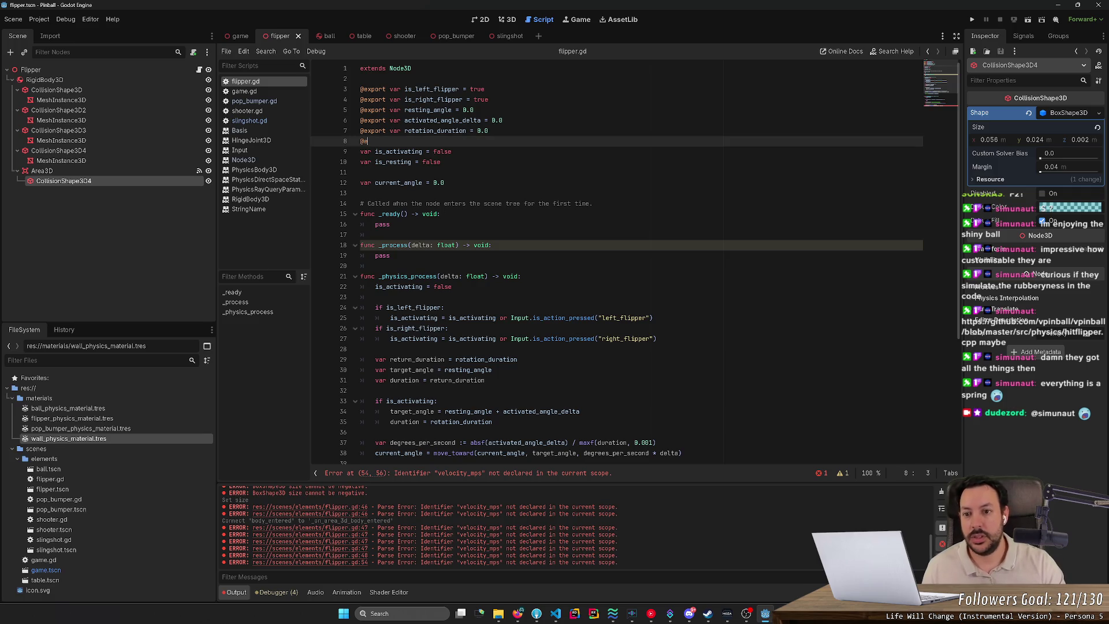
pyautogui.write('velocity ')
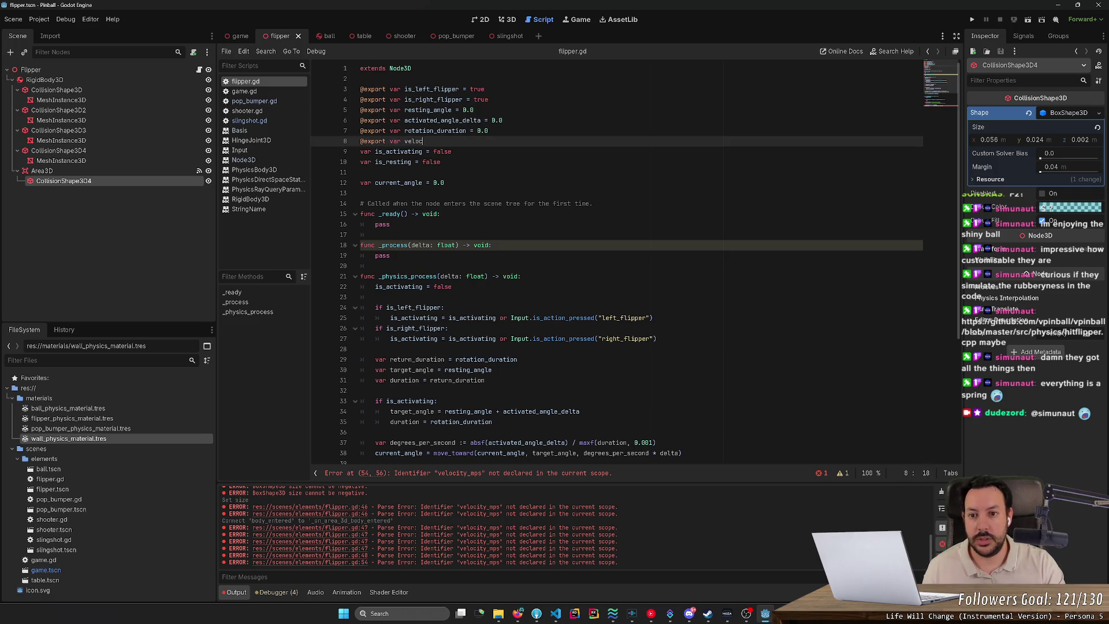
pyautogui.write('mp')
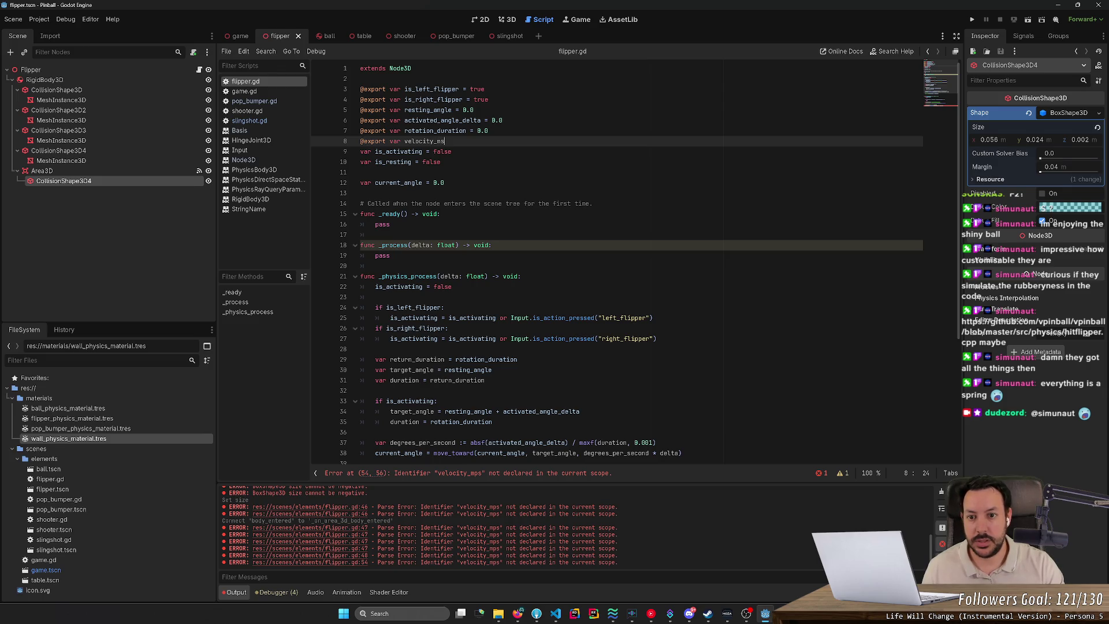
pyautogui.write('= 1.0')
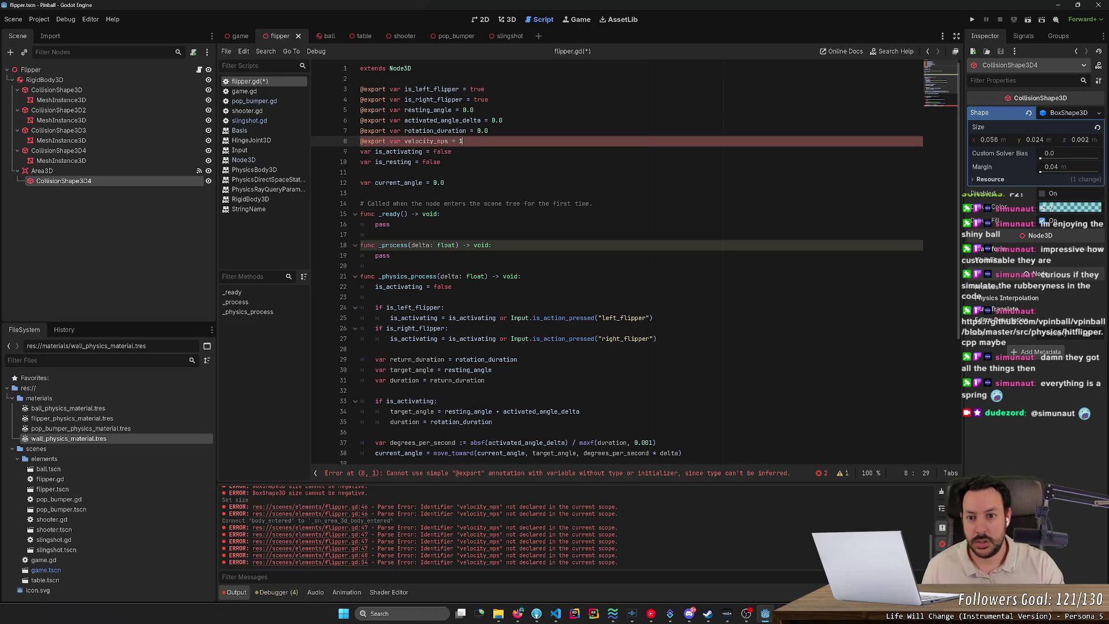
pyautogui.hotkey('ctrl', 's')
pyautogui.press('Return')
pyautogui.scroll(-6, 635, 260)
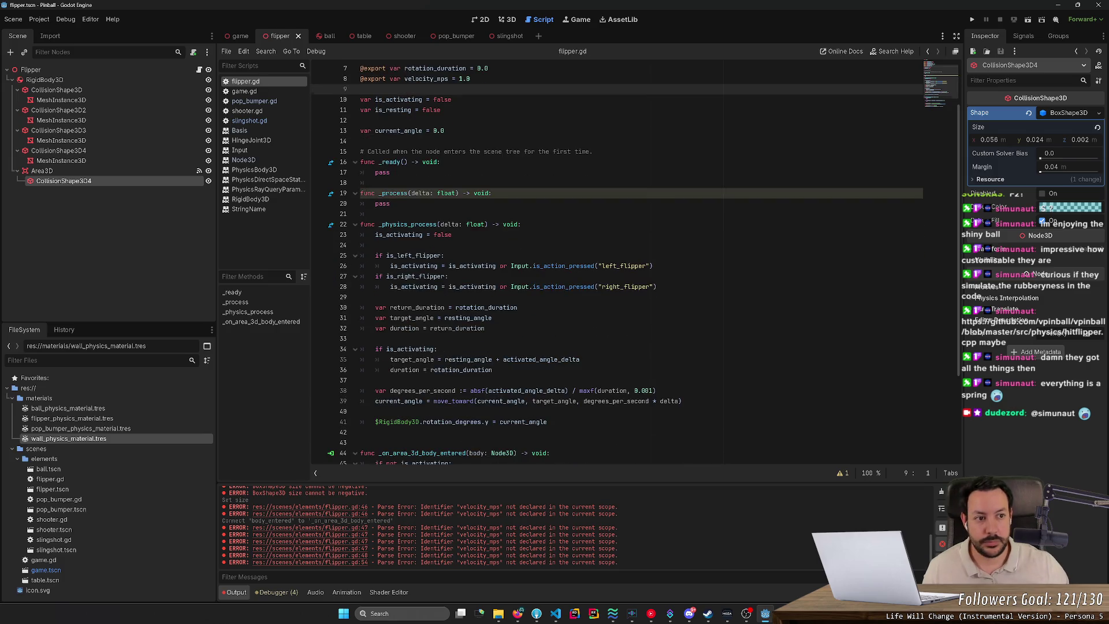
pyautogui.click(361, 320)
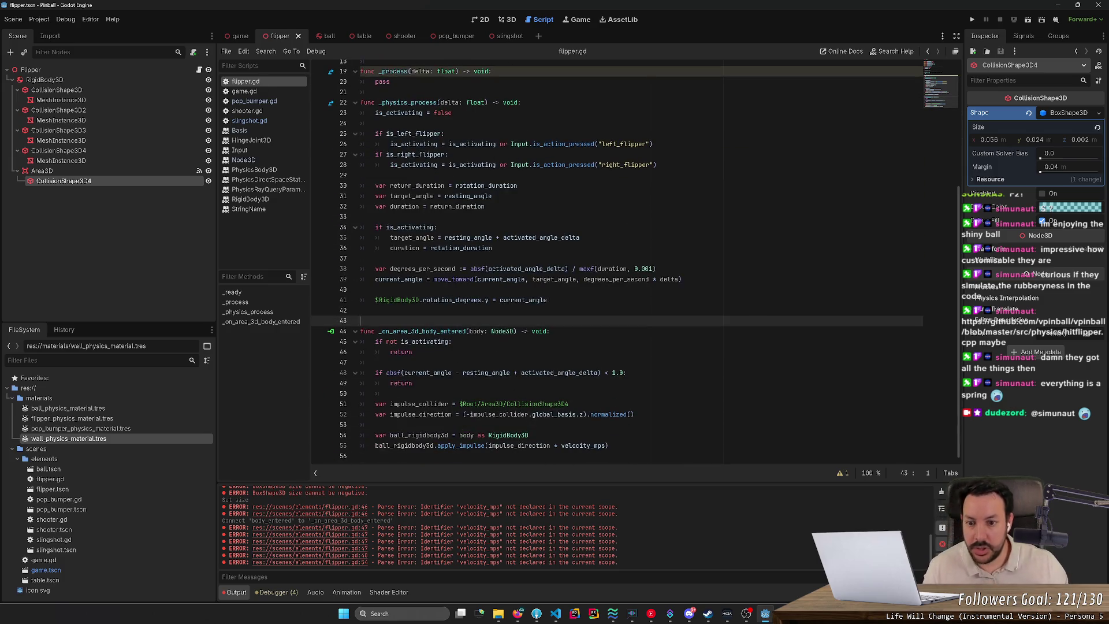
pyautogui.press('Delete')
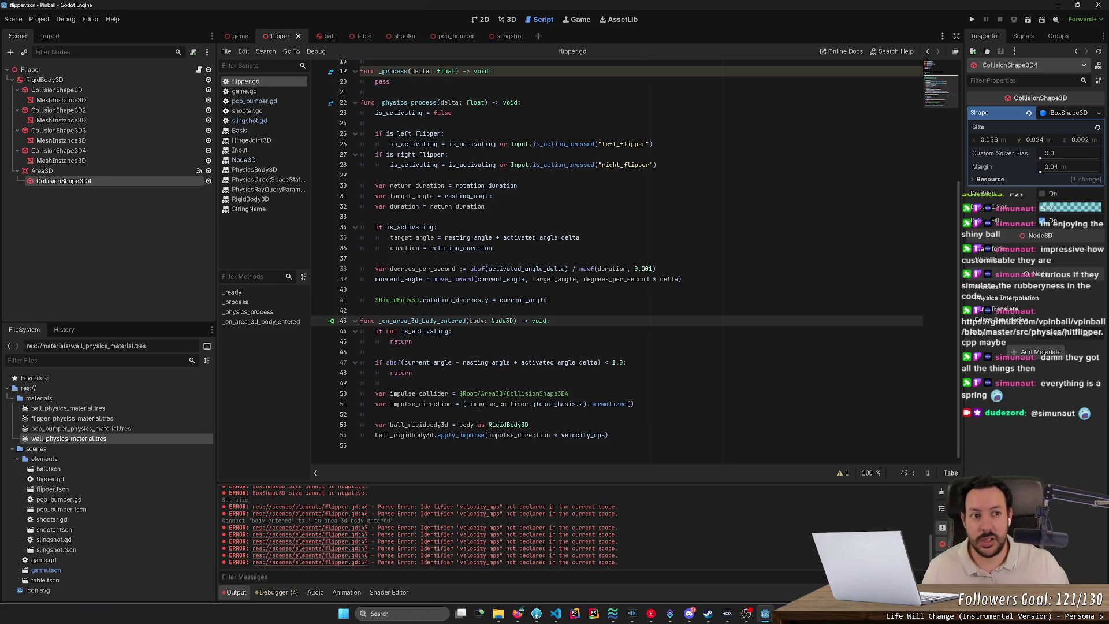
pyautogui.click(972, 19)
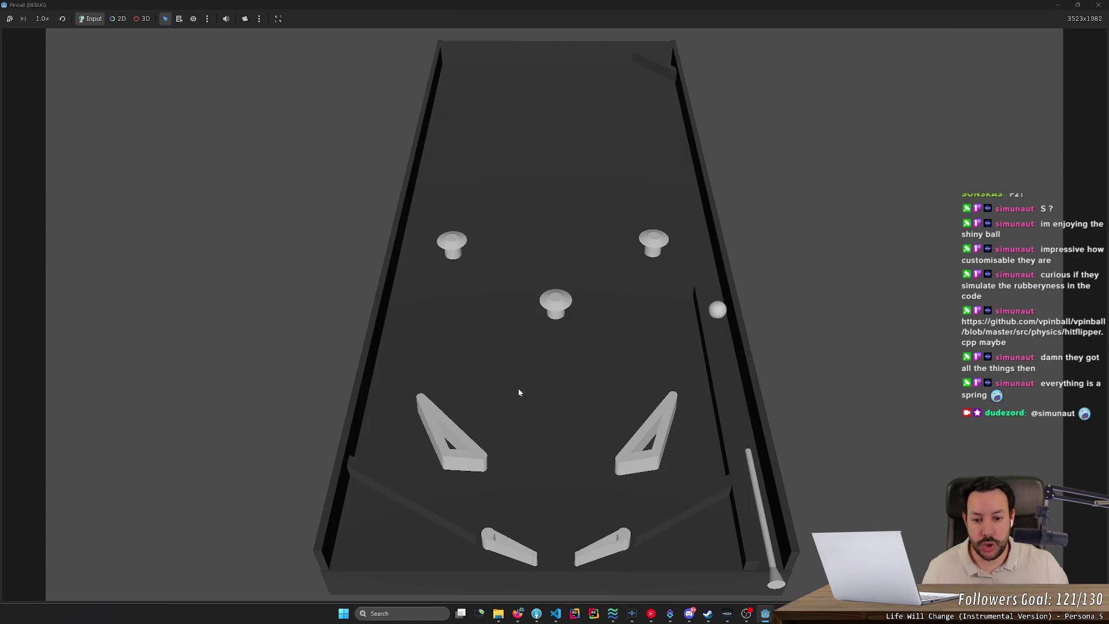
# Step: Hit the ball twice with the left flipper until the debugger breaks at flipper.gd line 51
pyautogui.press('Left')
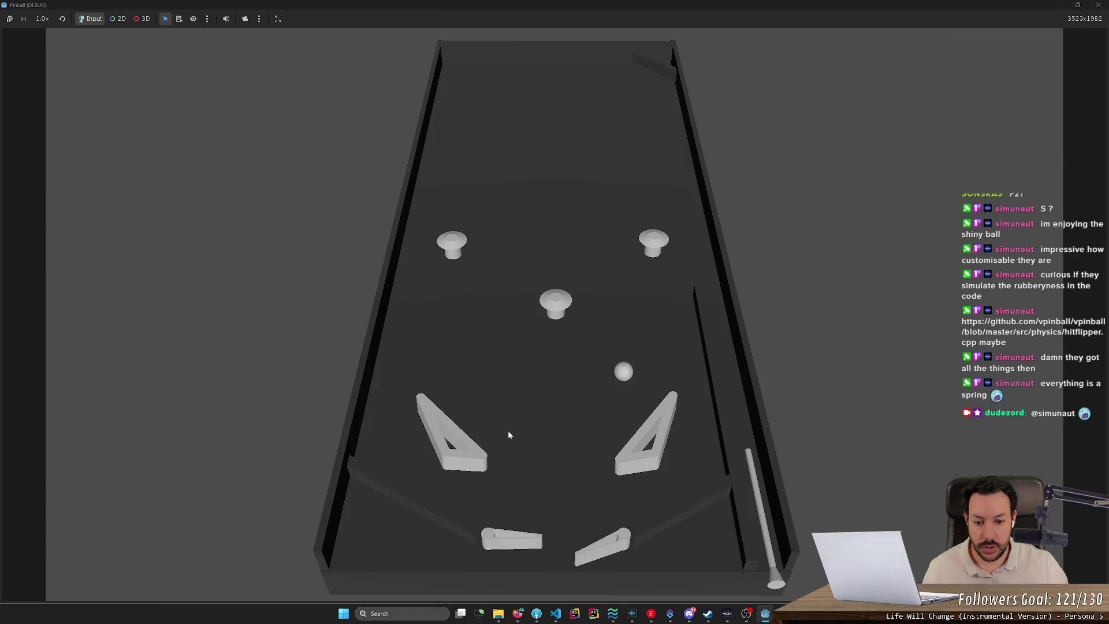
pyautogui.press('Left')
pyautogui.press('Left')
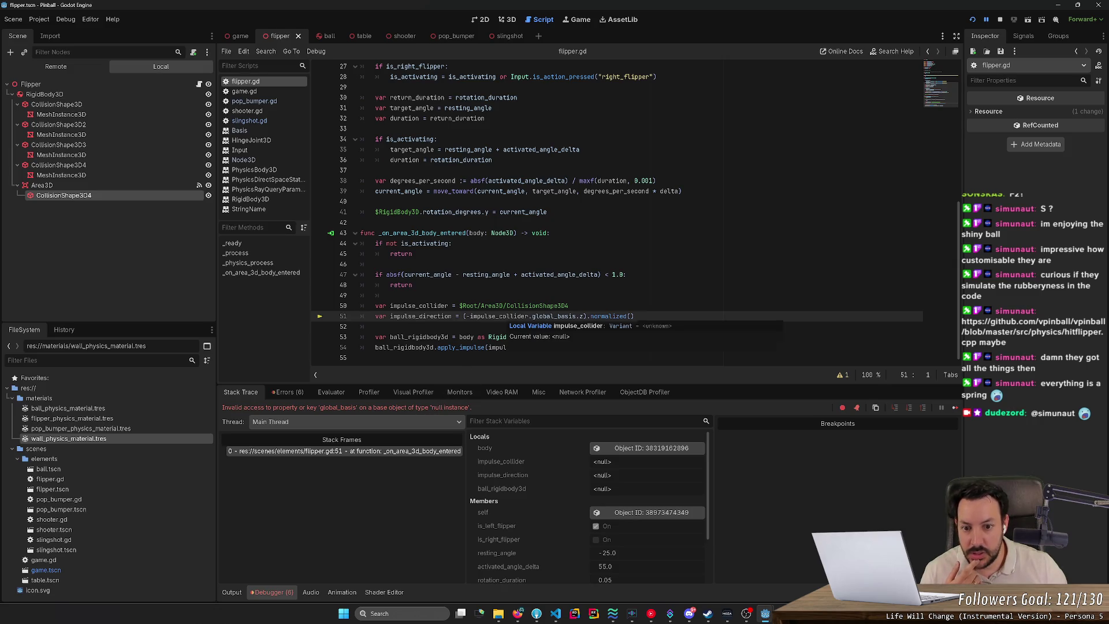
# Step: Insert 'RigidBody3D/' after $Root/ in the collider path and retest the flipper in-game
pyautogui.doubleClick(502, 317)
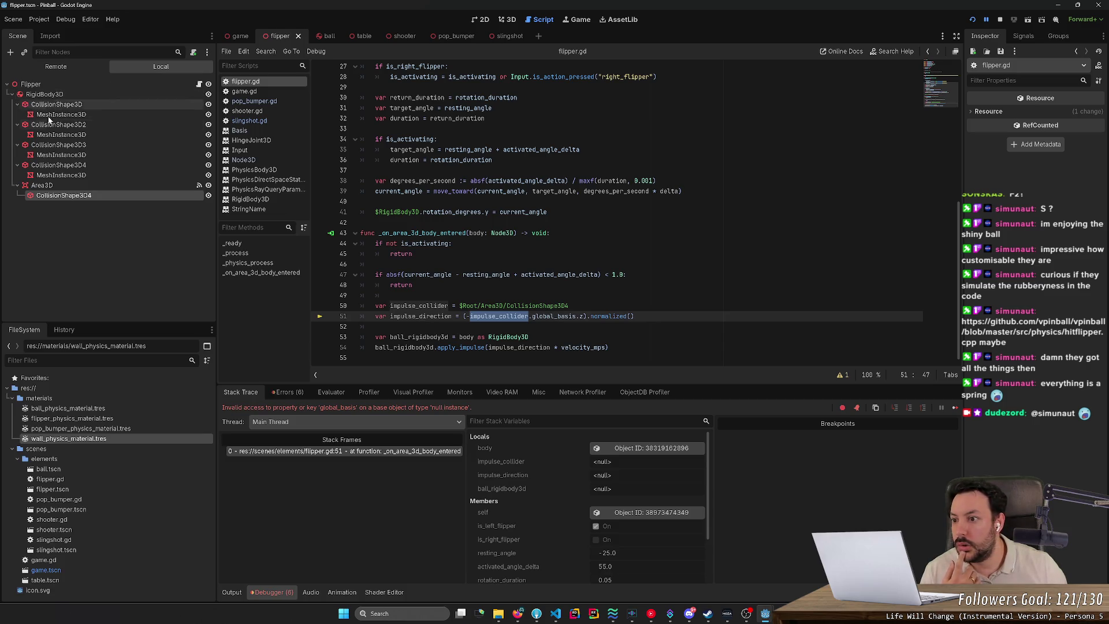
pyautogui.click(480, 306)
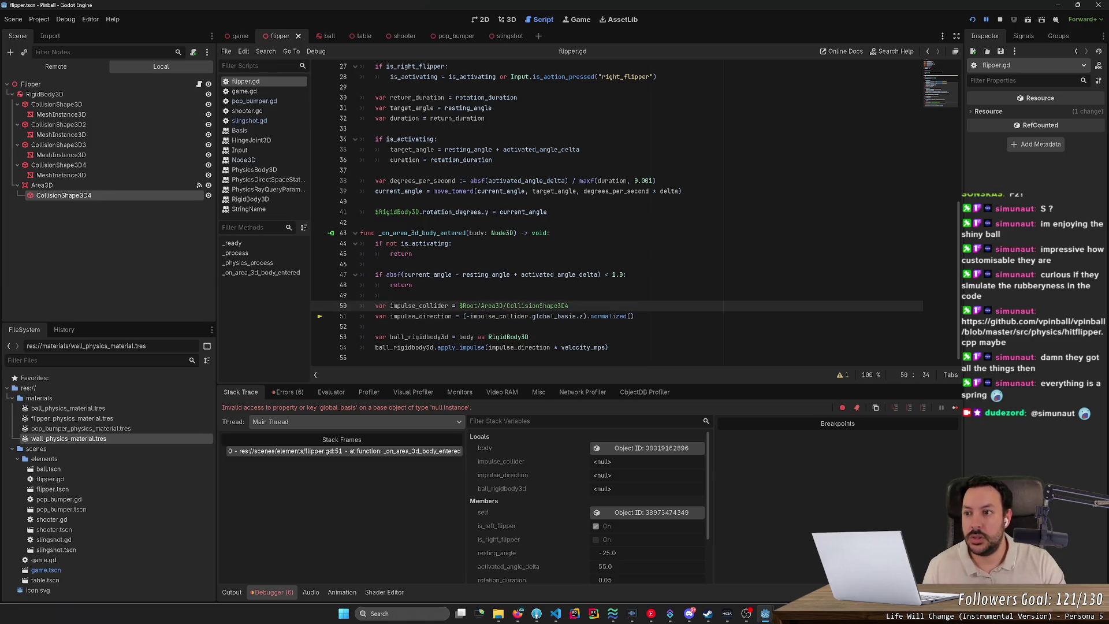
pyautogui.write('RigidB')
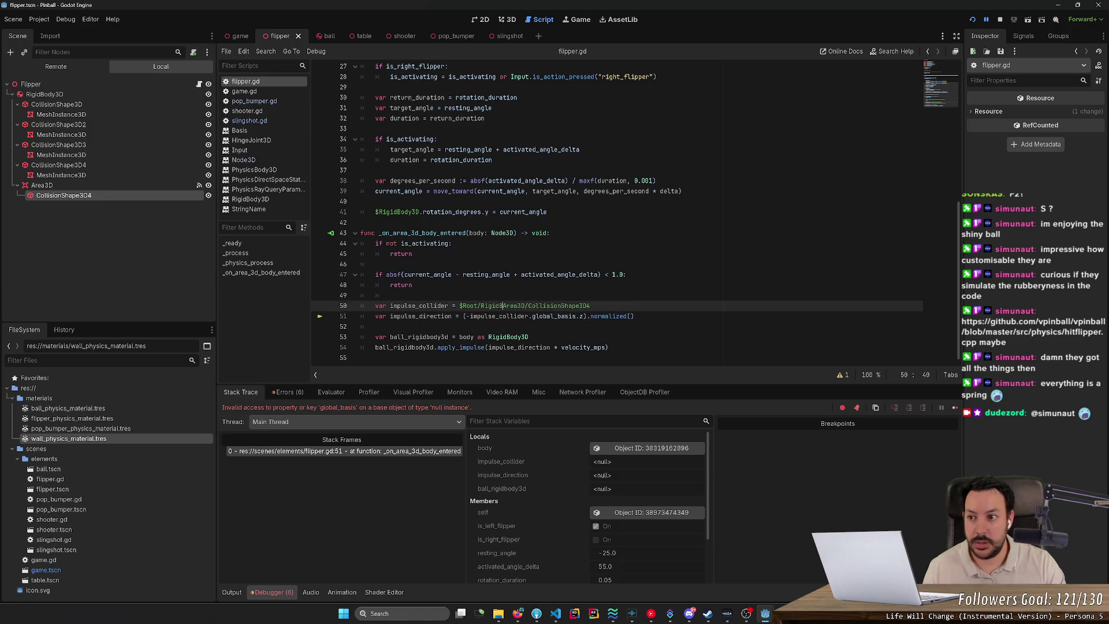
pyautogui.write('ody3D/')
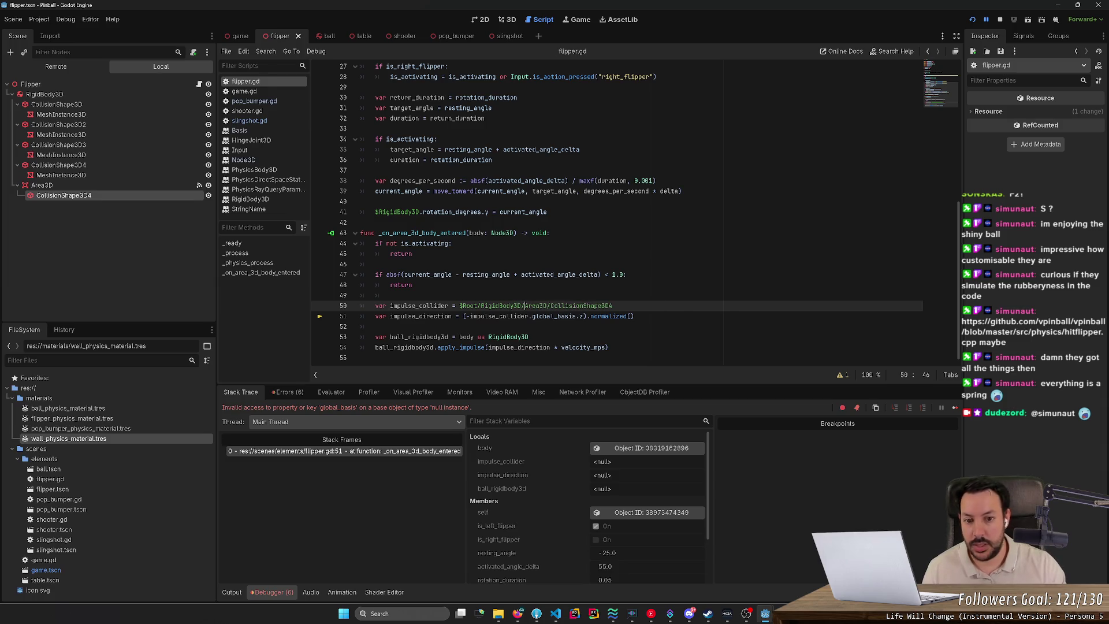
pyautogui.click(972, 19)
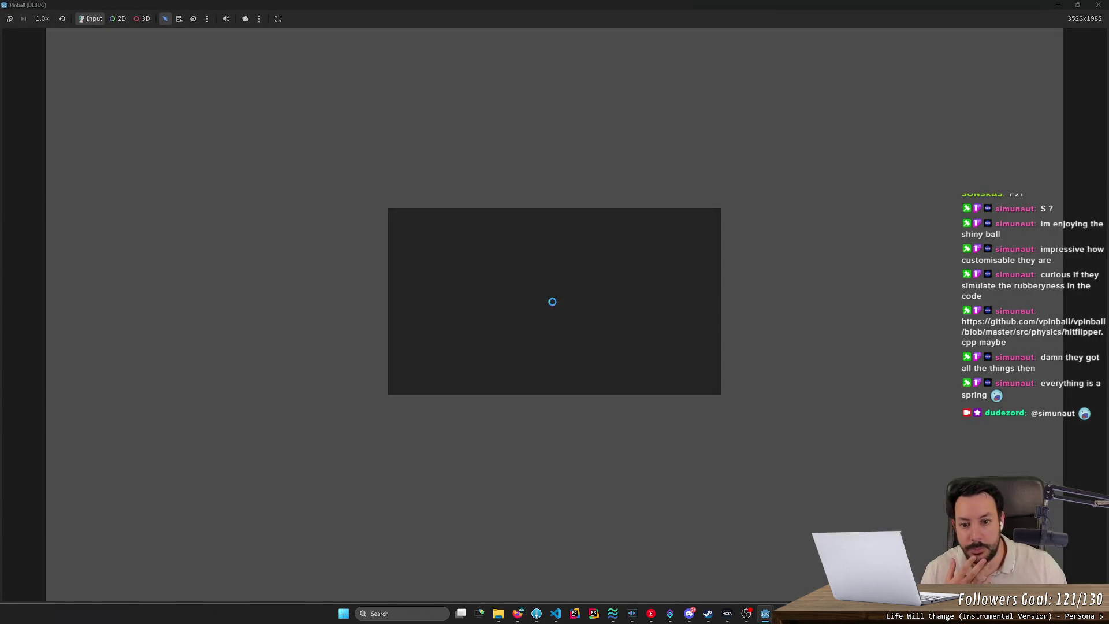
pyautogui.press('Left')
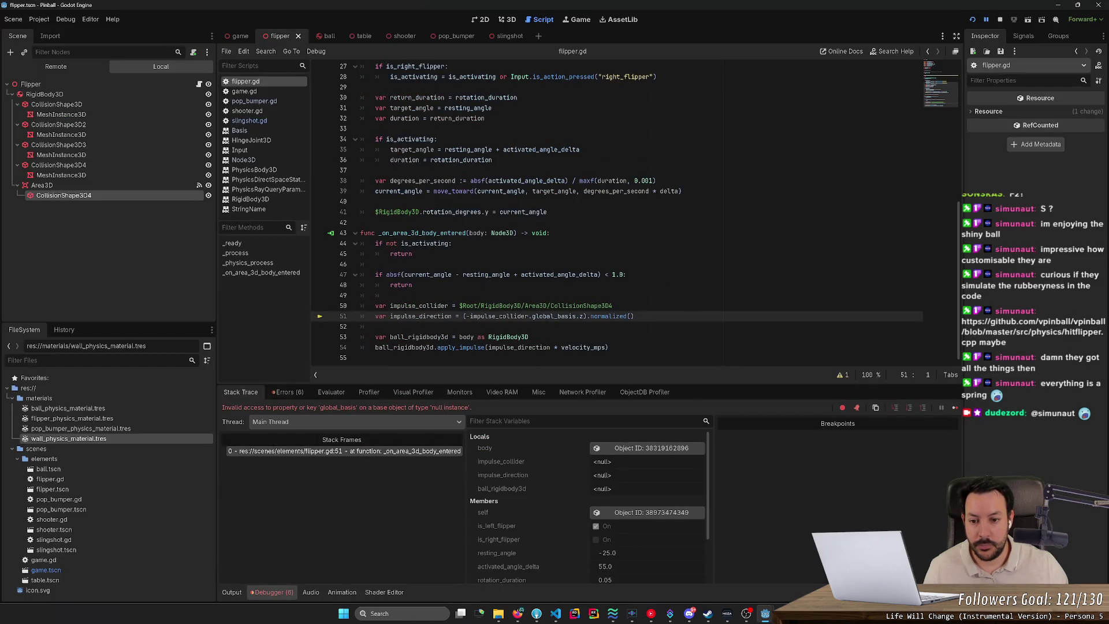
pyautogui.moveTo(437, 316)
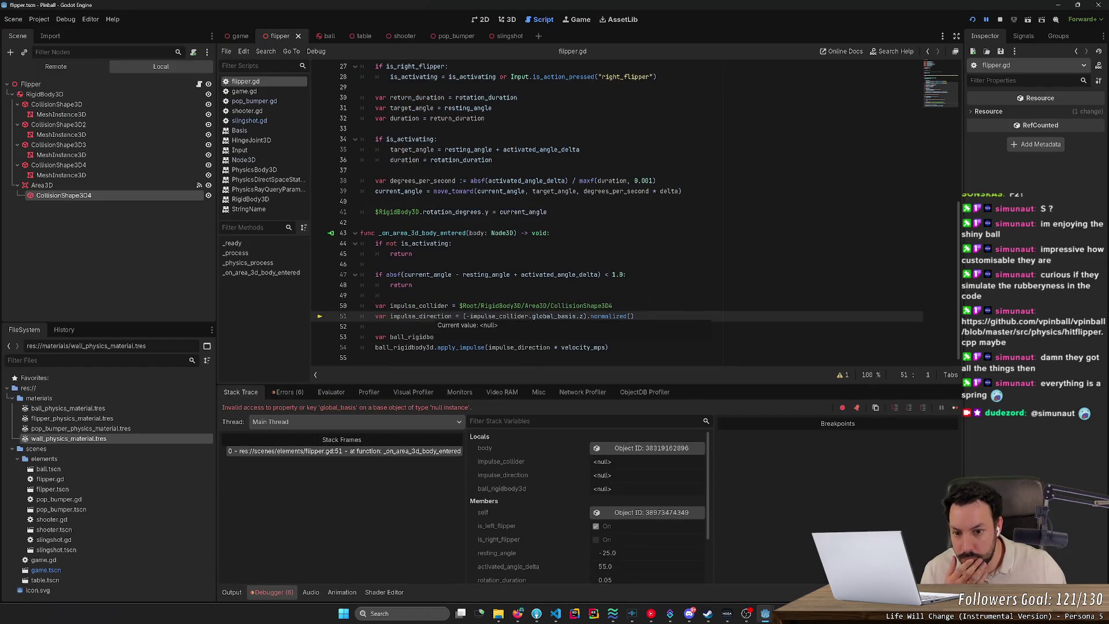
# Step: Stop the debug run, toggle a collision layer bit on Area3D, and save the flipper scene
pyautogui.click(90, 193)
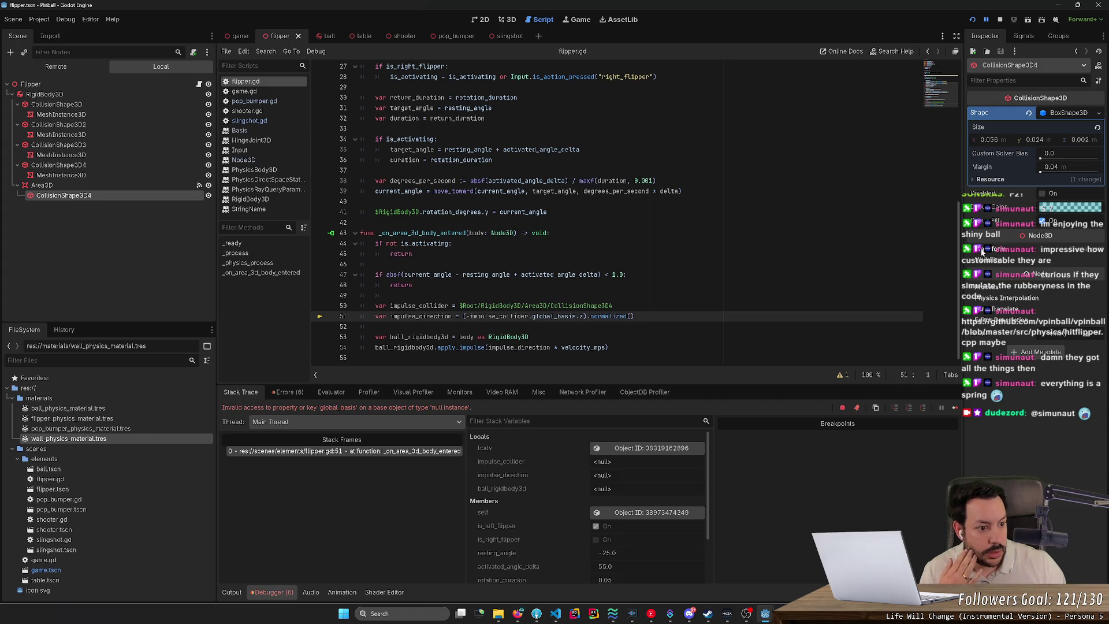
pyautogui.click(102, 186)
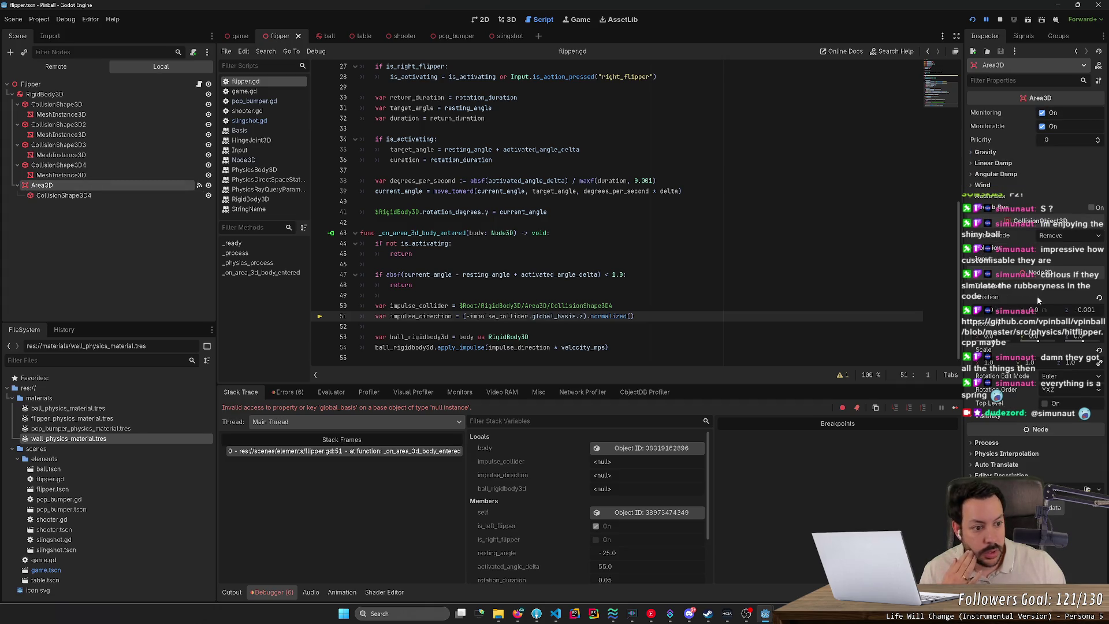
pyautogui.click(998, 19)
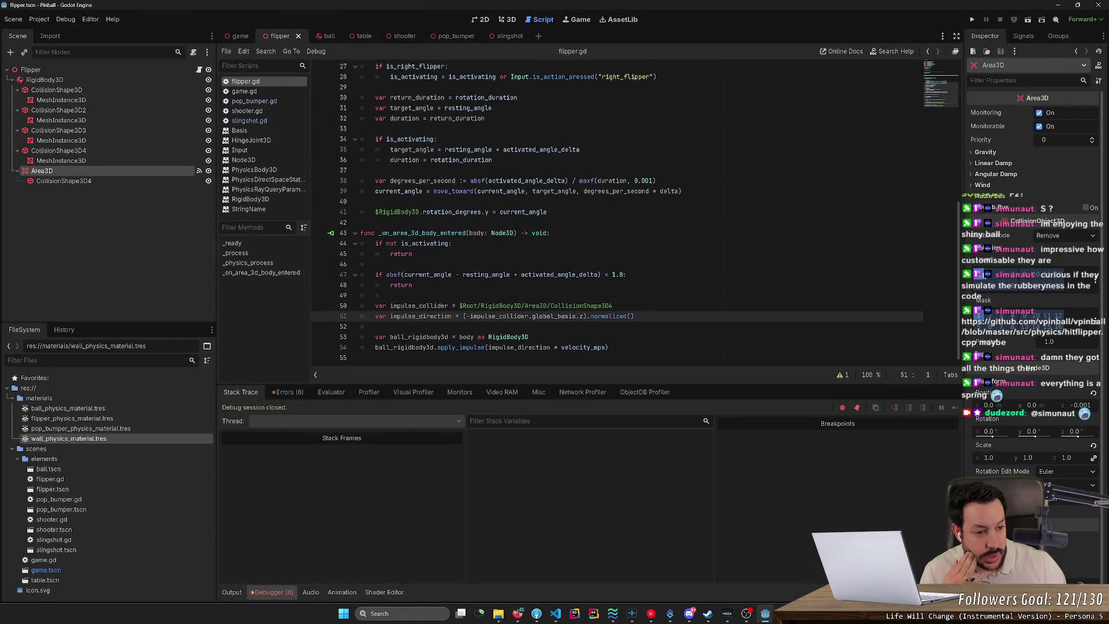
pyautogui.click(991, 277)
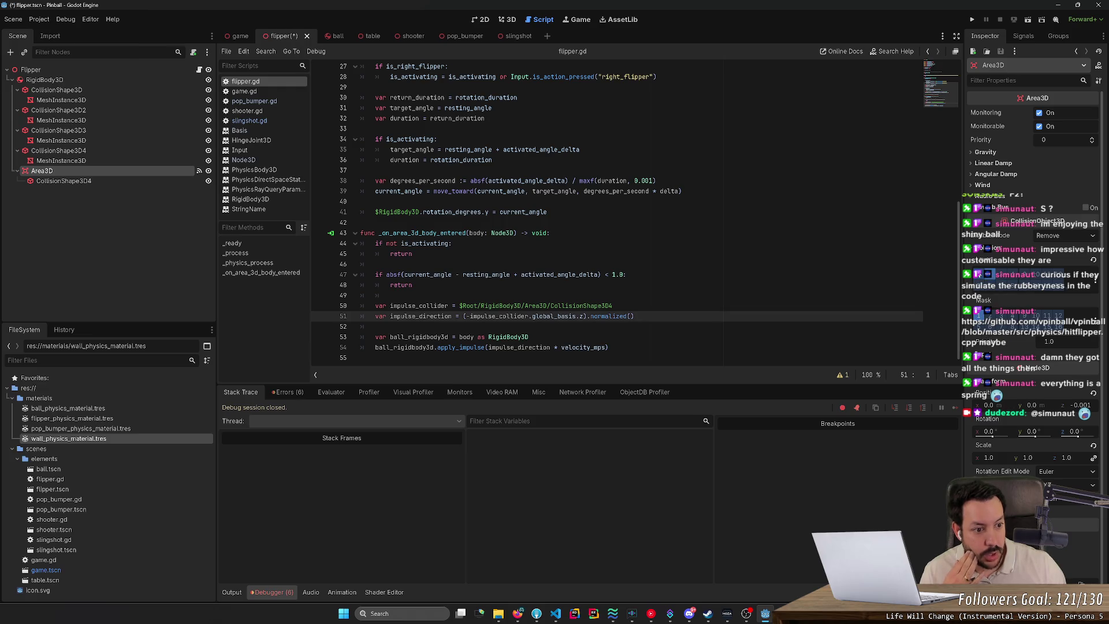
pyautogui.hotkey('ctrl', 's')
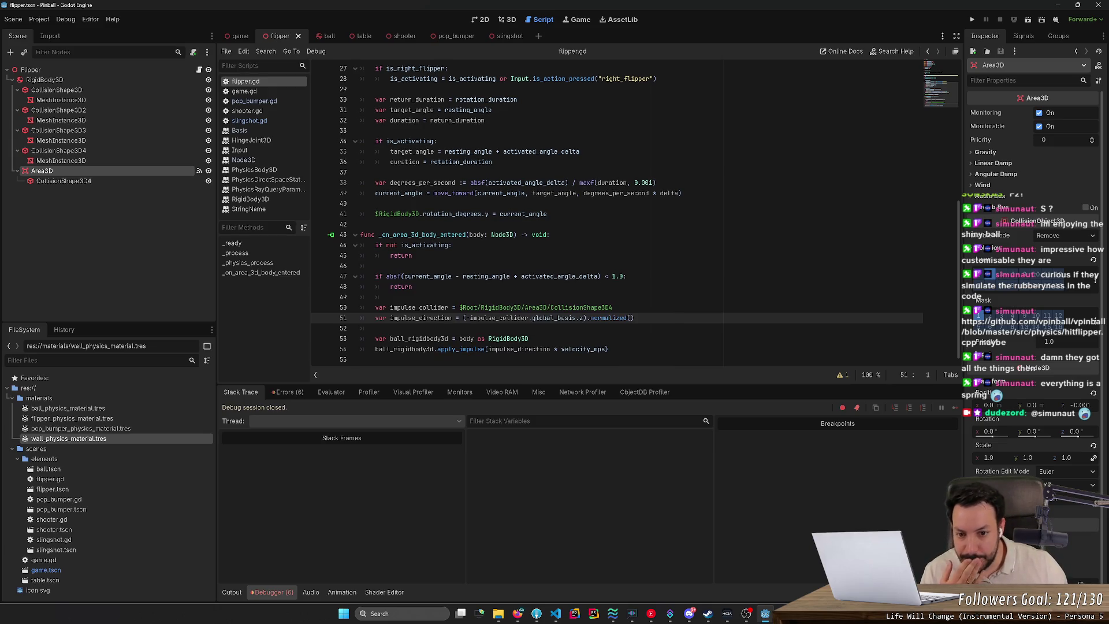
# Step: Copy Area3D's node path and make line 50 read $RigidBody3D/Area3D/CollisionShape3D4
pyautogui.rightClick(93, 176)
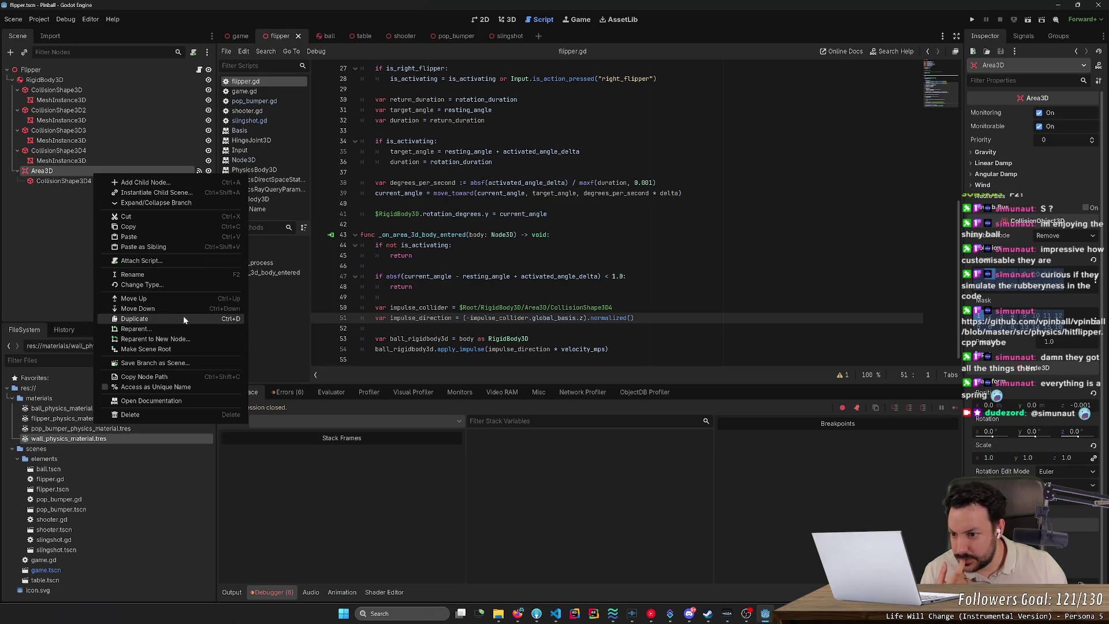
pyautogui.click(211, 377)
pyautogui.click(613, 307)
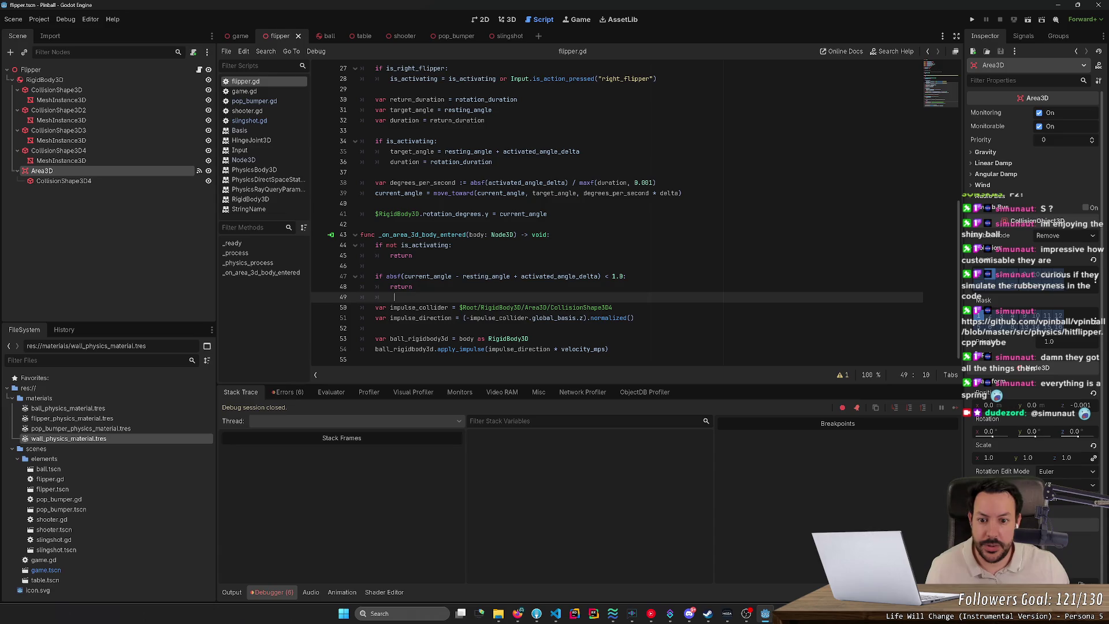
pyautogui.moveTo(613, 307)
pyautogui.mouseDown()
pyautogui.moveTo(410, 307)
pyautogui.moveTo(547, 307)
pyautogui.mouseUp()
pyautogui.click(460, 307)
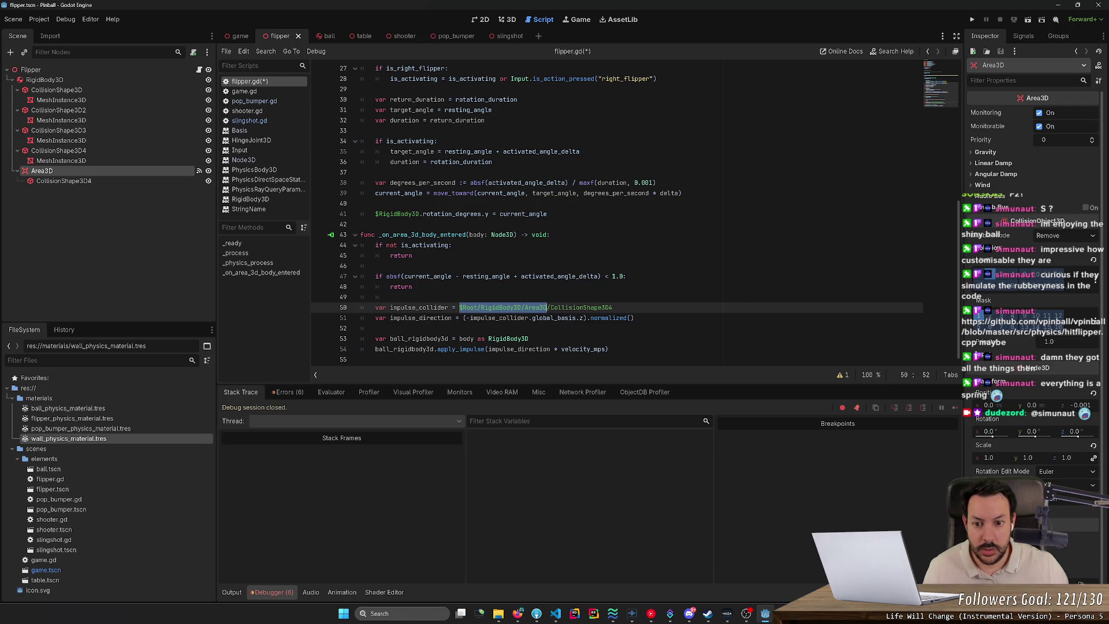
pyautogui.click(463, 307)
pyautogui.hotkey('ctrl', 's')
pyautogui.hotkey('ctrl', 'z')
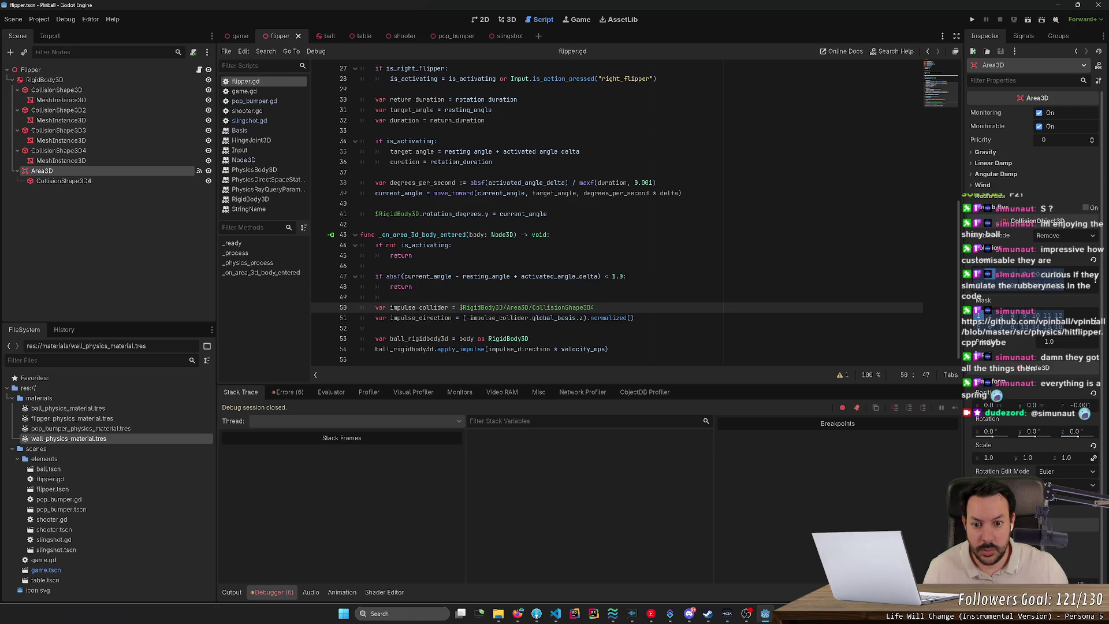
pyautogui.hotkey('ctrl', 'y')
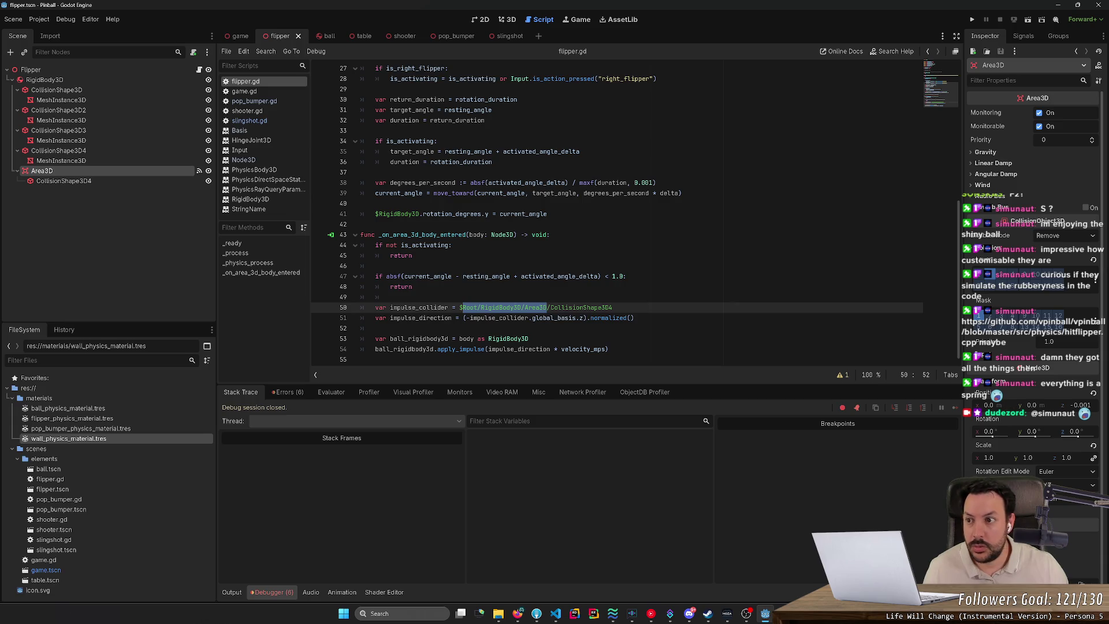
pyautogui.hotkey('ctrl', 'z')
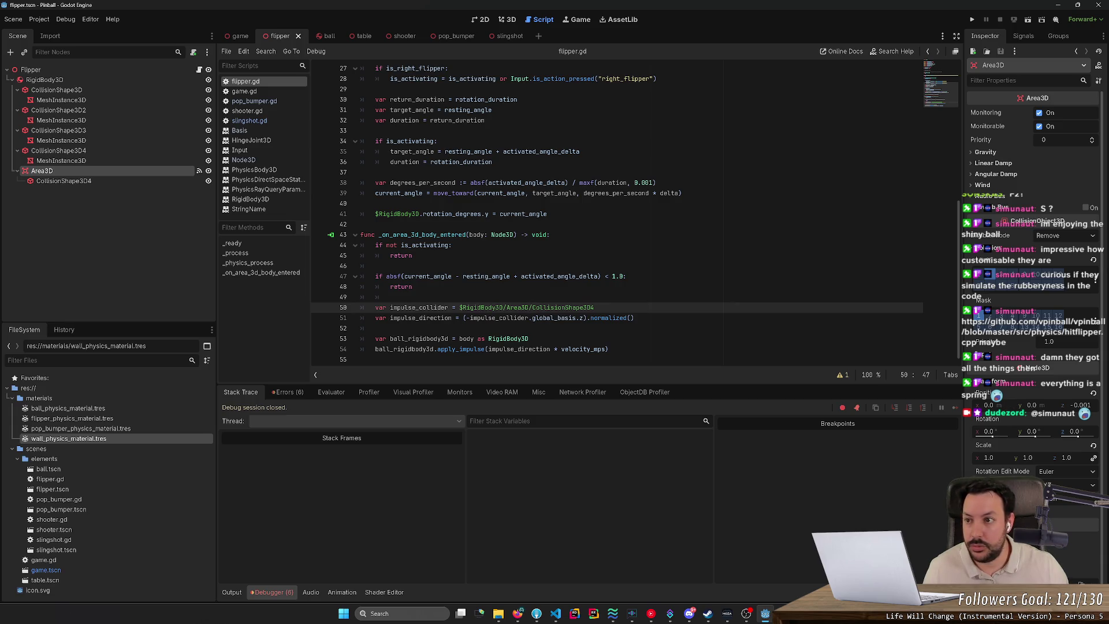
pyautogui.click(557, 276)
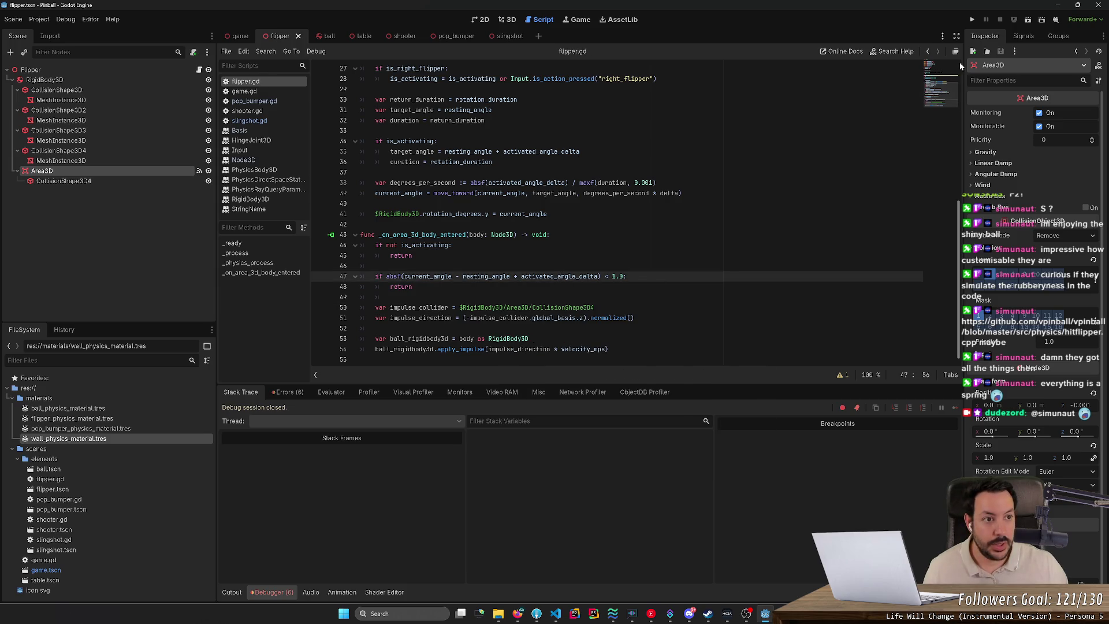
pyautogui.click(973, 19)
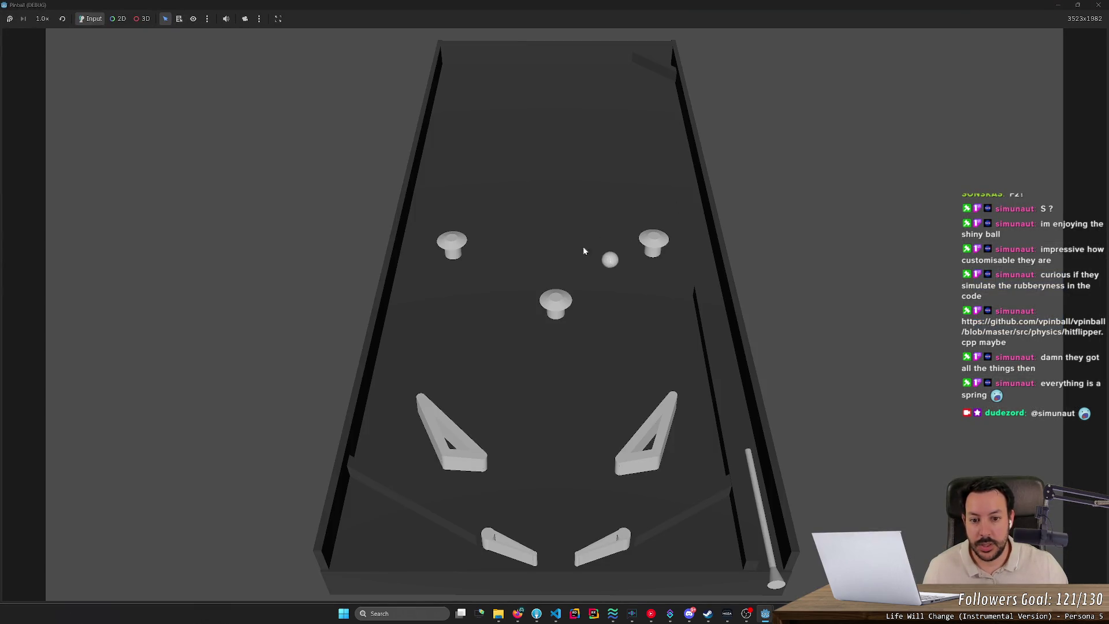
# Step: Flip the left flipper at the ball, restart the game, and flip again until line 53 breaks
pyautogui.press('Left')
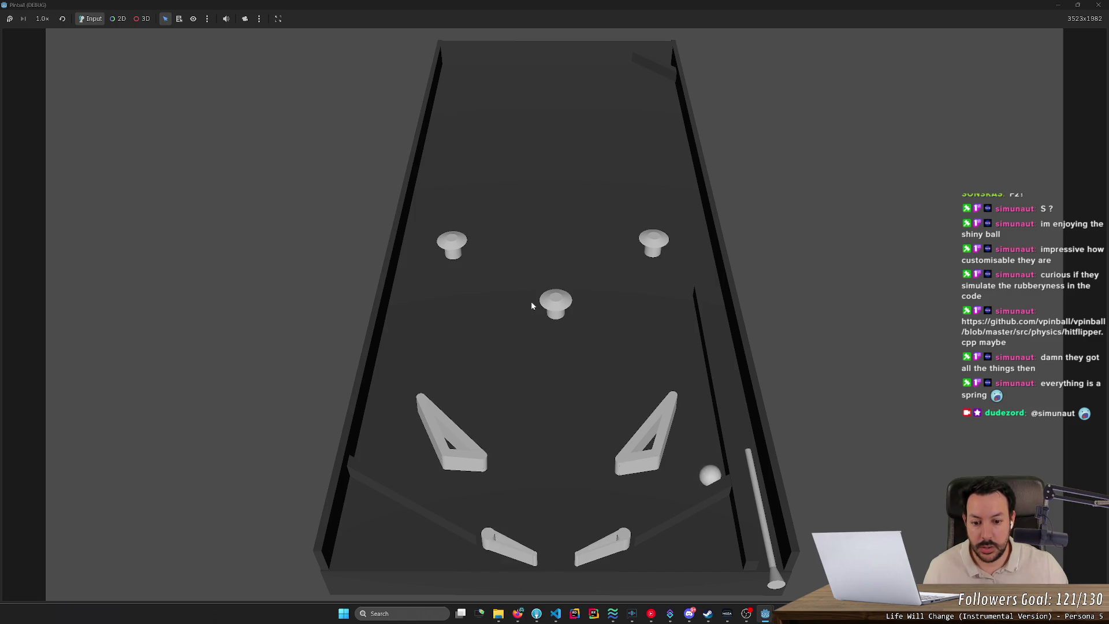
pyautogui.press('Left')
pyautogui.press('Left')
pyautogui.press('Left')
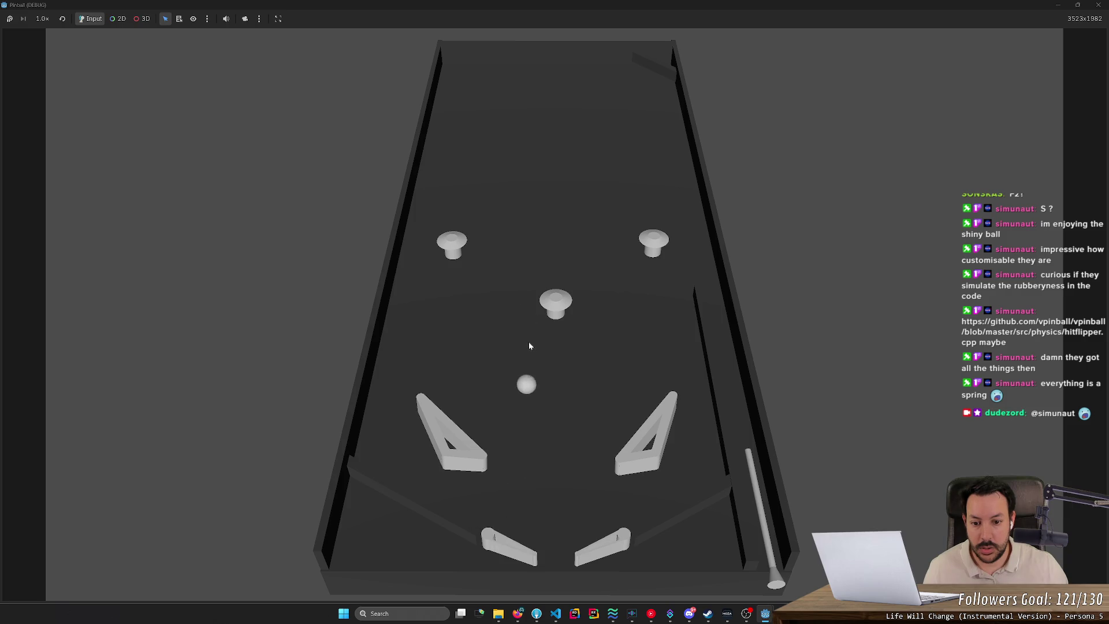
pyautogui.press('Left')
pyautogui.press('F8')
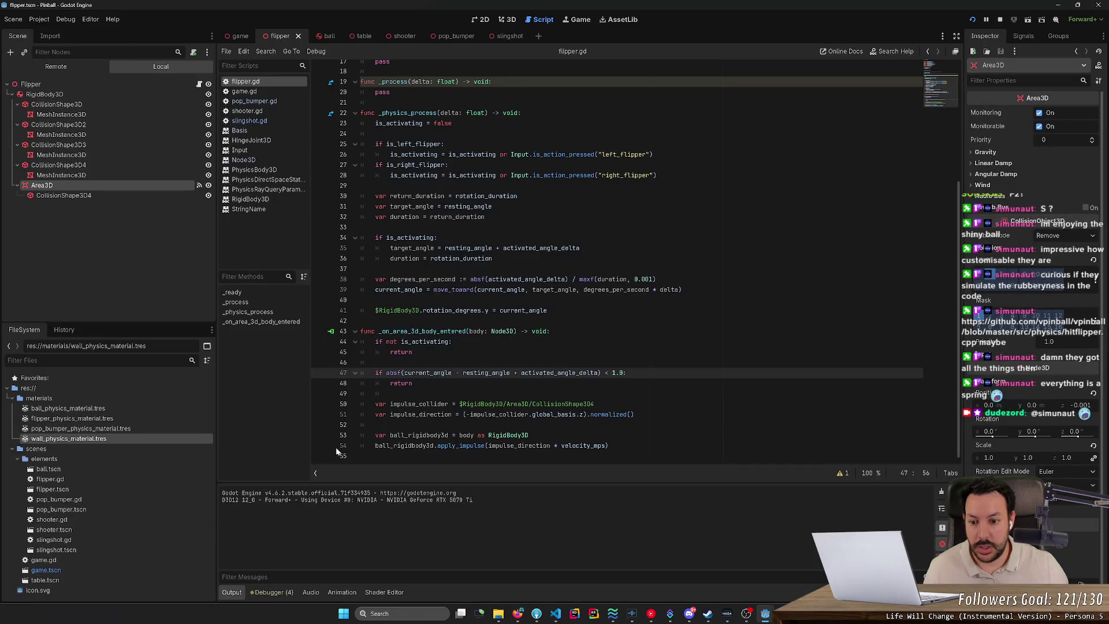
pyautogui.press('F5')
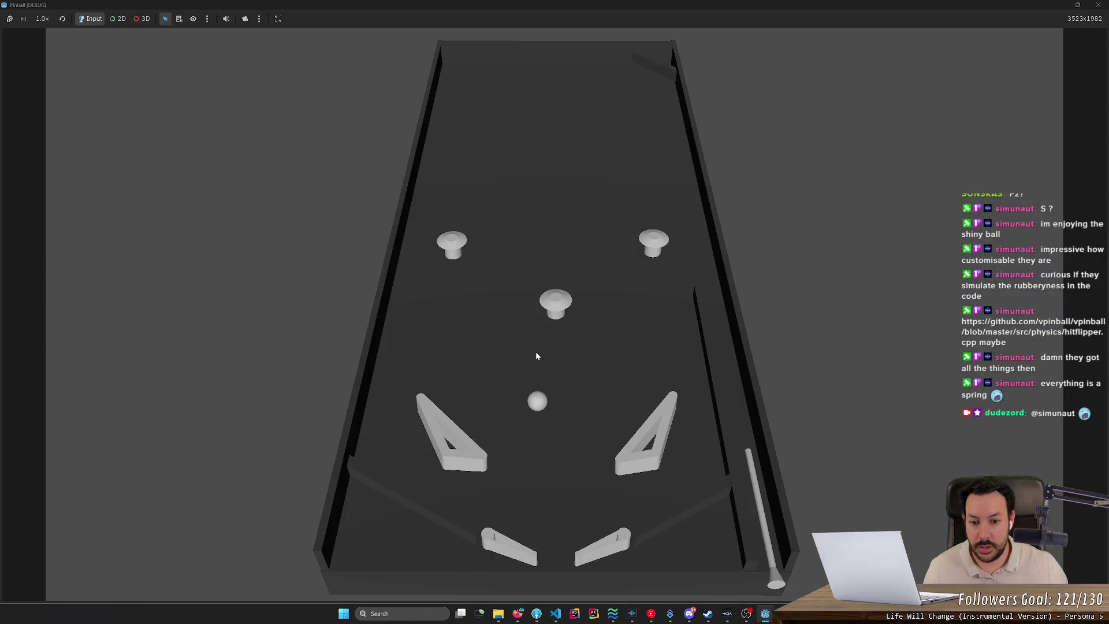
pyautogui.press('Left')
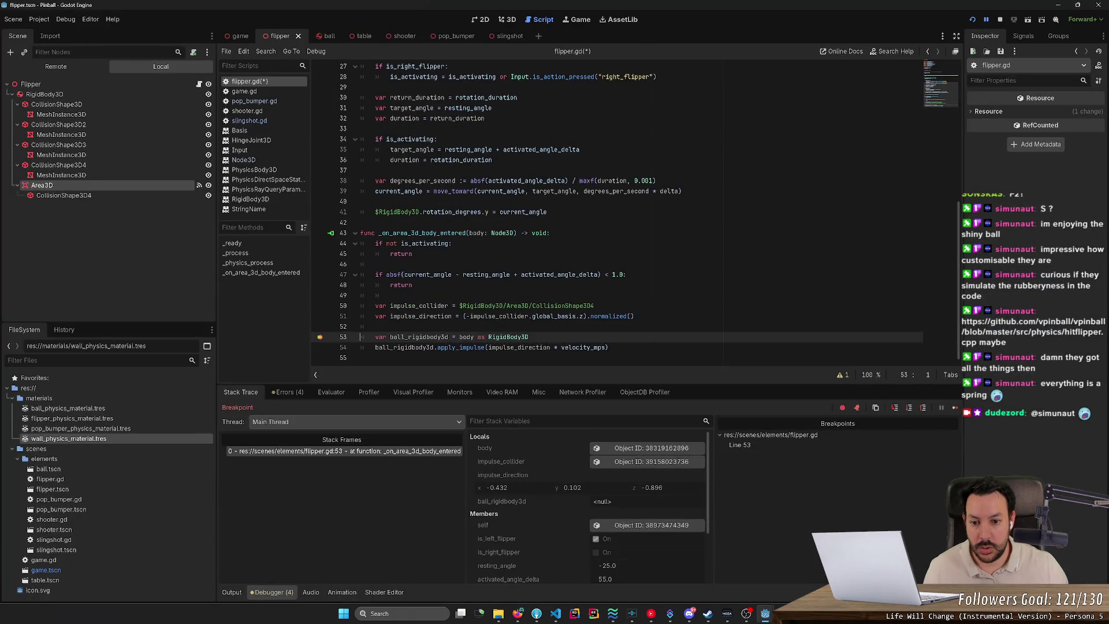
pyautogui.hotkey('ctrl', 's')
pyautogui.moveTo(424, 275)
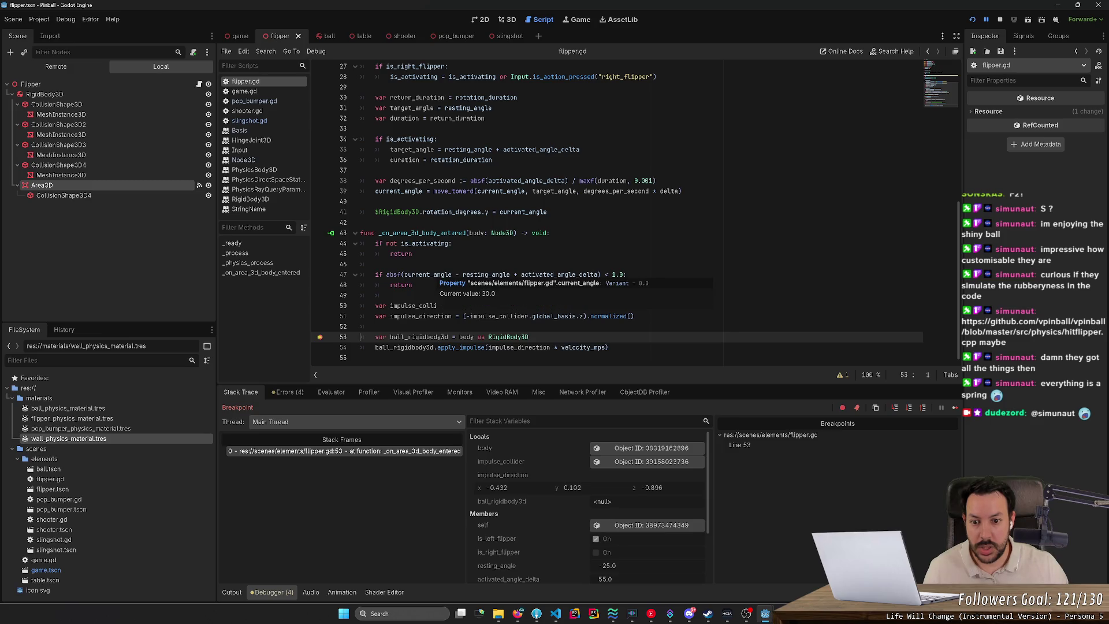
pyautogui.moveTo(470, 275)
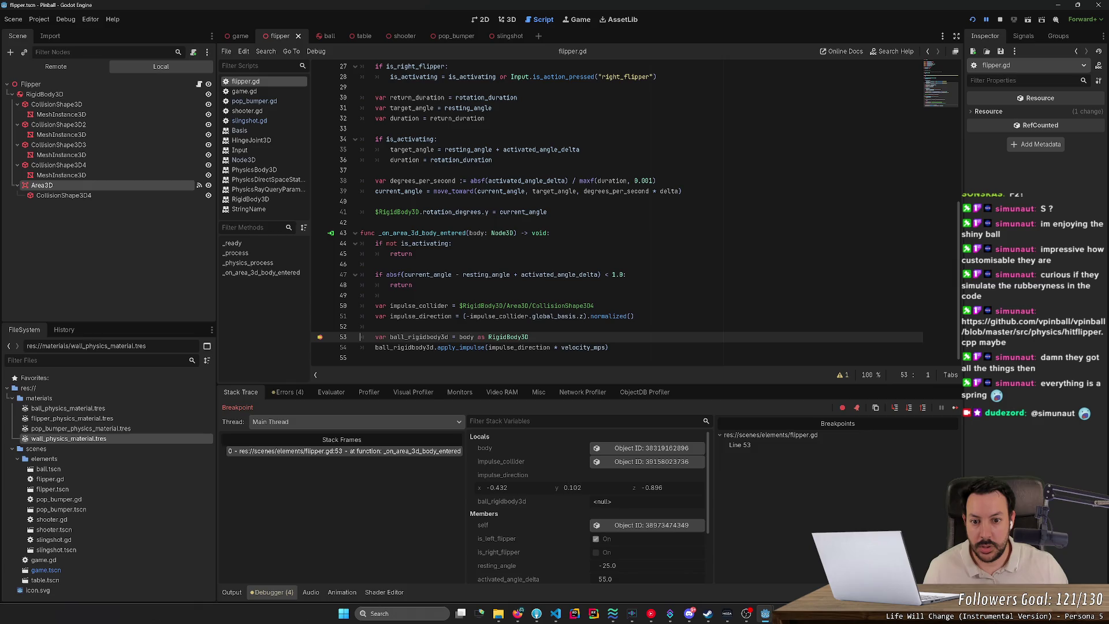
pyautogui.moveTo(534, 275)
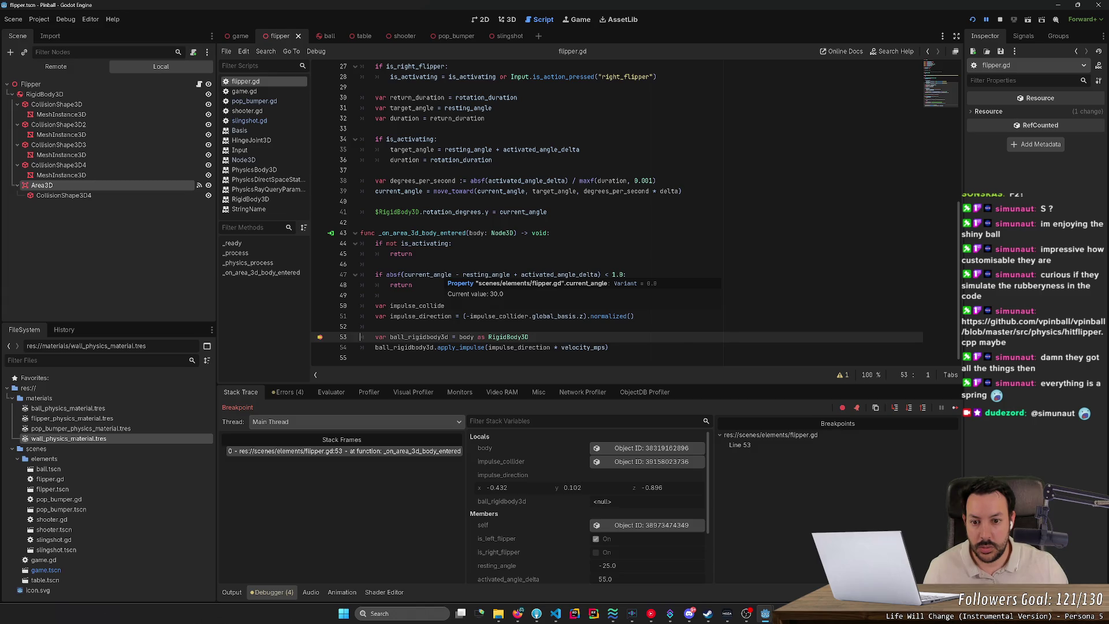
pyautogui.moveTo(491, 275)
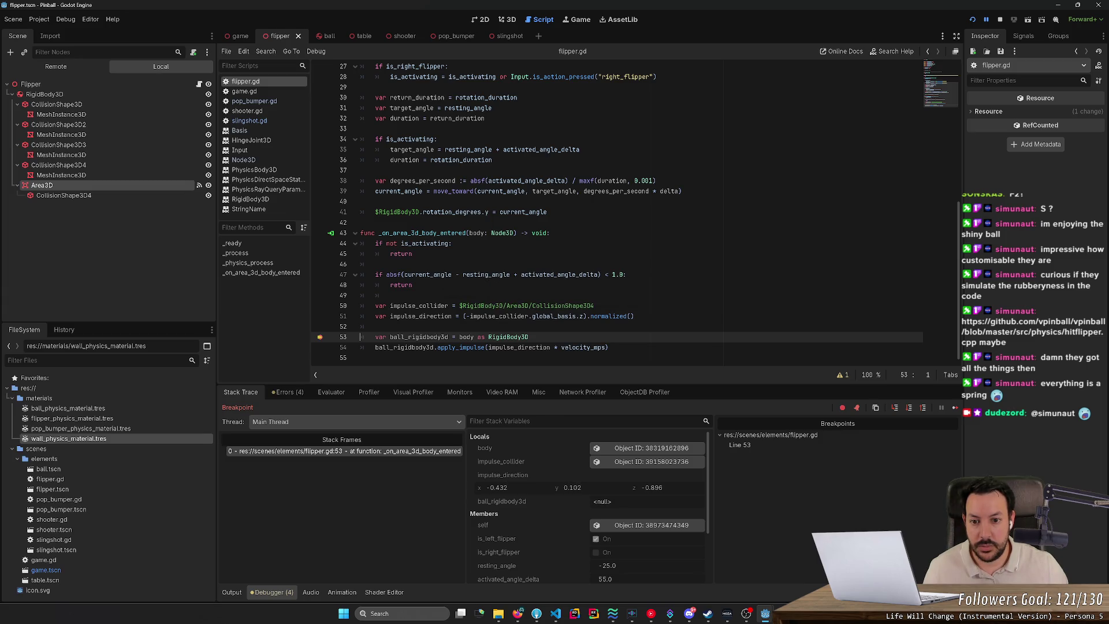
pyautogui.moveTo(552, 275)
pyautogui.click(1000, 19)
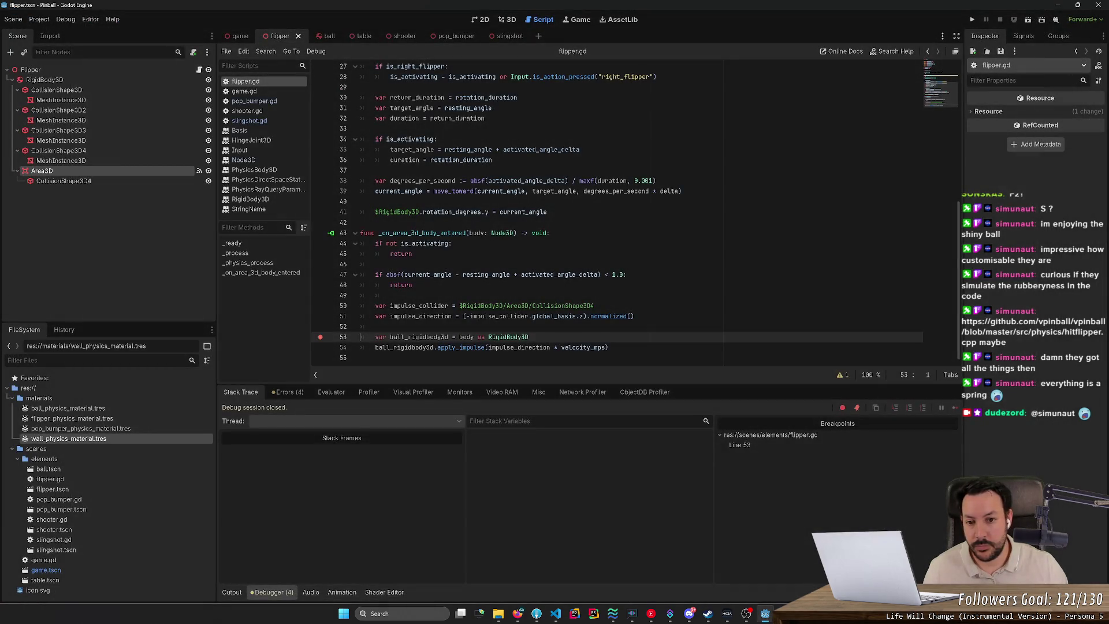
# Step: Strip the resting_angle + activated_angle_delta sum out of the line 47 absf condition
pyautogui.click(463, 275)
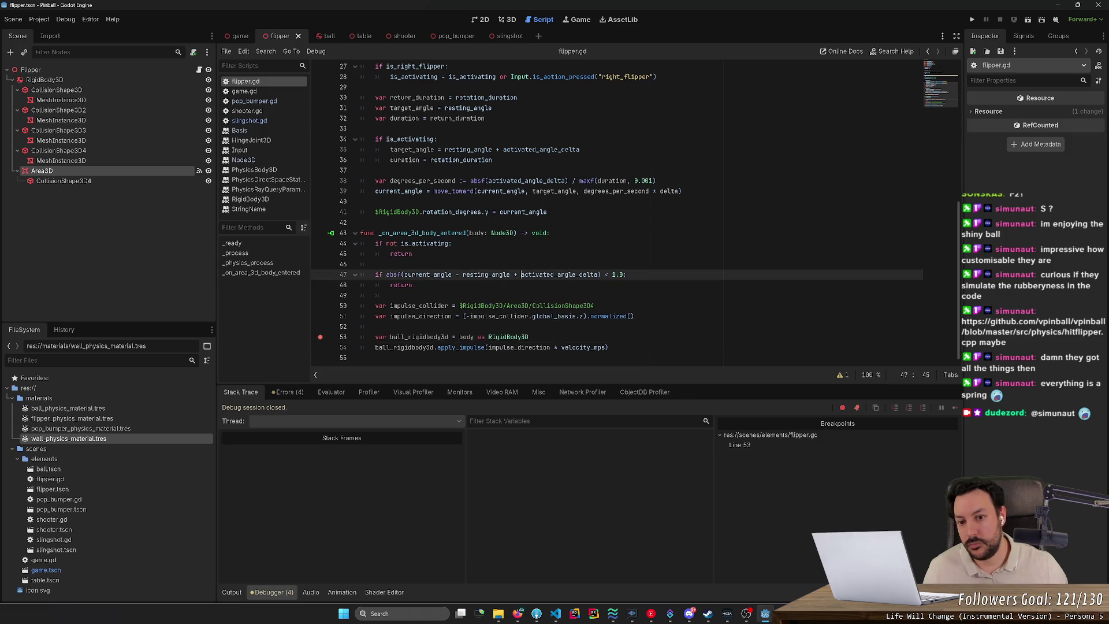
pyautogui.write('(')
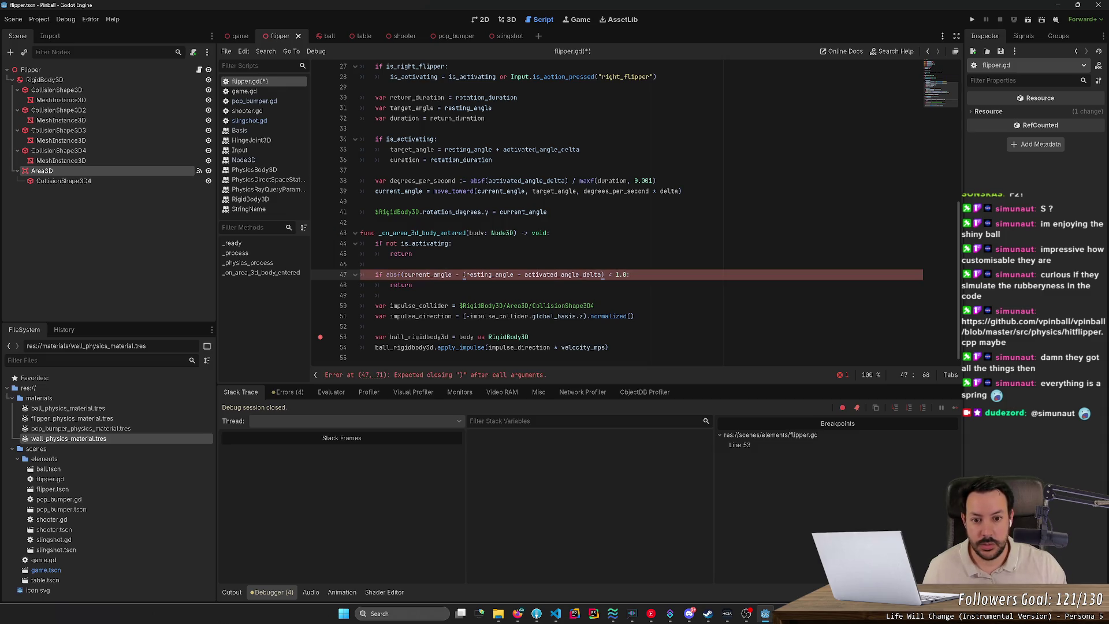
pyautogui.hotkey('ctrl', 'shift', 'Left')
pyautogui.hotkey('ctrl', 'shift', 'Left')
pyautogui.hotkey('ctrl', 'shift', 'Left')
pyautogui.press('BackSpace')
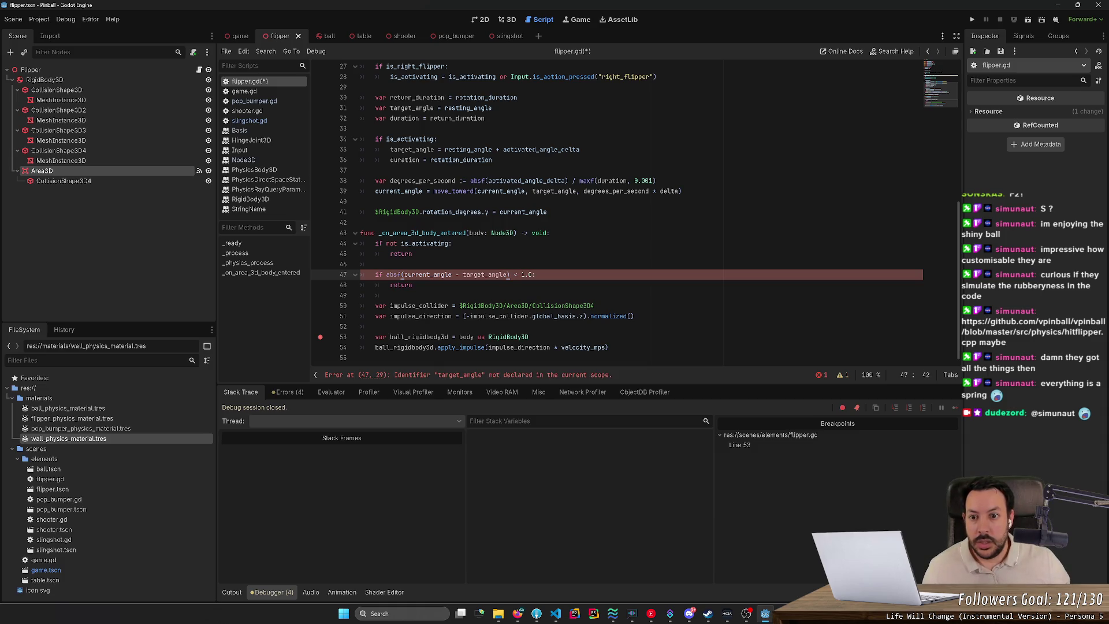
# Step: Declare 'var target_angle = resting_angle + activated_angle_delta' above the check, copied from line 35, and save
pyautogui.moveTo(361, 149)
pyautogui.mouseDown()
pyautogui.moveTo(581, 149)
pyautogui.moveTo(361, 160)
pyautogui.mouseUp()
pyautogui.hotkey('ctrl', 'c')
pyautogui.click(375, 274)
pyautogui.hotkey('ctrl', 'v')
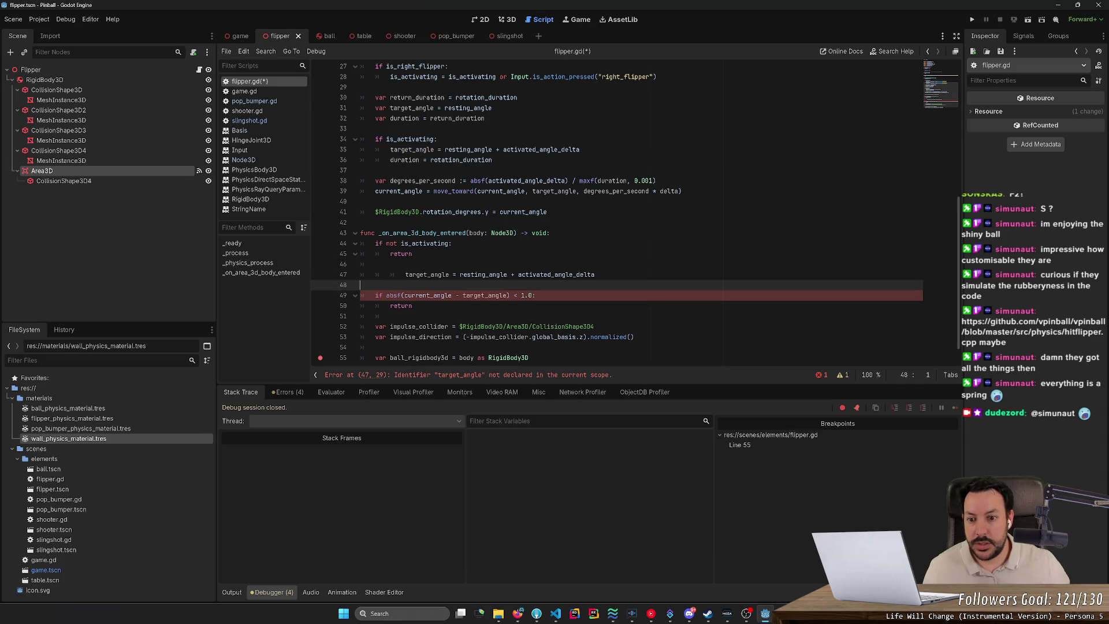
pyautogui.click(405, 274)
pyautogui.write('var')
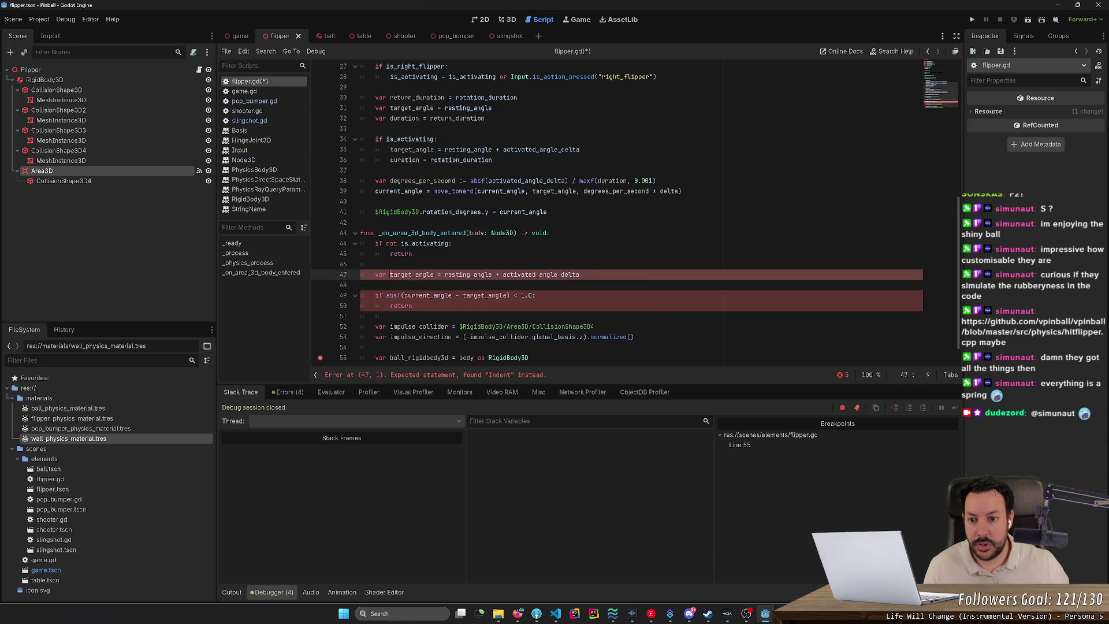
pyautogui.press('Down')
pyautogui.press('Delete')
pyautogui.hotkey('ctrl', 's')
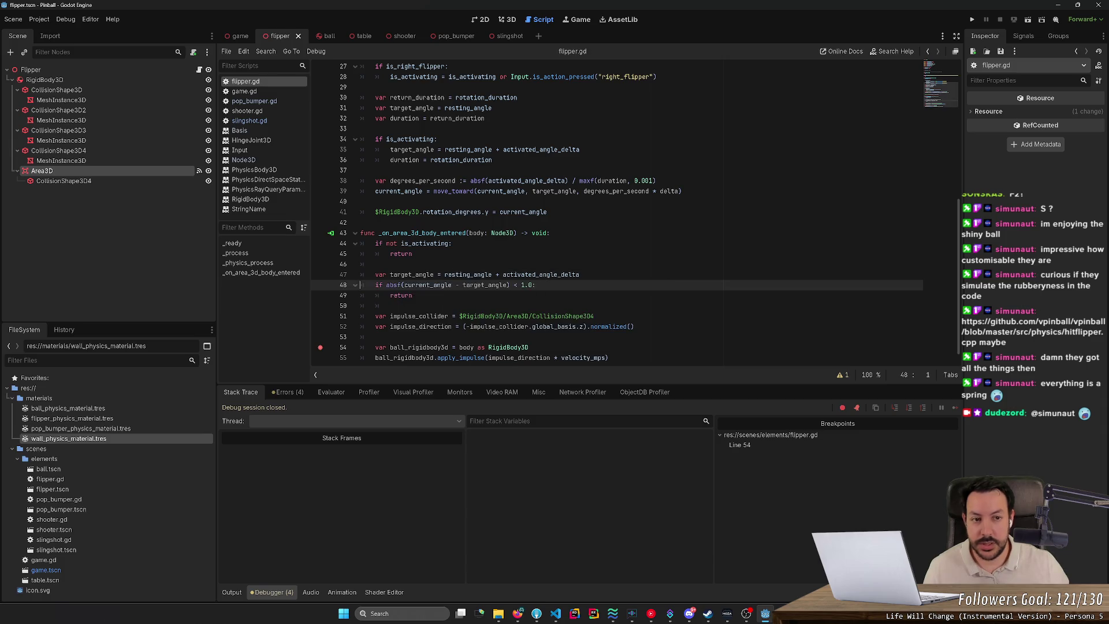
pyautogui.press('F5')
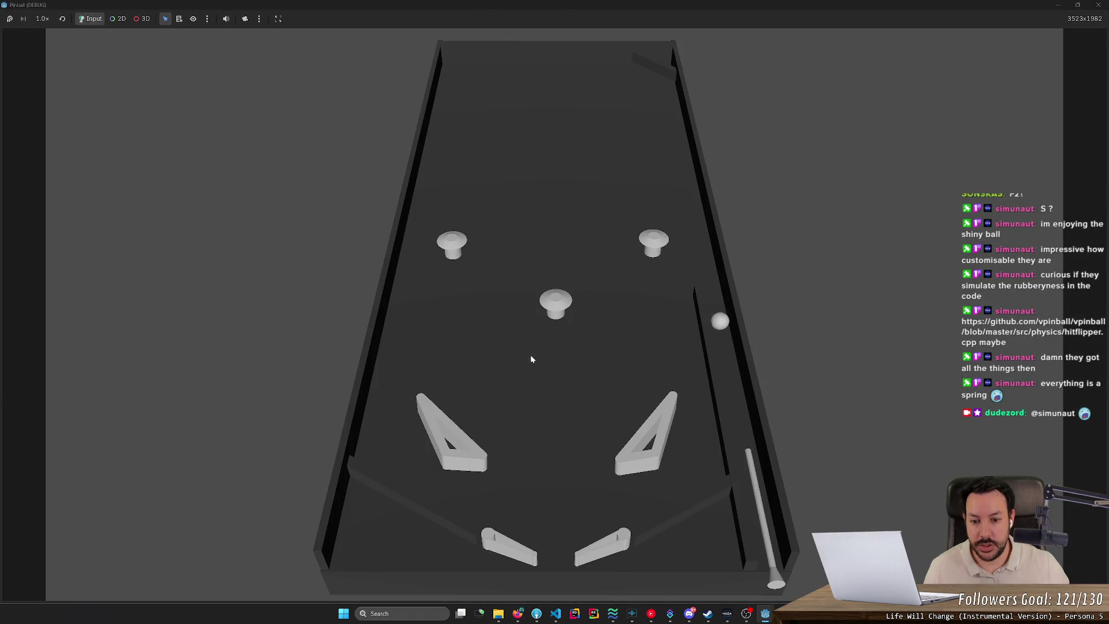
# Step: Flip the left flipper at the ball, restarting once, until the debugger halts at line 54
pyautogui.press('Left')
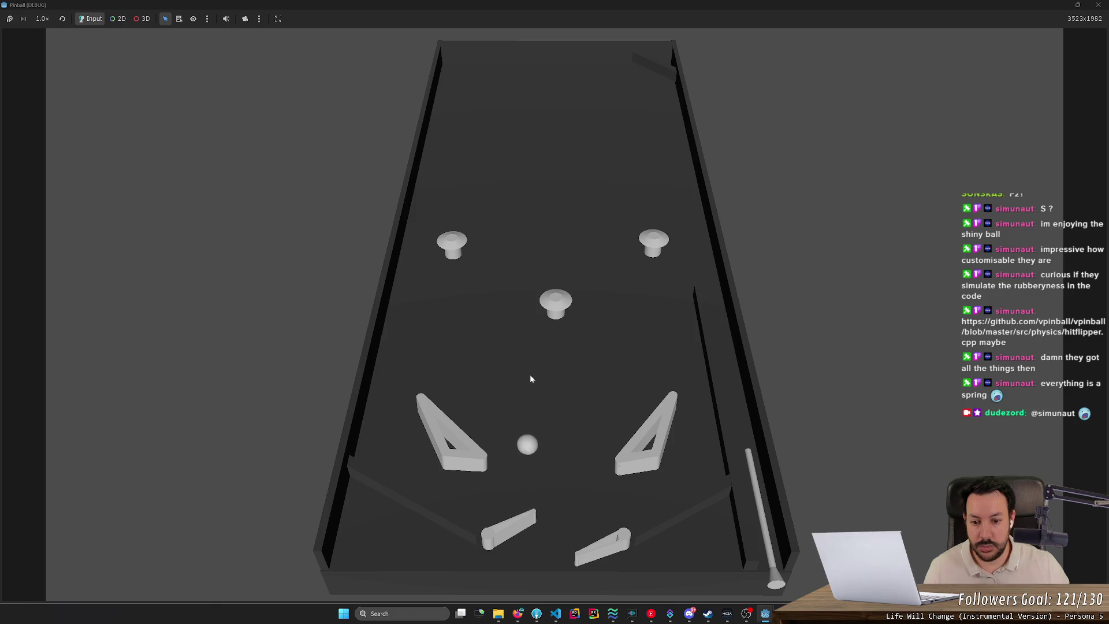
pyautogui.press('Left')
pyautogui.press('Left')
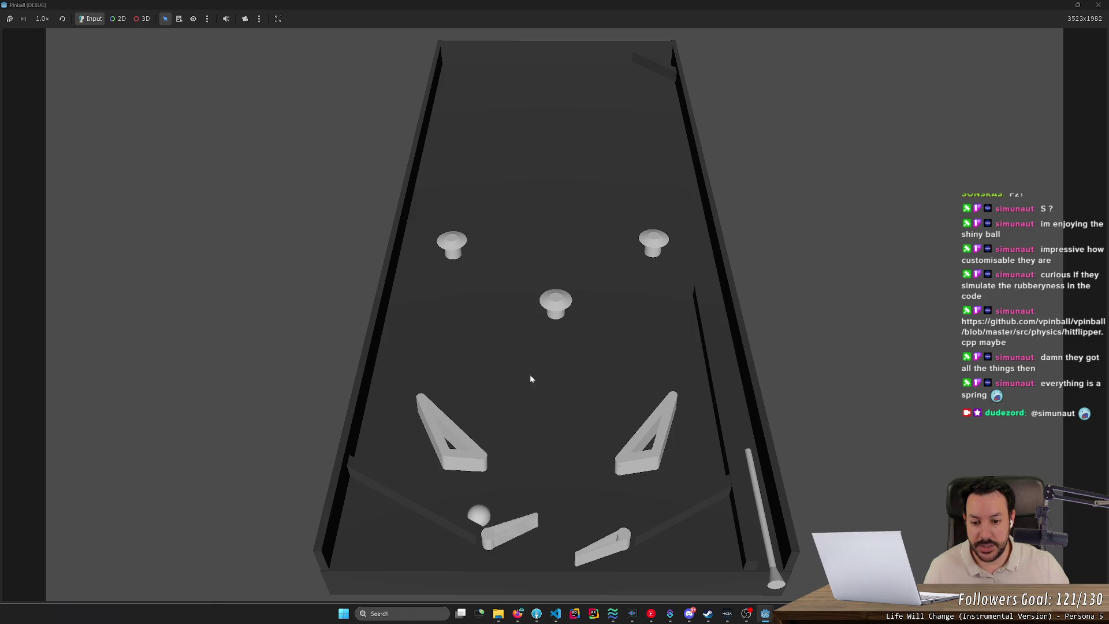
pyautogui.press('Left')
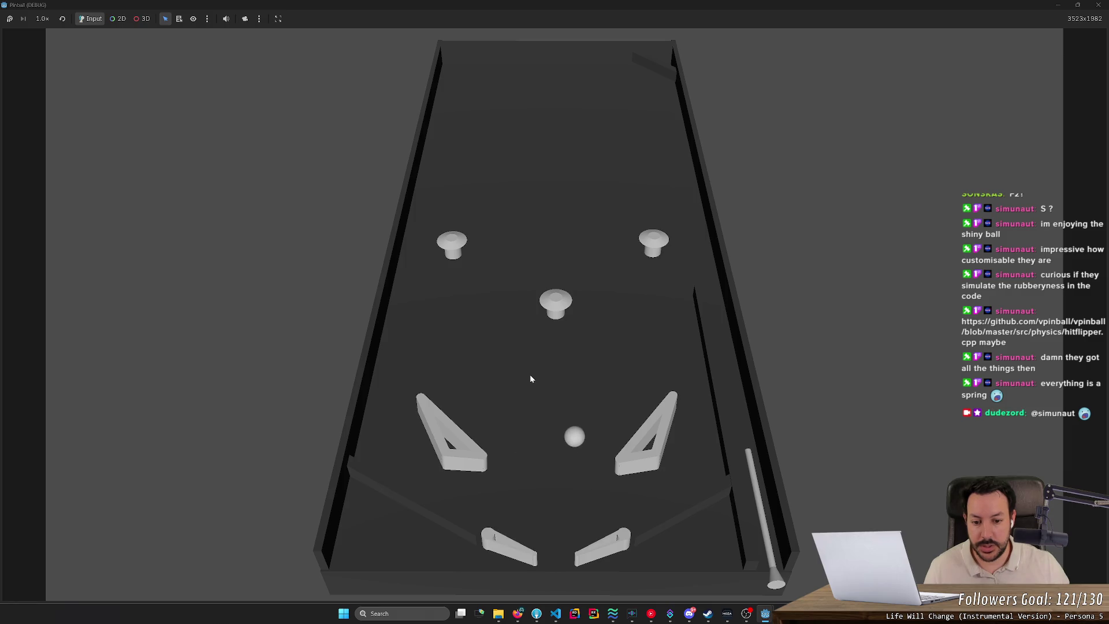
pyautogui.press('F8')
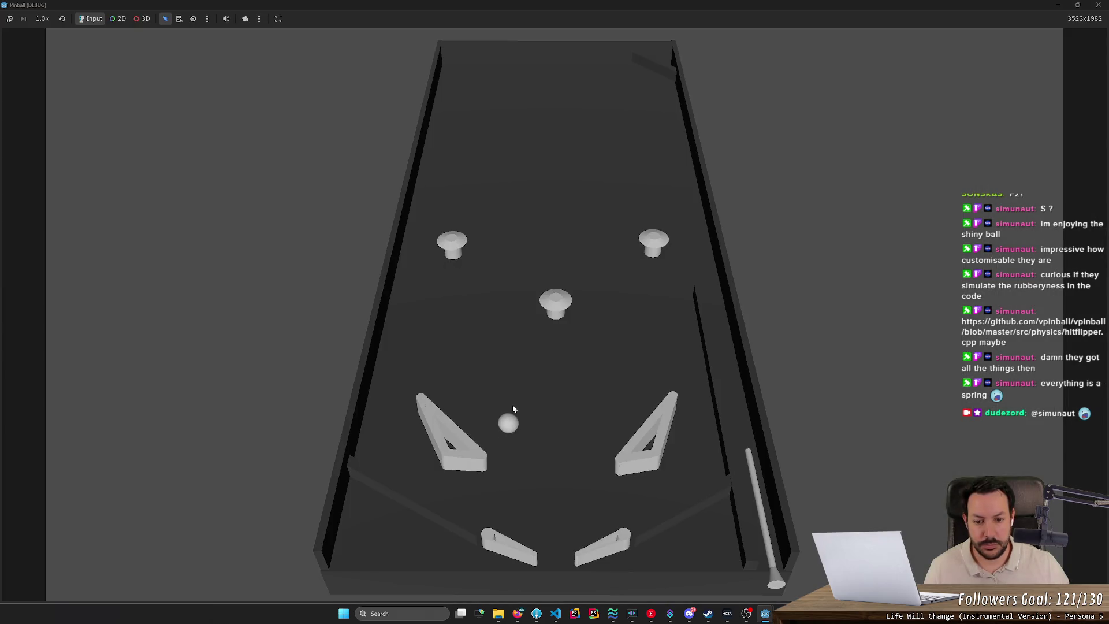
pyautogui.press('Left')
pyautogui.press('Left')
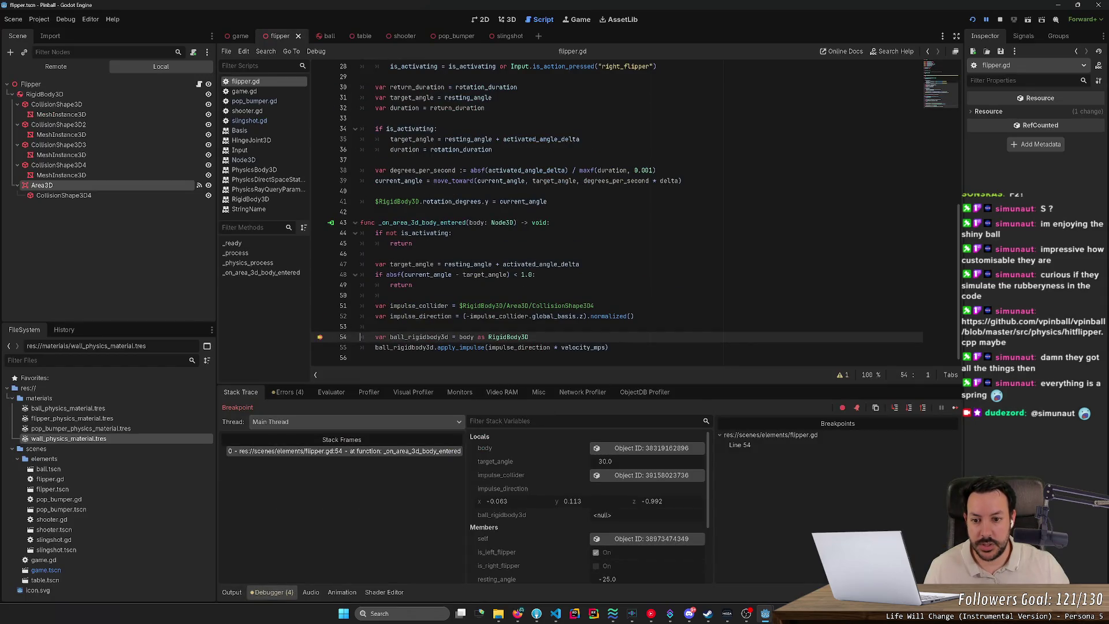
# Step: Clear the line 54 breakpoint and resume the paused pinball game
pyautogui.moveTo(424, 317)
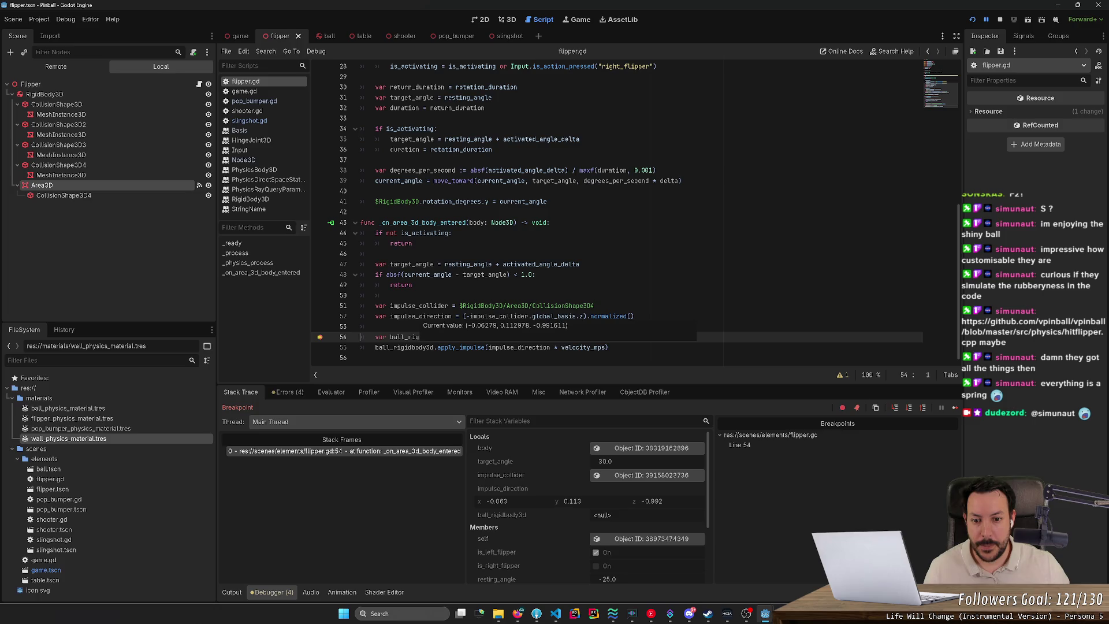
pyautogui.click(319, 337)
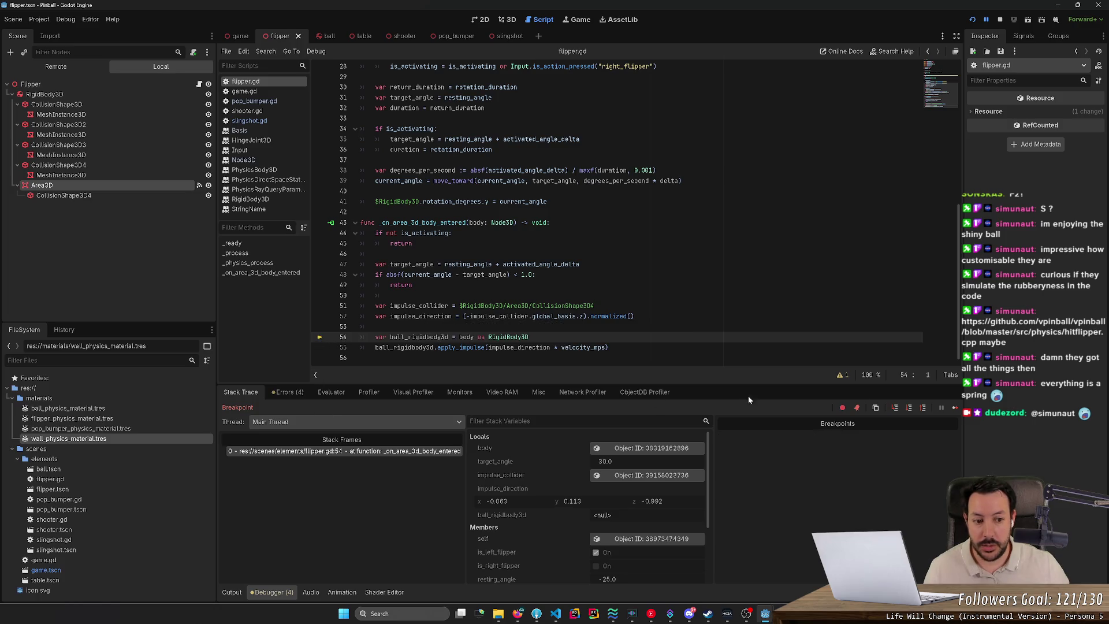
pyautogui.click(955, 408)
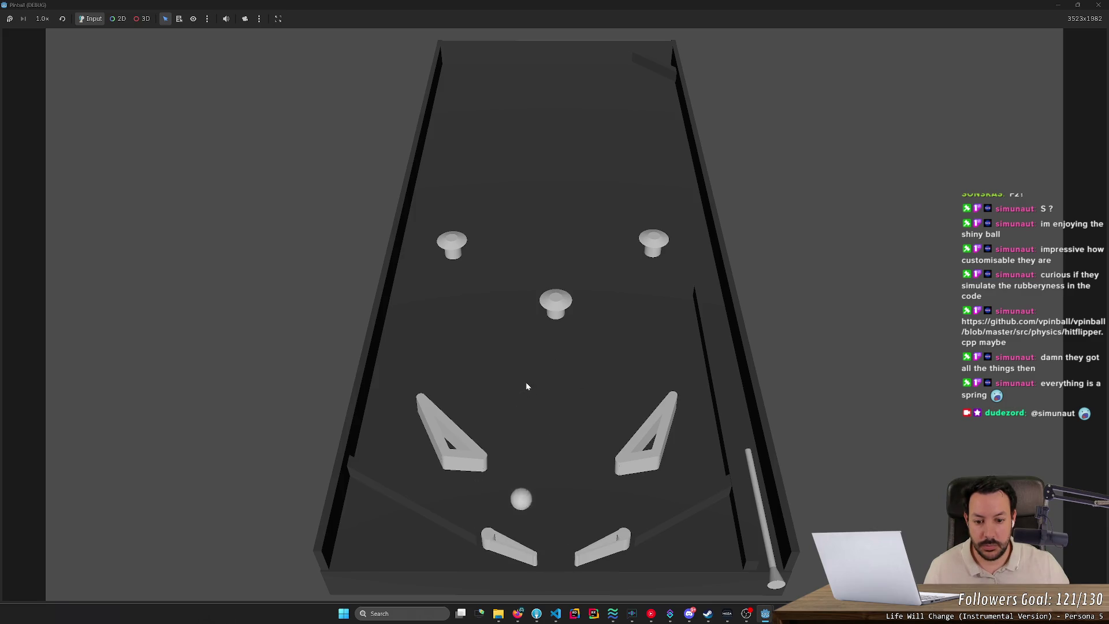
# Step: Flick the left and right flippers repeatedly to send the ball back up among the bumpers
pyautogui.press('Left')
pyautogui.press('Left')
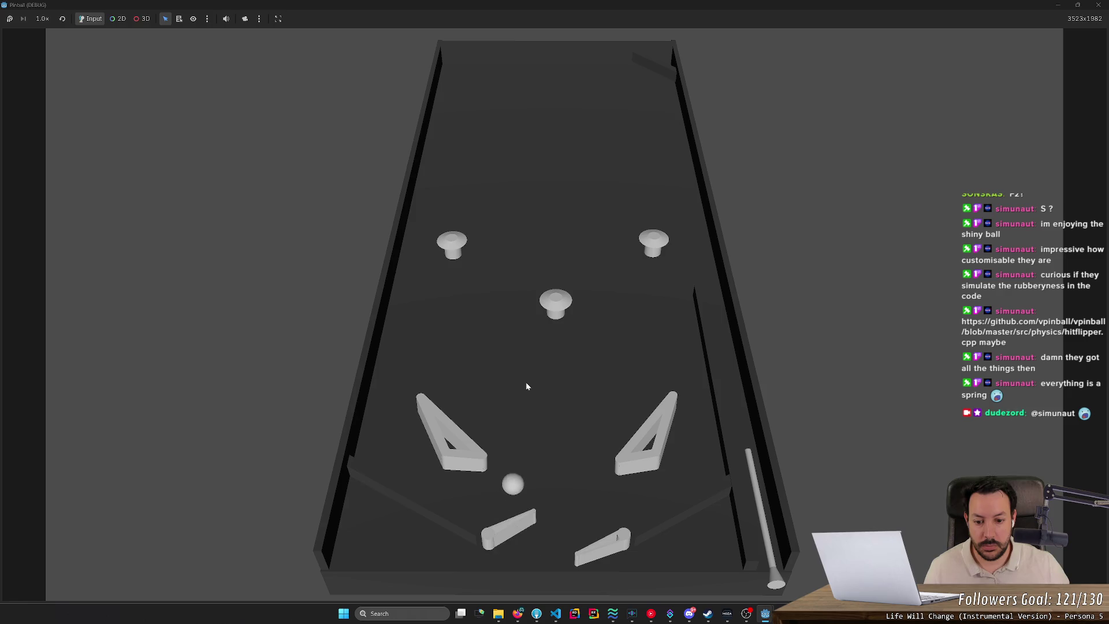
pyautogui.press('Right')
pyautogui.press('Left')
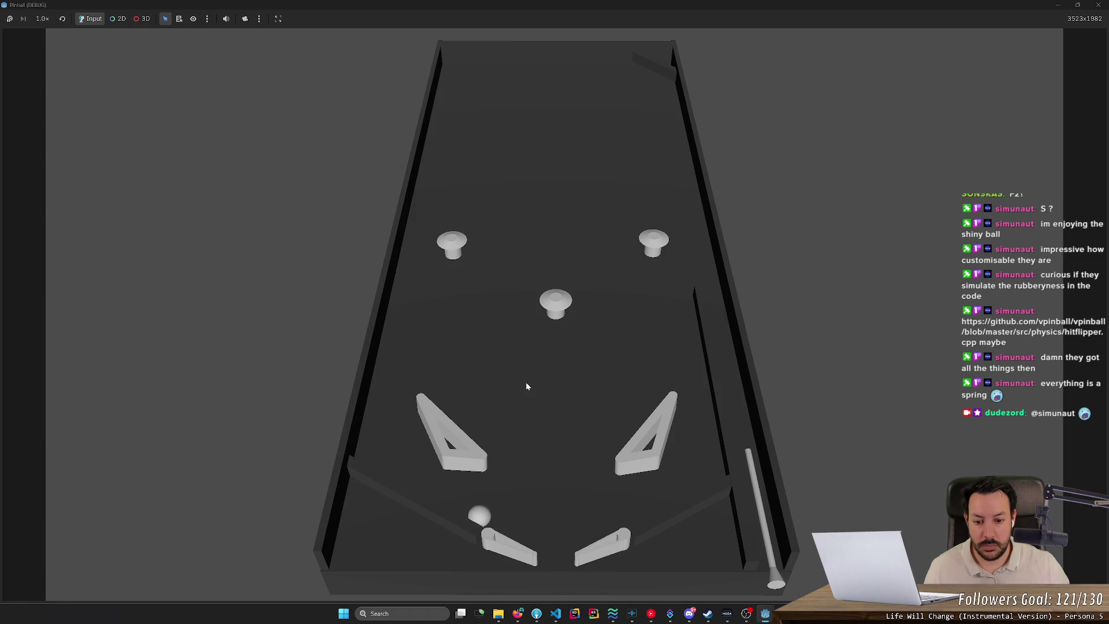
pyautogui.press('Left')
pyautogui.press('Left')
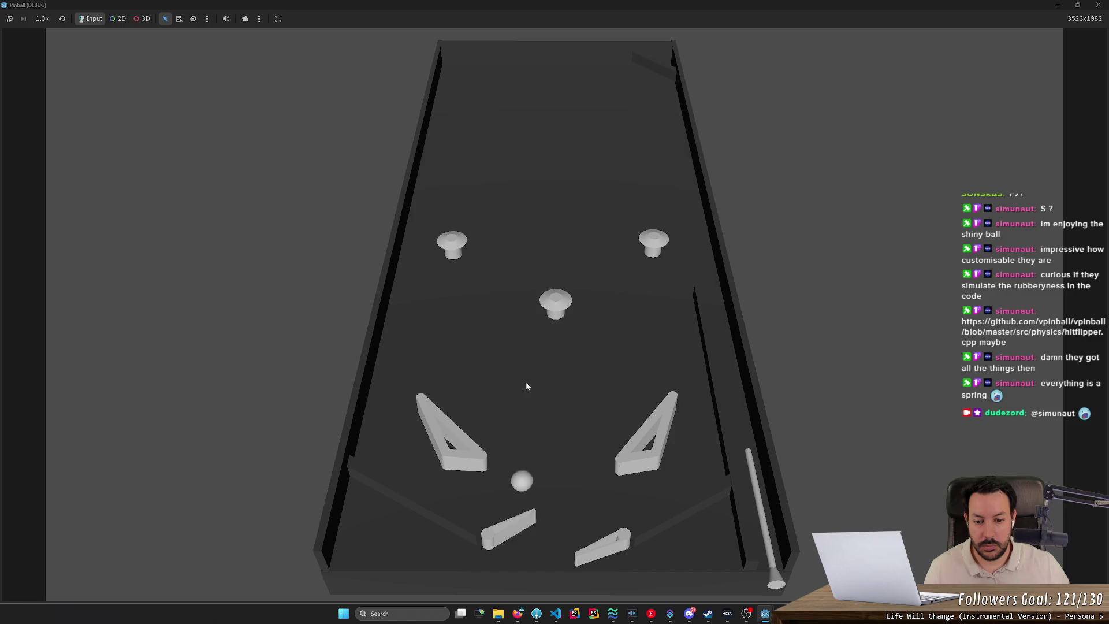
pyautogui.press('Left')
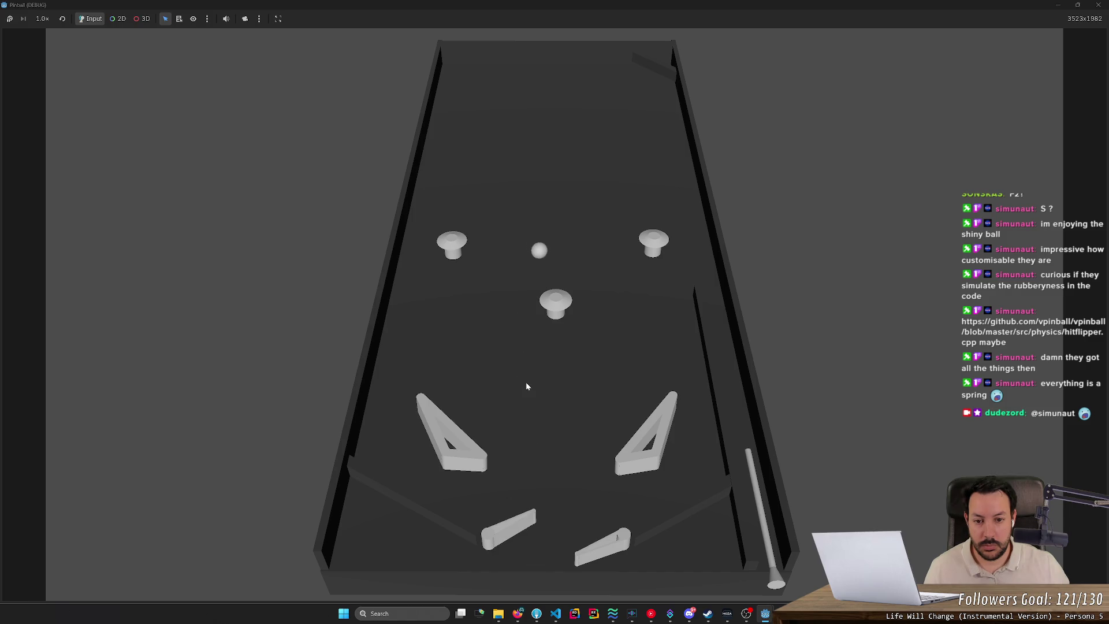
pyautogui.press('Right')
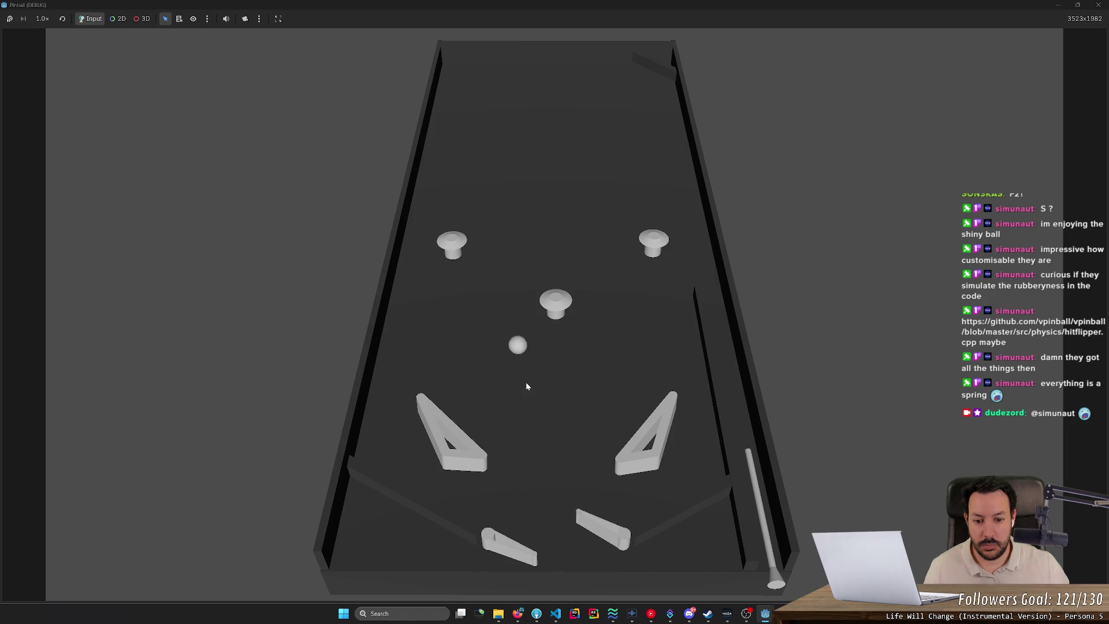
pyautogui.press('Left')
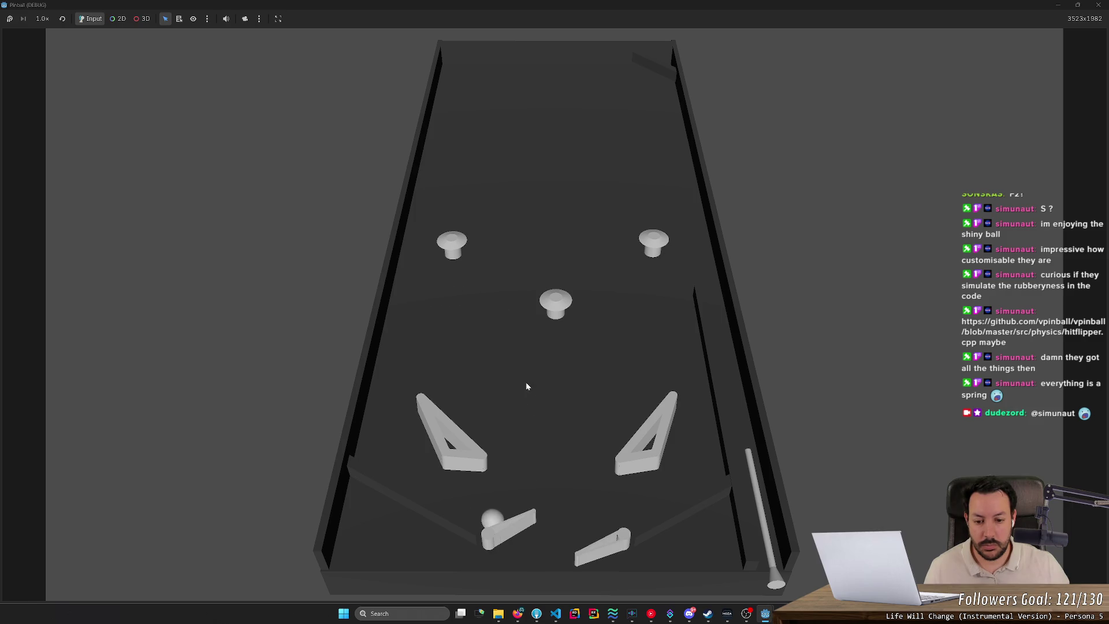
pyautogui.press('Left')
pyautogui.press('Left')
pyautogui.press('Left')
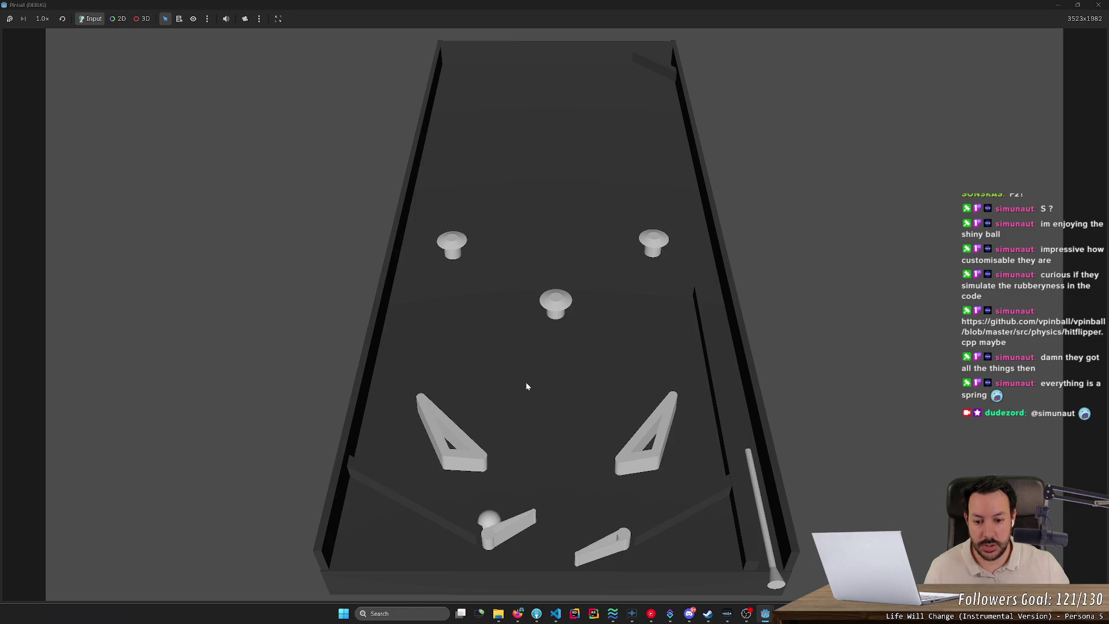
pyautogui.press('Left')
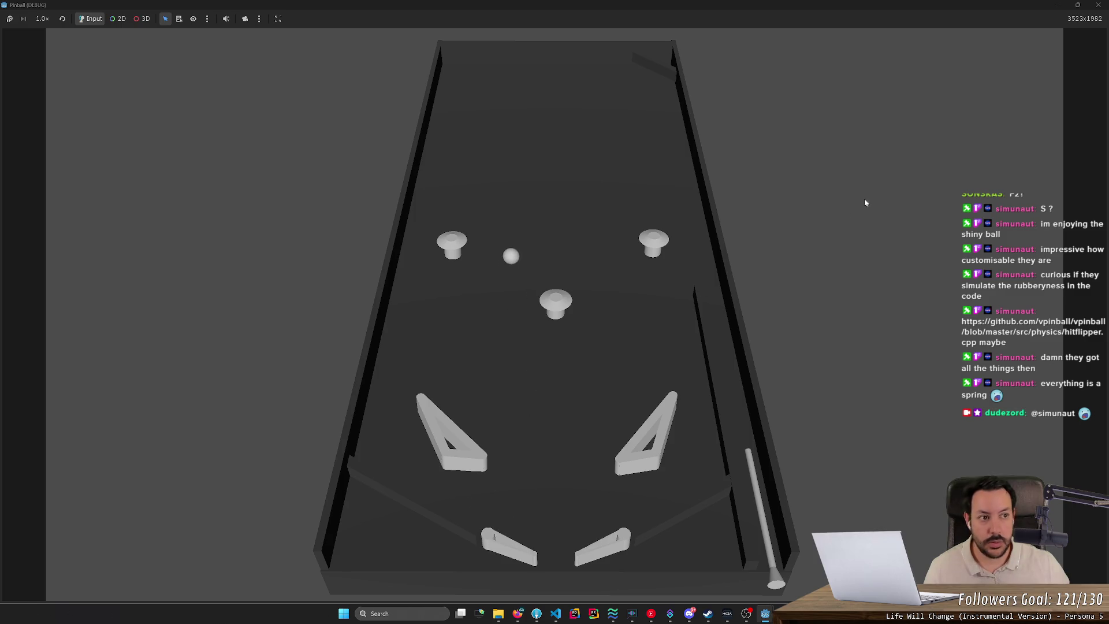
# Step: Close the game and set the Left Flipper's Velocity Mps to 2.0 in the game scene
pyautogui.click(1097, 5)
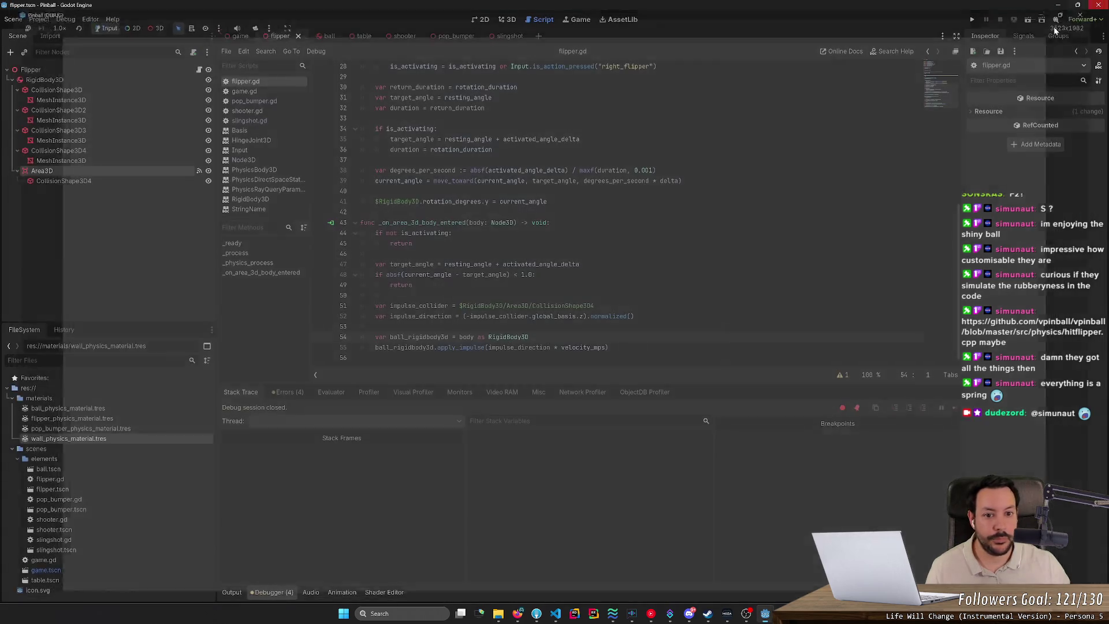
pyautogui.click(228, 37)
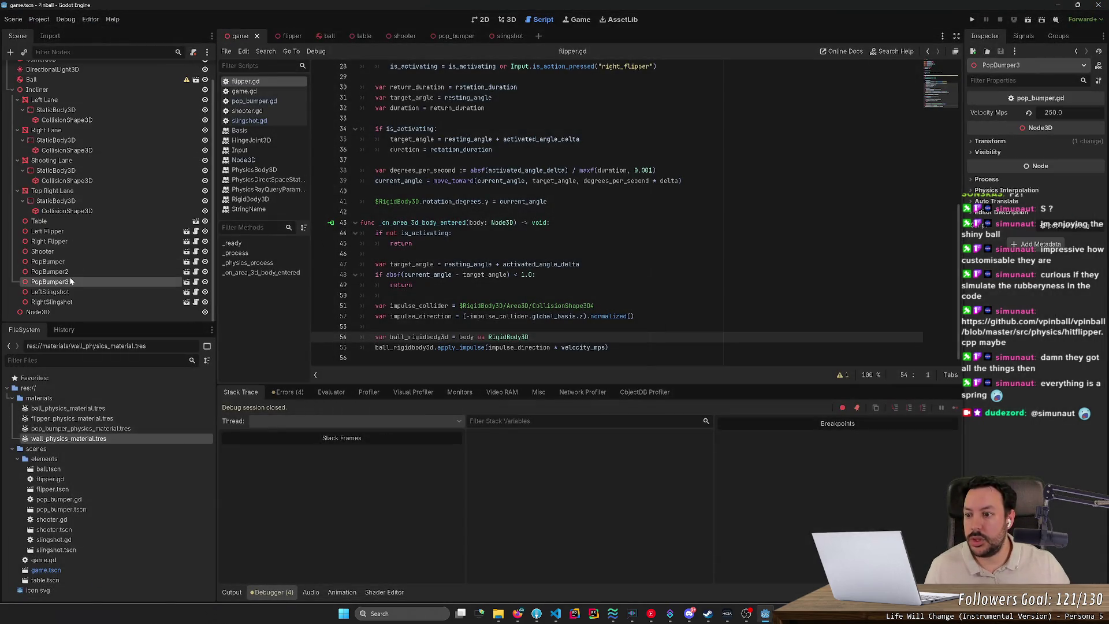
pyautogui.click(58, 292)
pyautogui.click(48, 231)
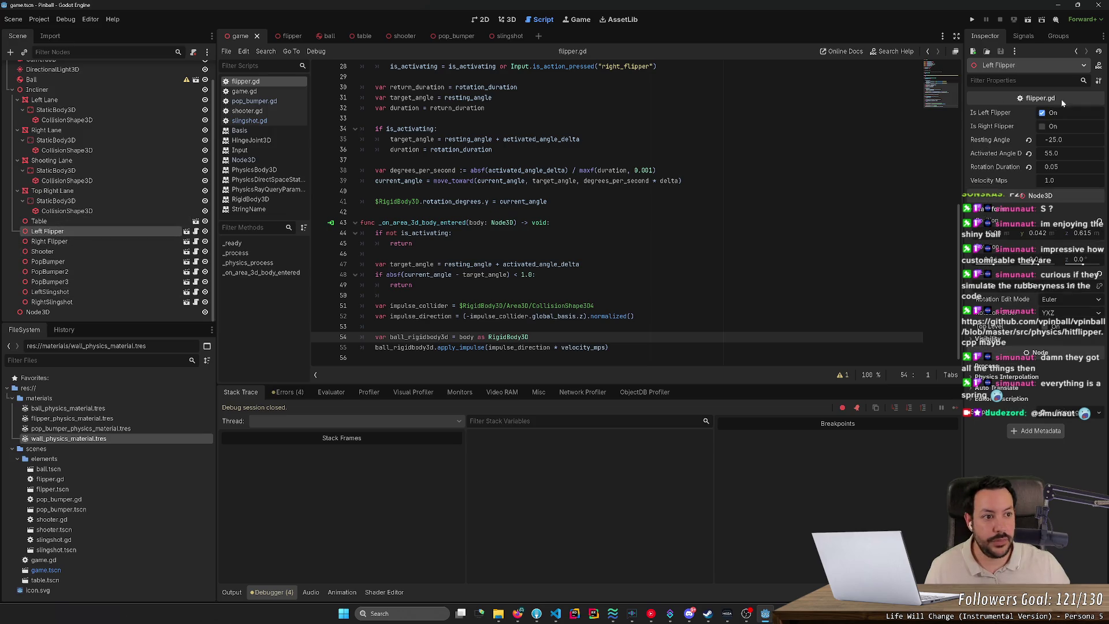
pyautogui.click(1066, 185)
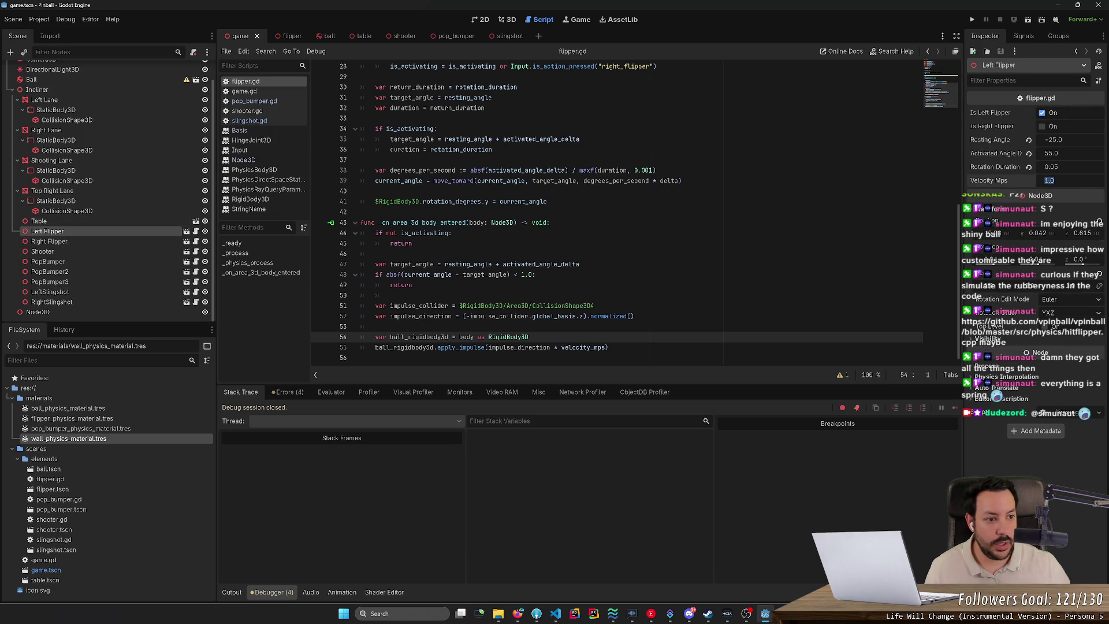
pyautogui.press('Return')
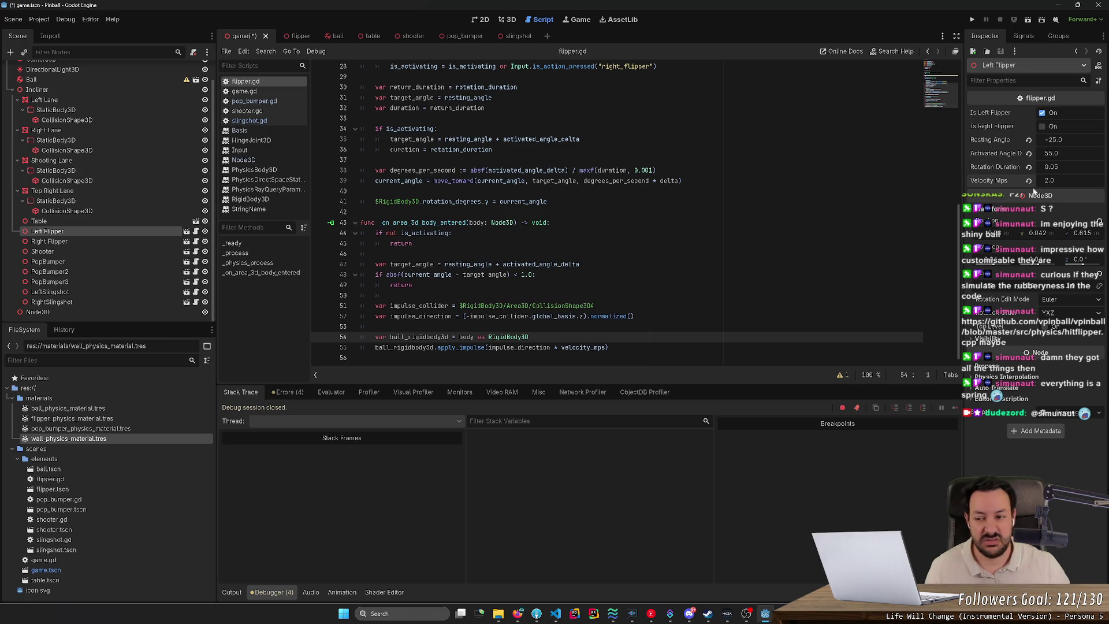
# Step: Set the Right Flipper's Velocity Mps to 2.0, save the scene, and rerun the game
pyautogui.click(57, 241)
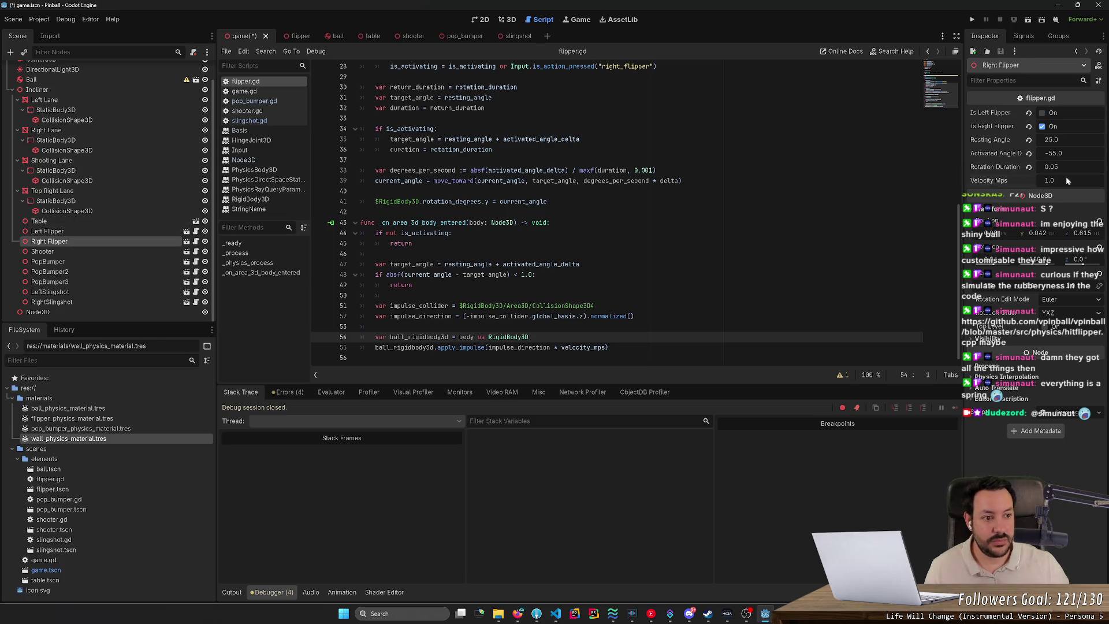
pyautogui.press('Return')
pyautogui.hotkey('ctrl', 's')
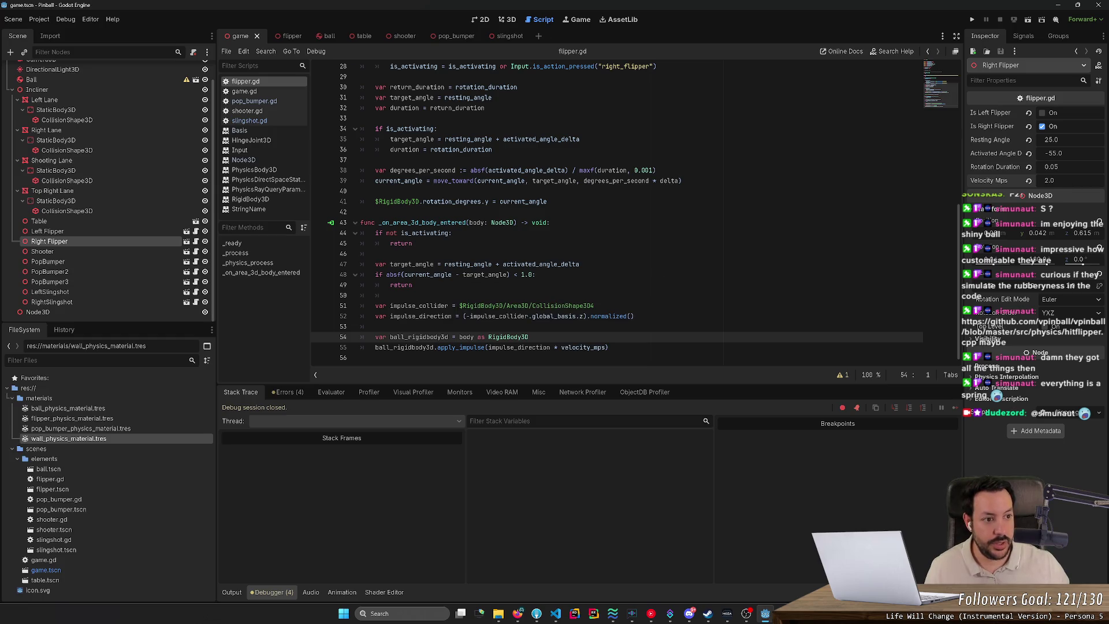
pyautogui.click(972, 19)
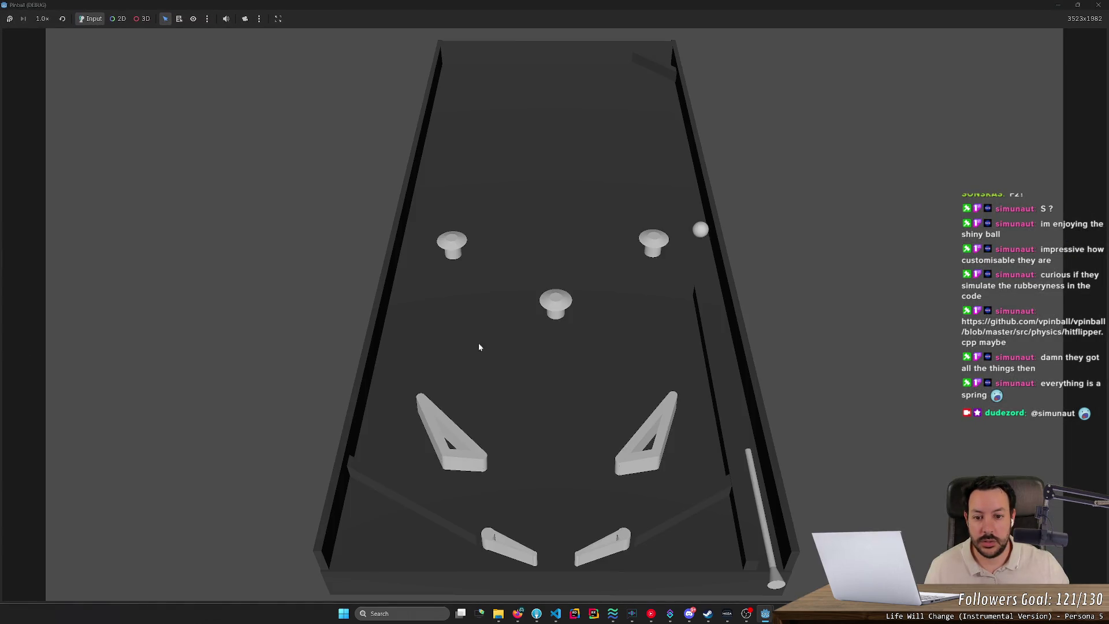
# Step: Launch the ball several times with the left flipper at 2.0 velocity, then close the game
pyautogui.press('Left')
pyautogui.press('Left')
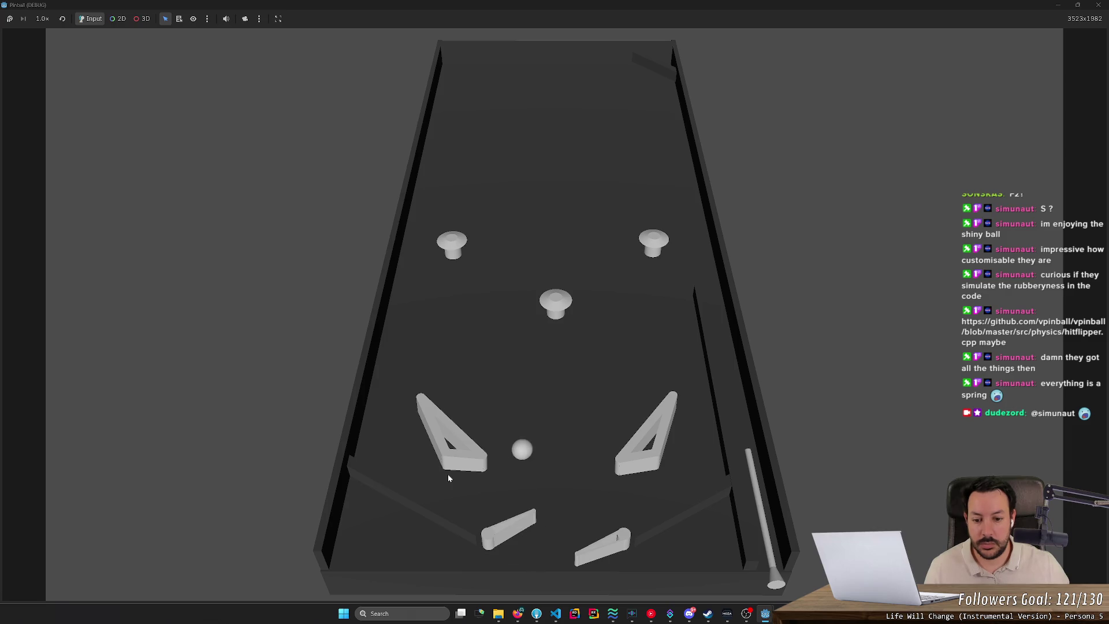
pyautogui.press('Left')
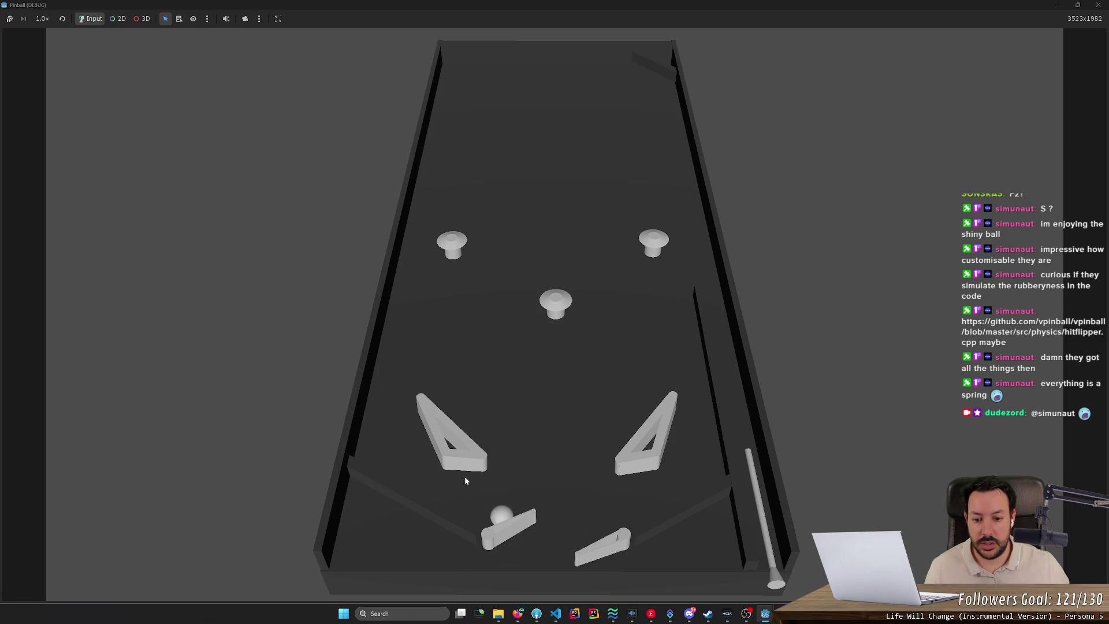
pyautogui.press('Left')
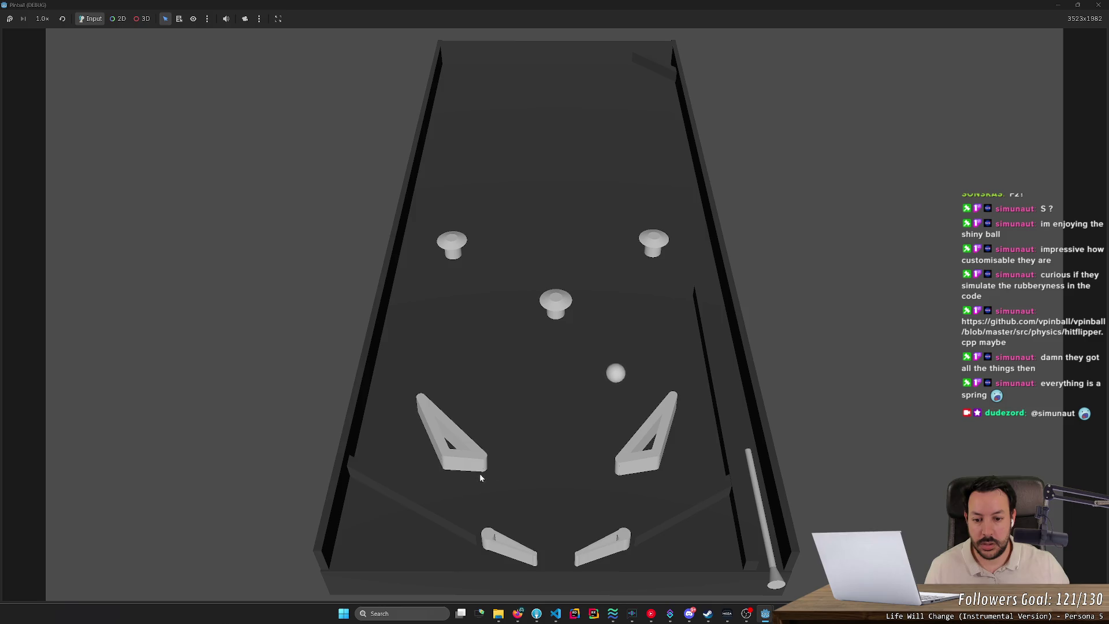
pyautogui.press('Left')
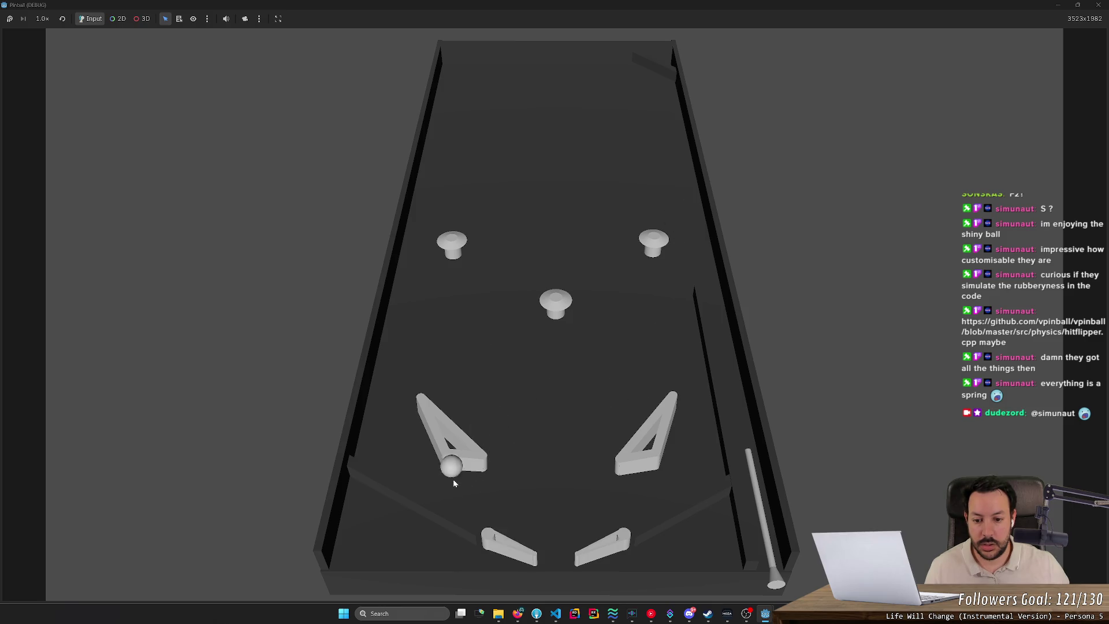
pyautogui.press('Left')
pyautogui.press('Left')
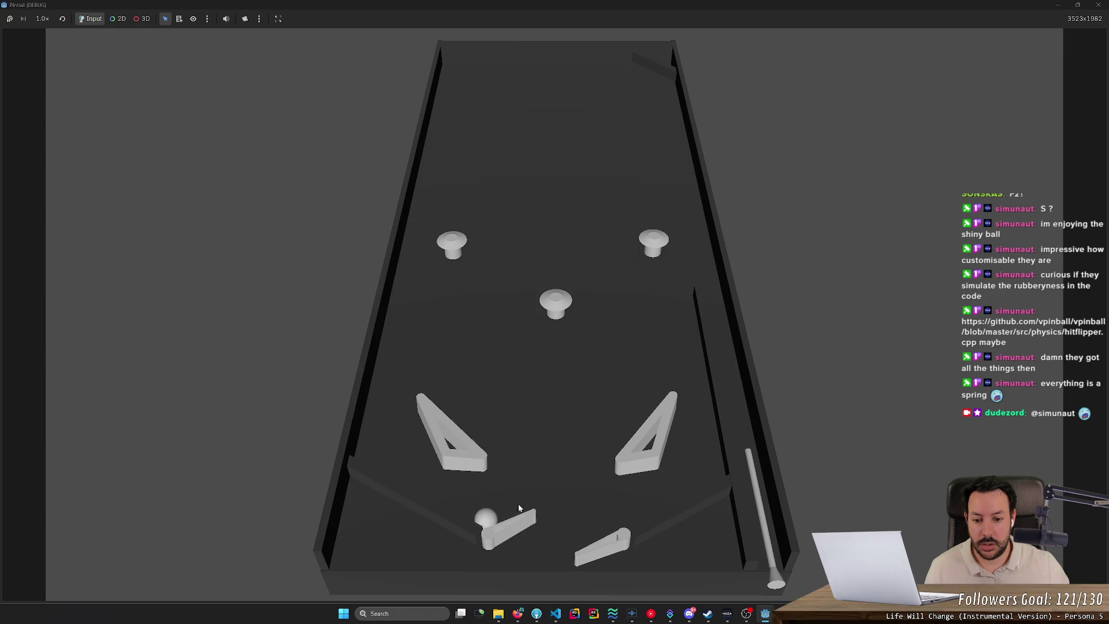
pyautogui.press('Left')
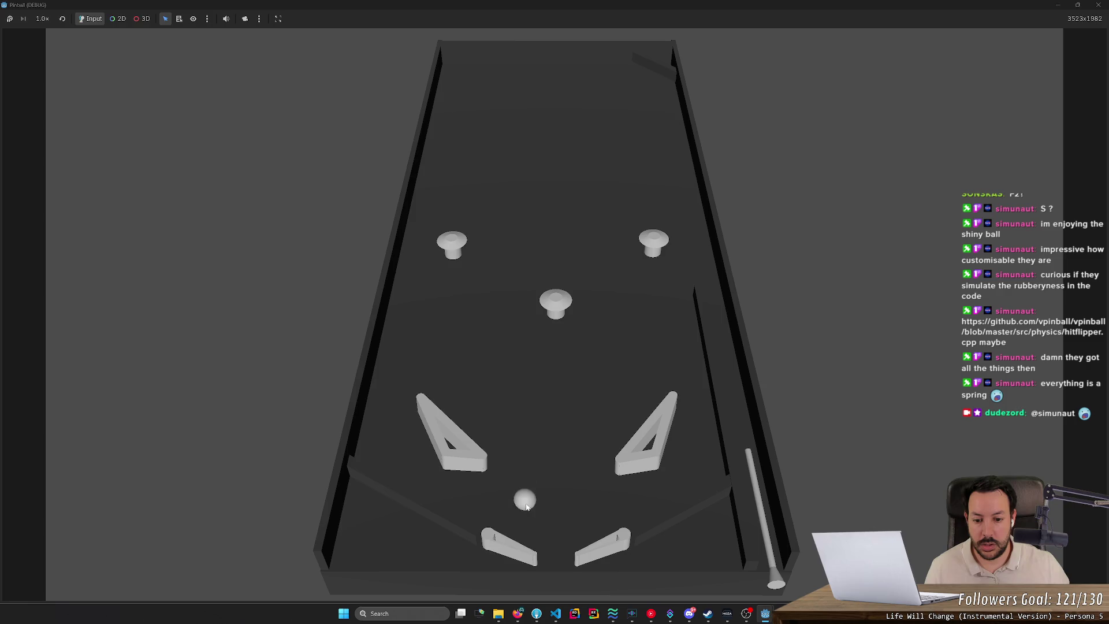
pyautogui.press('Left')
pyautogui.press('Left')
pyautogui.press('Left')
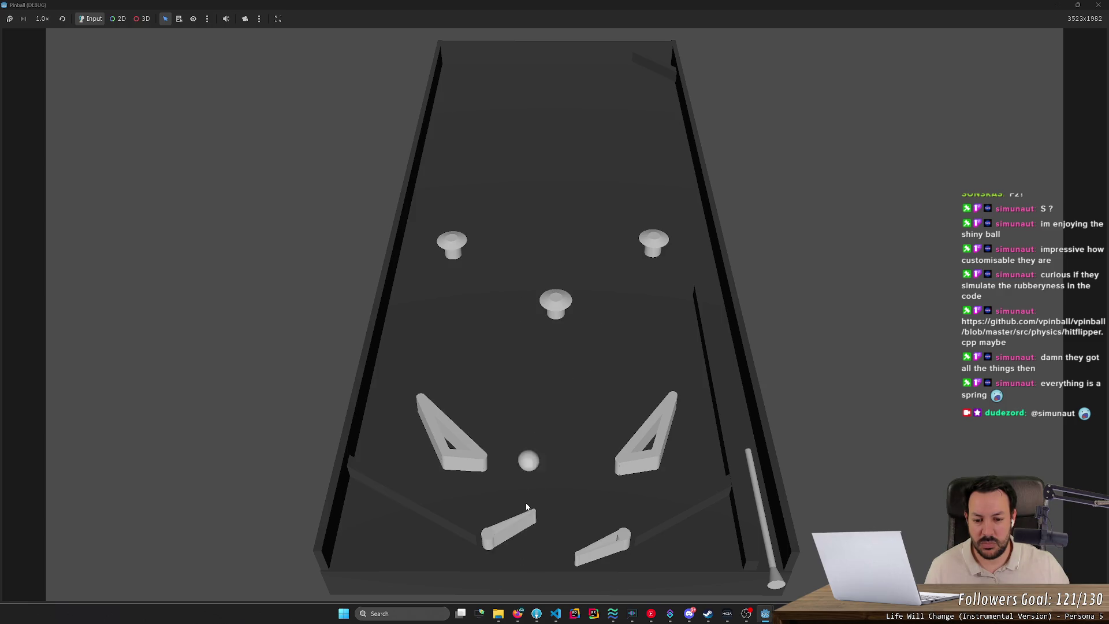
pyautogui.press('Left')
pyautogui.press('Left')
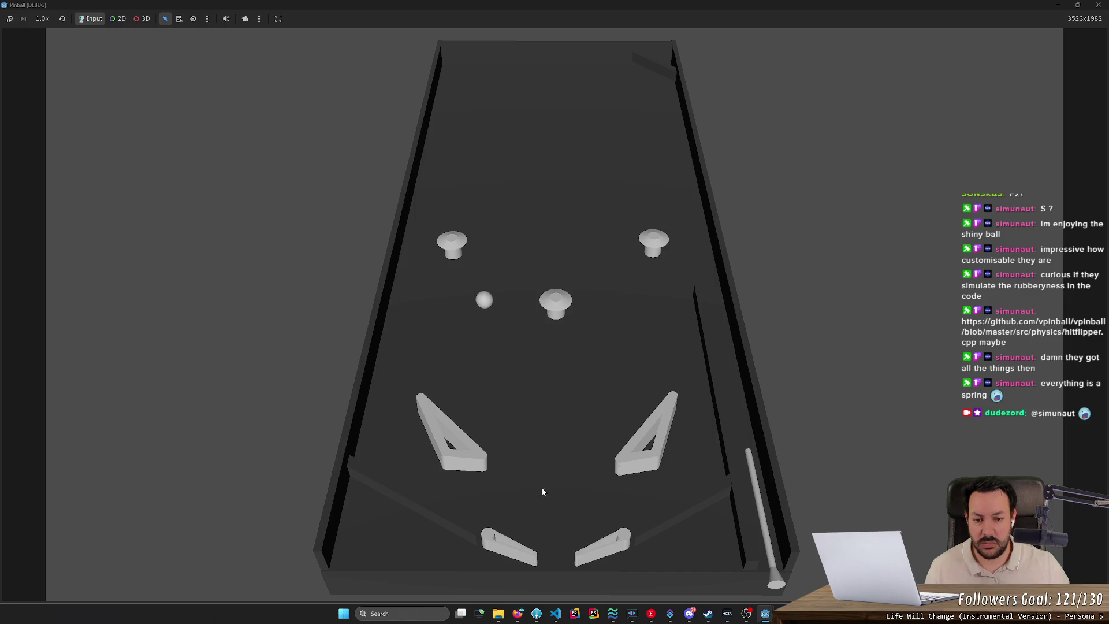
pyautogui.click(1099, 5)
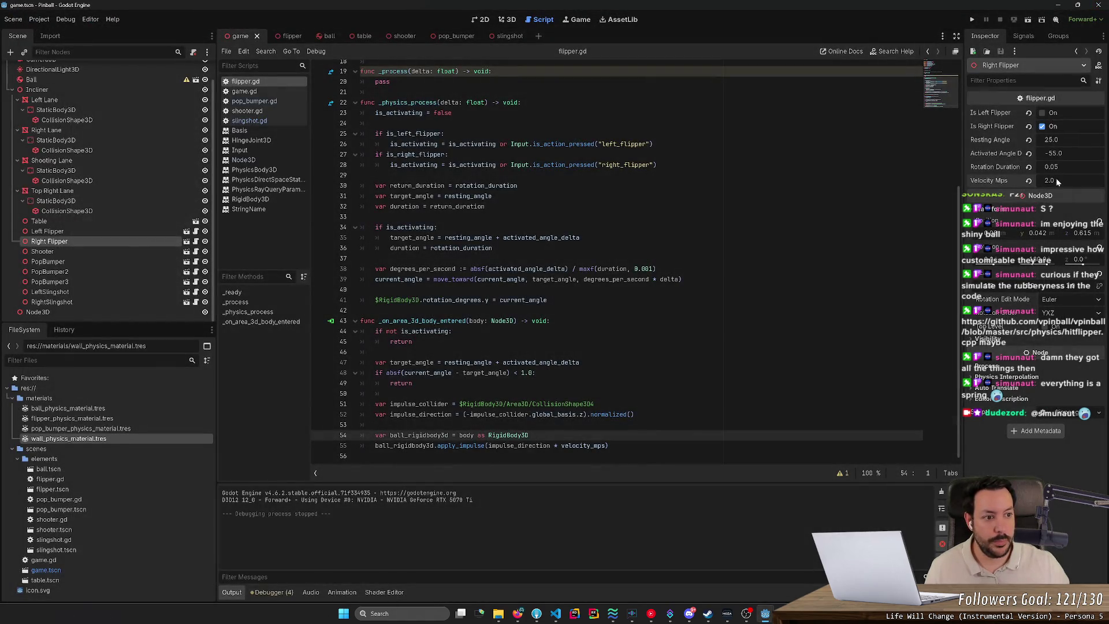
# Step: Set Velocity Mps to 10.0 on the Right and Left Flippers and run the game
pyautogui.write('10')
pyautogui.press('Return')
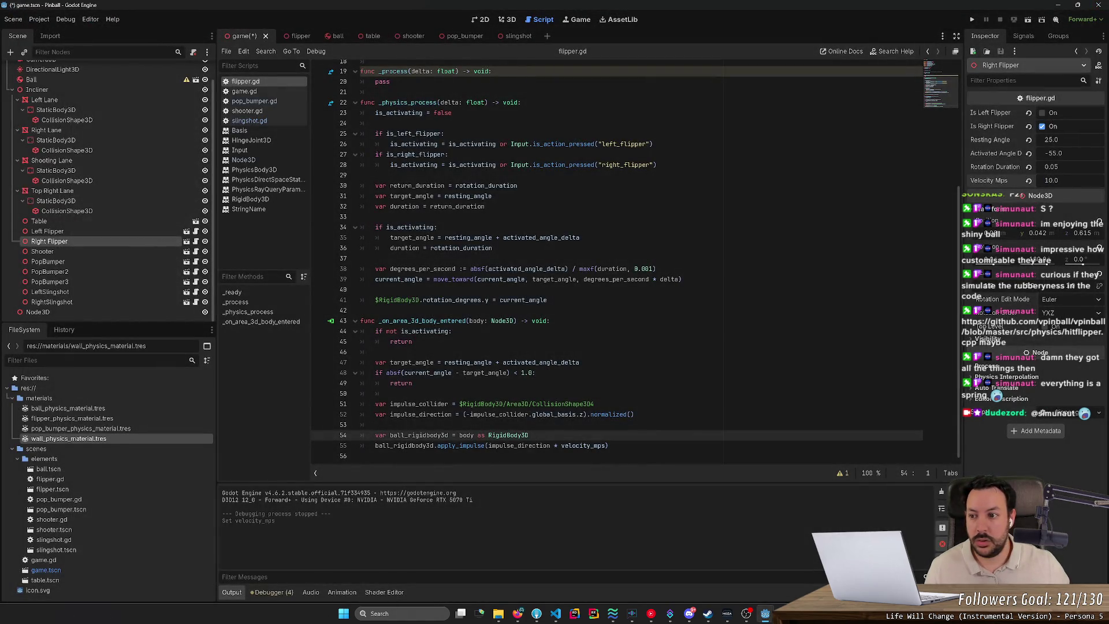
pyautogui.click(47, 231)
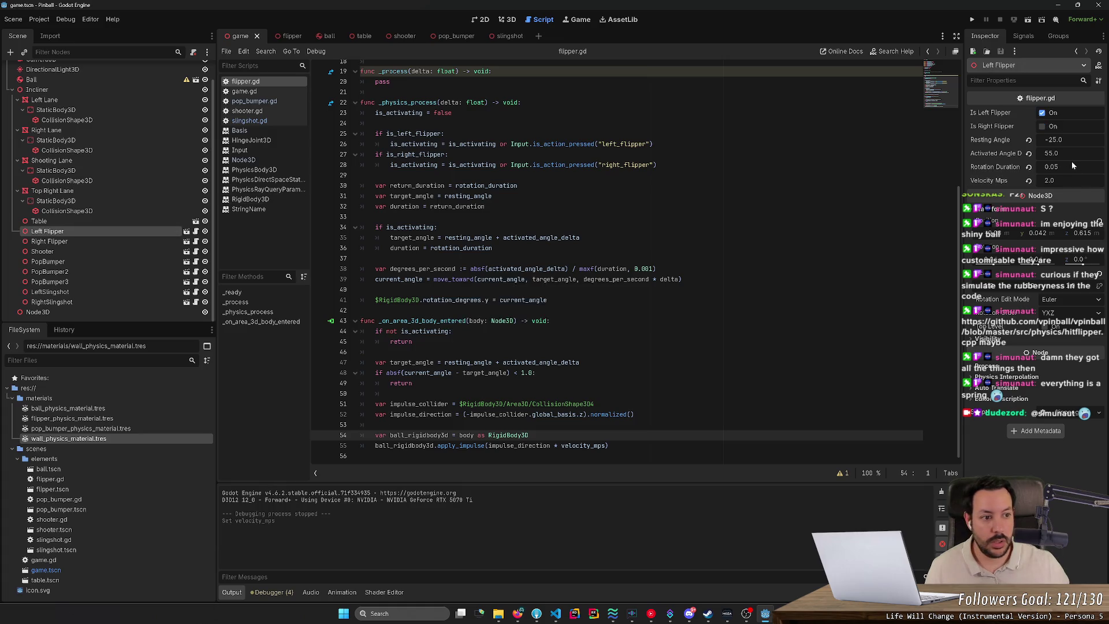
pyautogui.click(1057, 180)
pyautogui.press('Return')
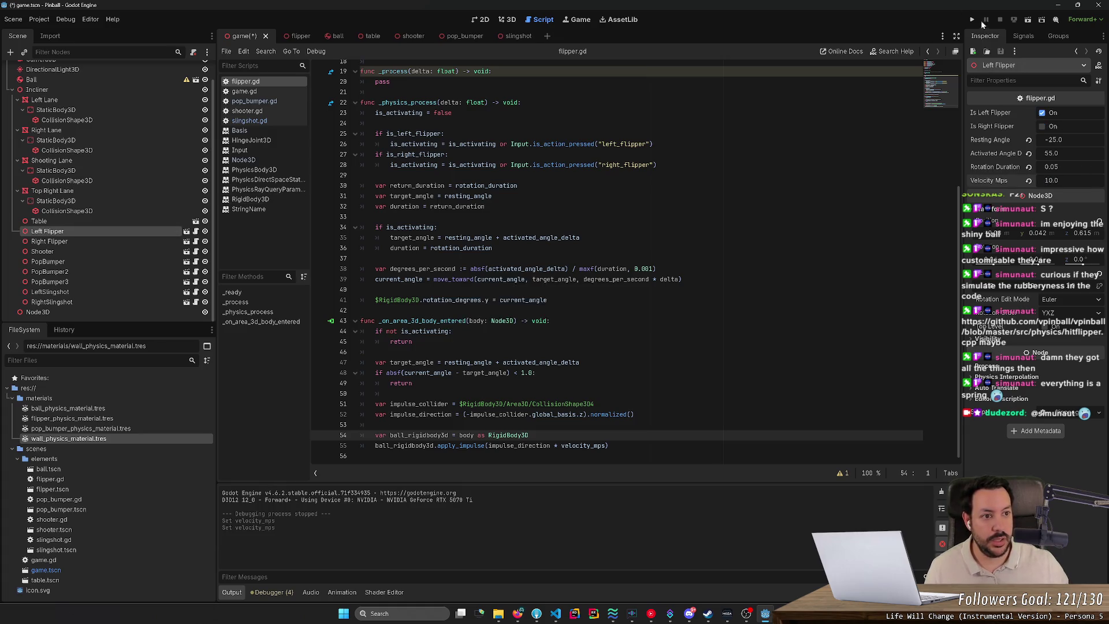
pyautogui.click(977, 21)
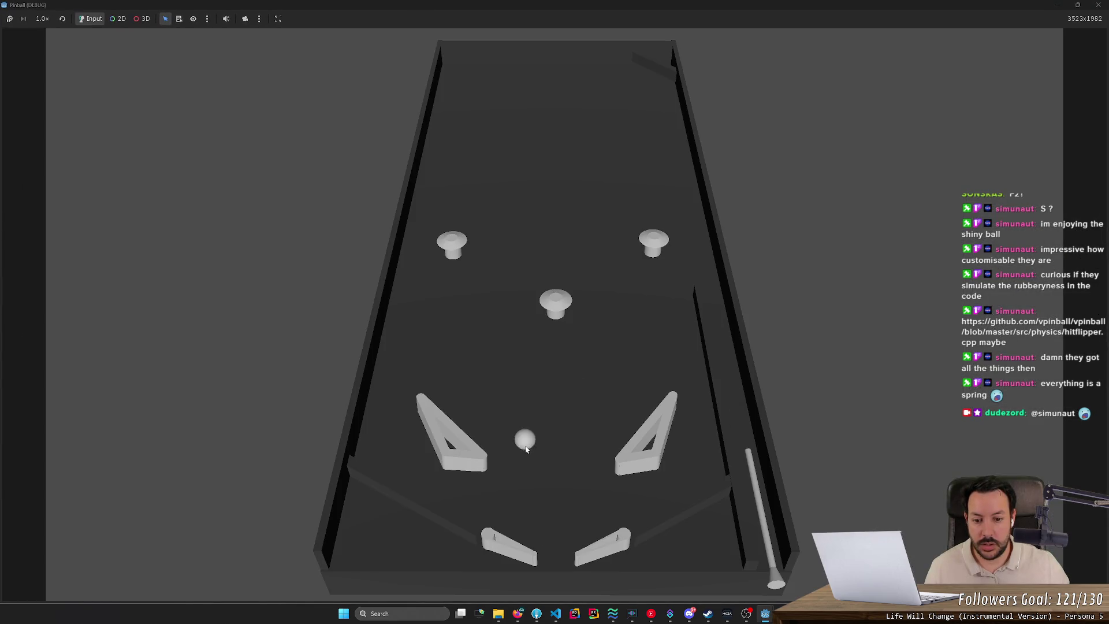
# Step: Test the 10.0 velocity by repeatedly flicking the left flipper at the falling ball
pyautogui.press('Left')
pyautogui.press('Left')
pyautogui.press('Left')
pyautogui.press('Left')
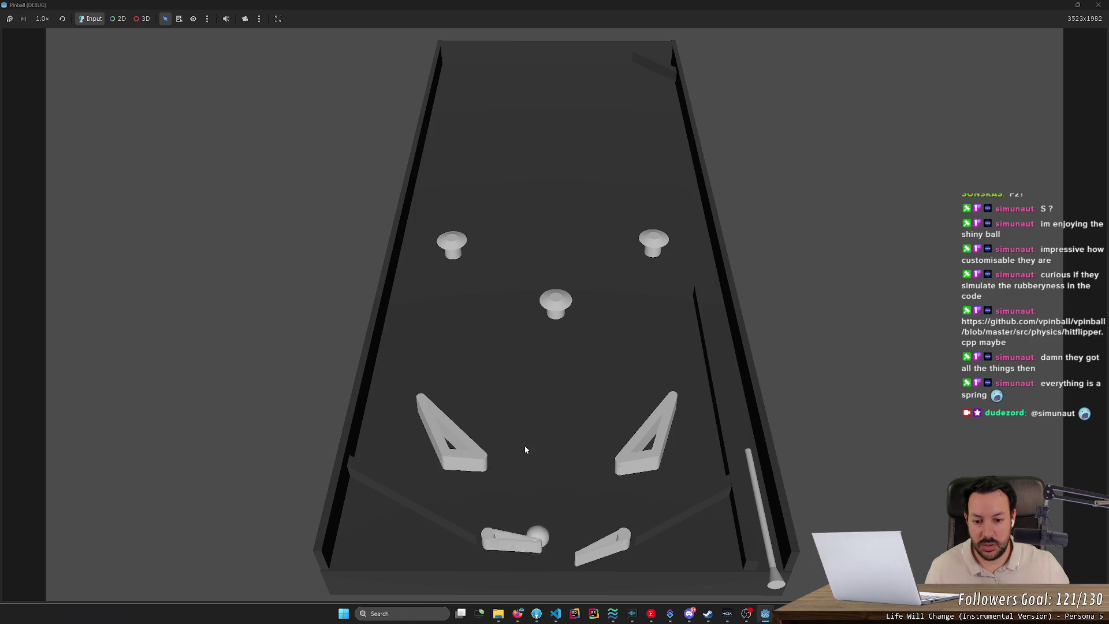
pyautogui.press('Left')
pyautogui.press('Left')
pyautogui.press('Left')
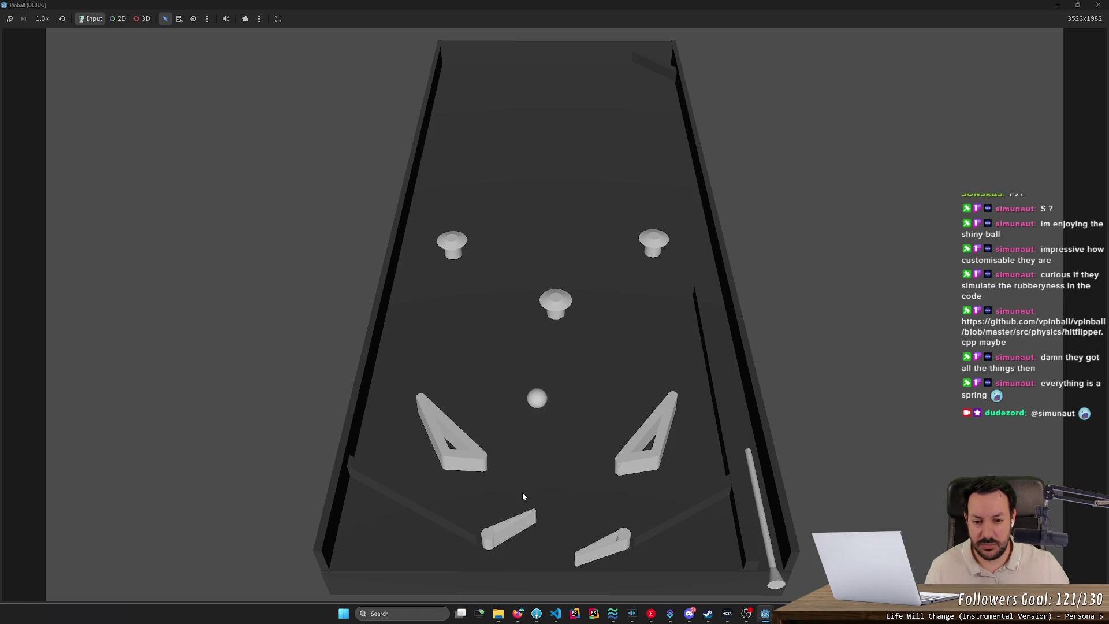
pyautogui.press('Left')
pyautogui.press('Left')
pyautogui.press('Left')
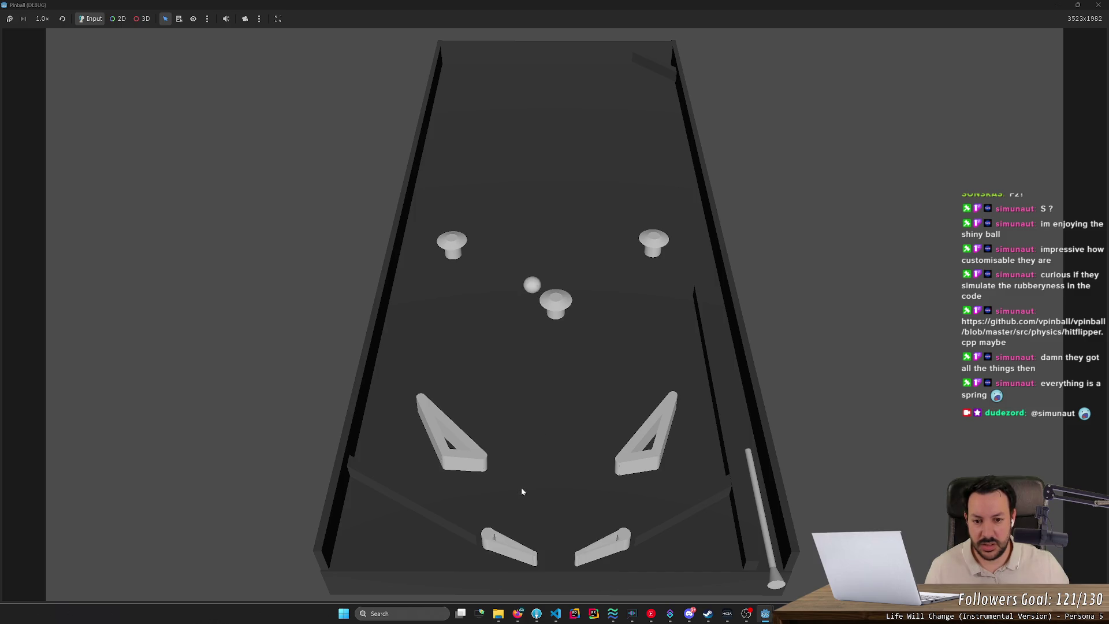
pyautogui.press('Left')
pyautogui.press('Left')
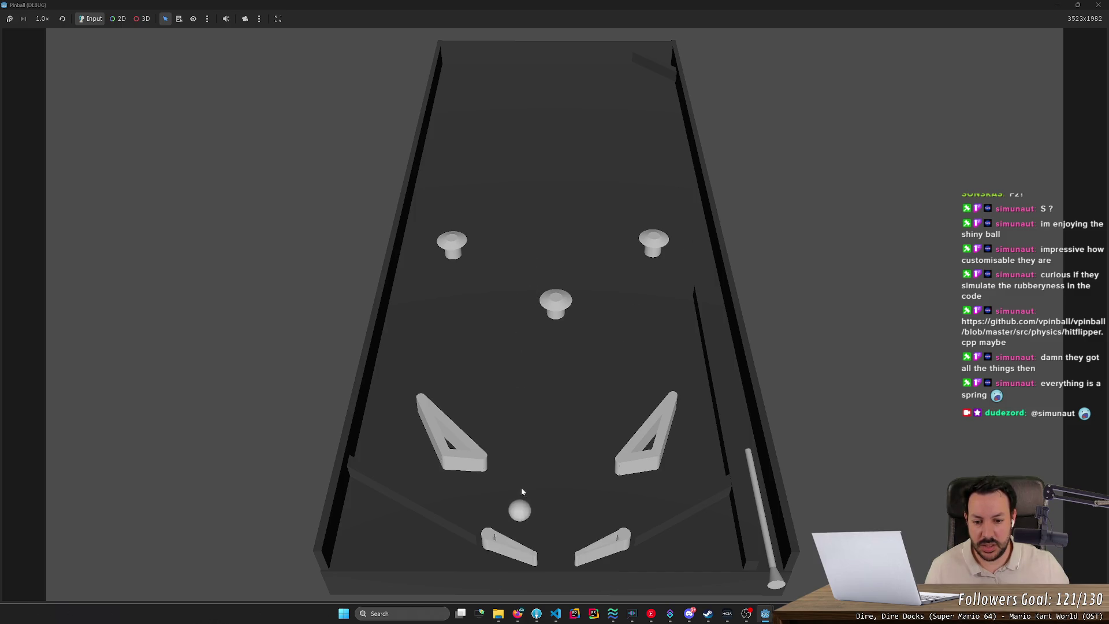
pyautogui.press('Left')
pyautogui.press('Left')
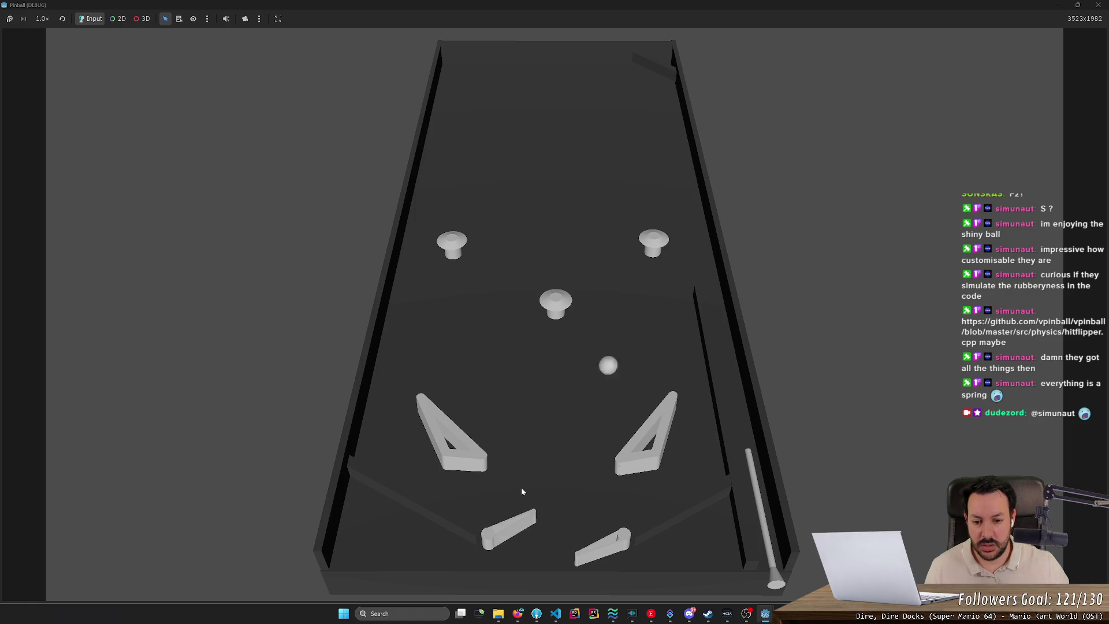
pyautogui.press('Left')
pyautogui.press('Left')
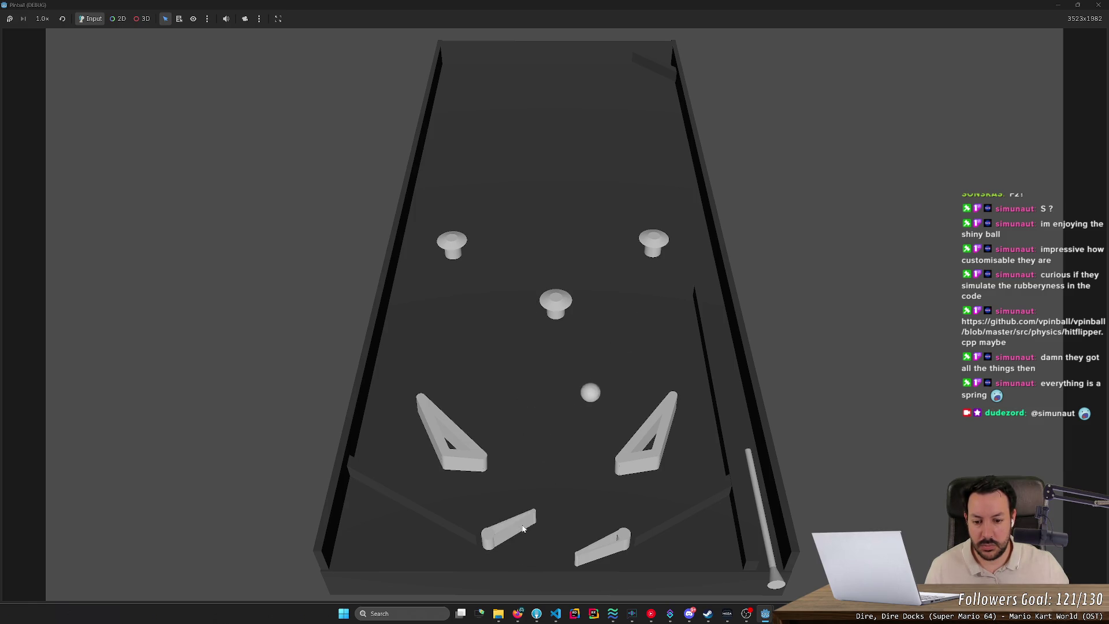
pyautogui.press('Left')
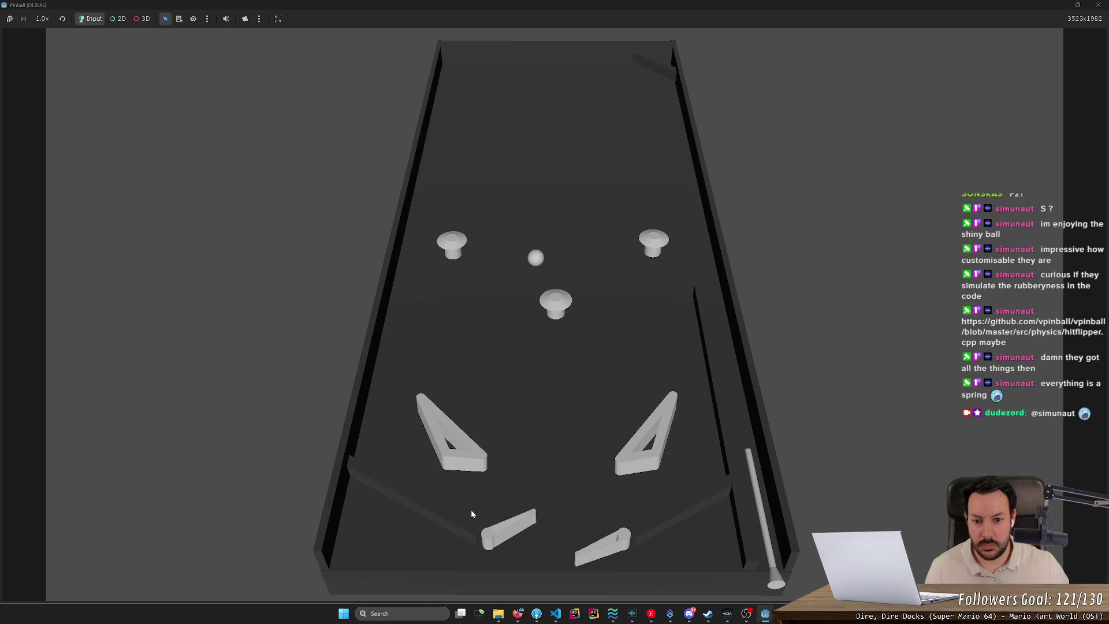
pyautogui.press('Left')
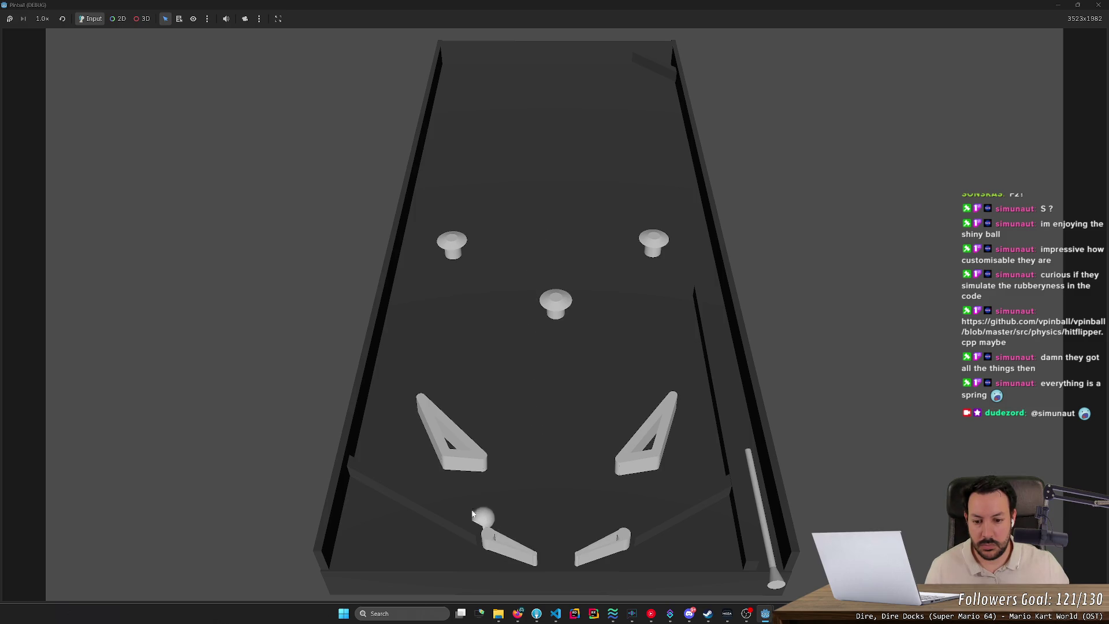
pyautogui.press('Left')
pyautogui.press('Left')
pyautogui.press('Left')
pyautogui.press('Left')
pyautogui.press('Left')
pyautogui.press('Left')
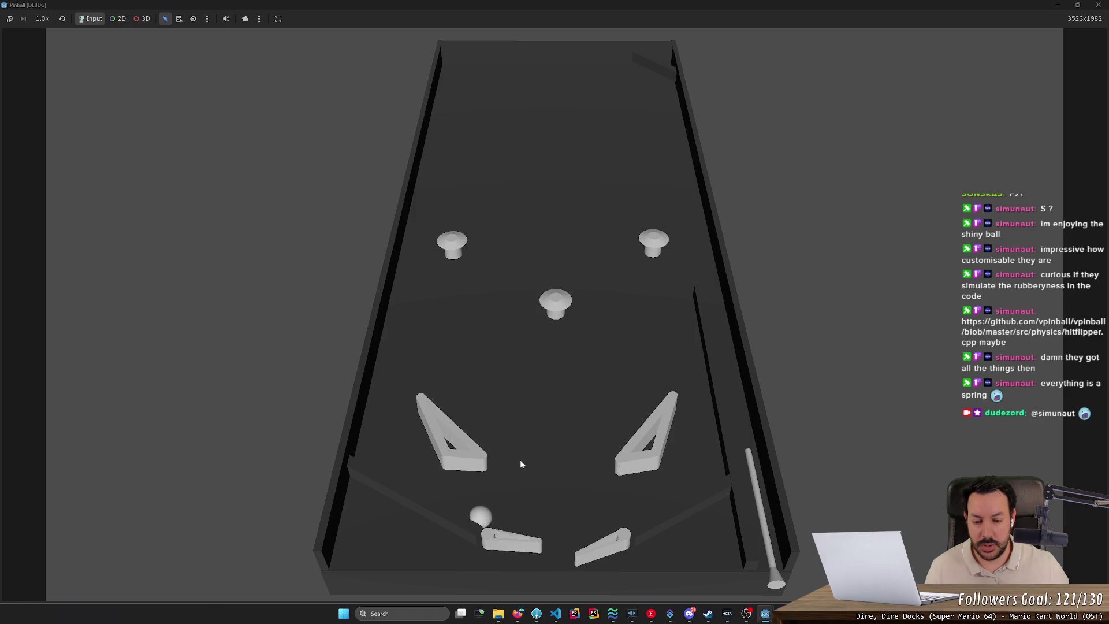
pyautogui.press('Left')
pyautogui.press('Left')
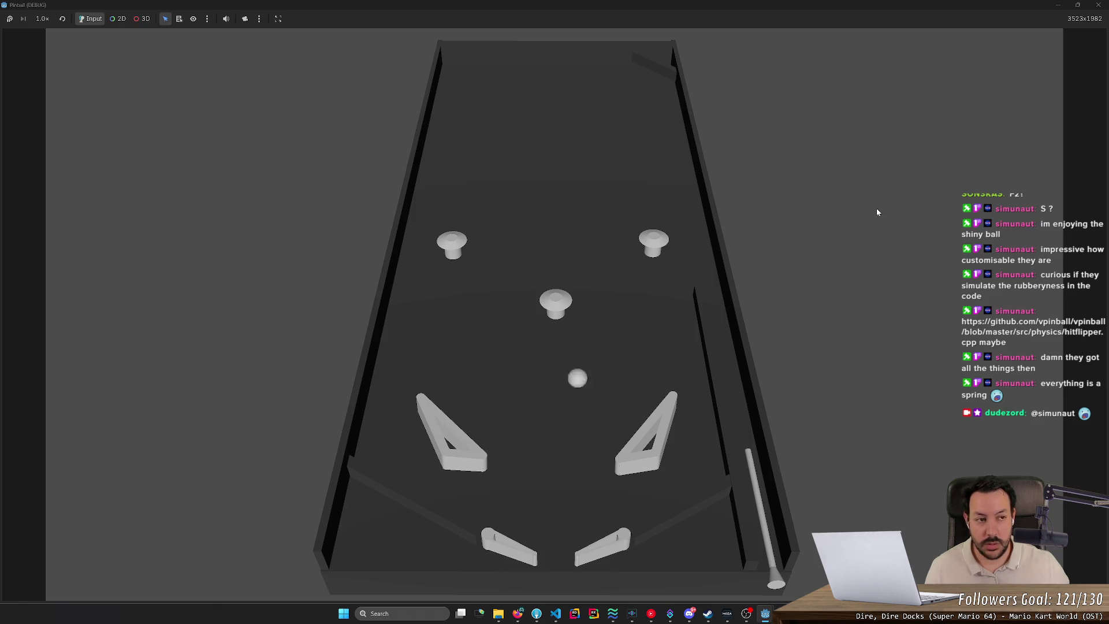
# Step: Close the game, set both flippers' Velocity Mps to 1000.0, and relaunch the game
pyautogui.click(1099, 5)
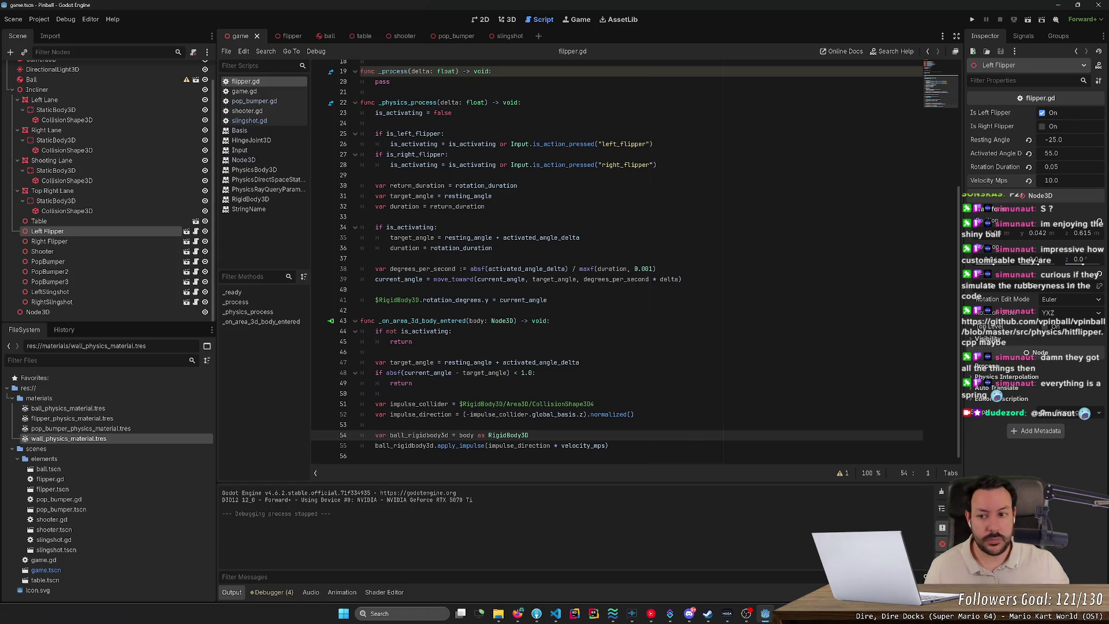
pyautogui.keyDown('ctrl'); pyautogui.click(102, 240); pyautogui.keyUp('ctrl')
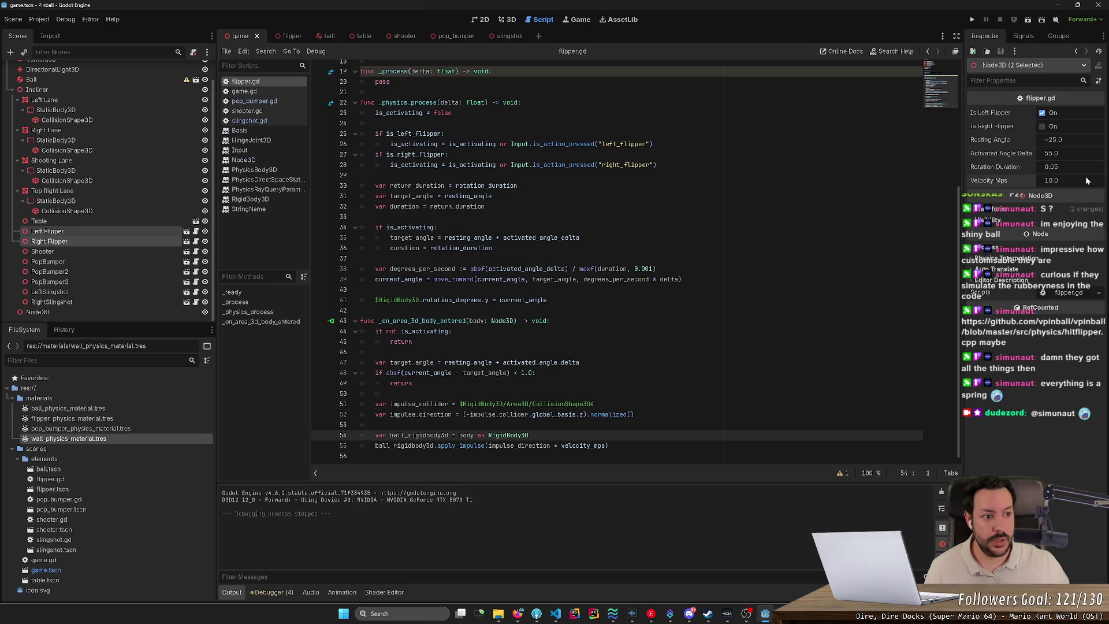
pyautogui.write('00')
pyautogui.press('Return')
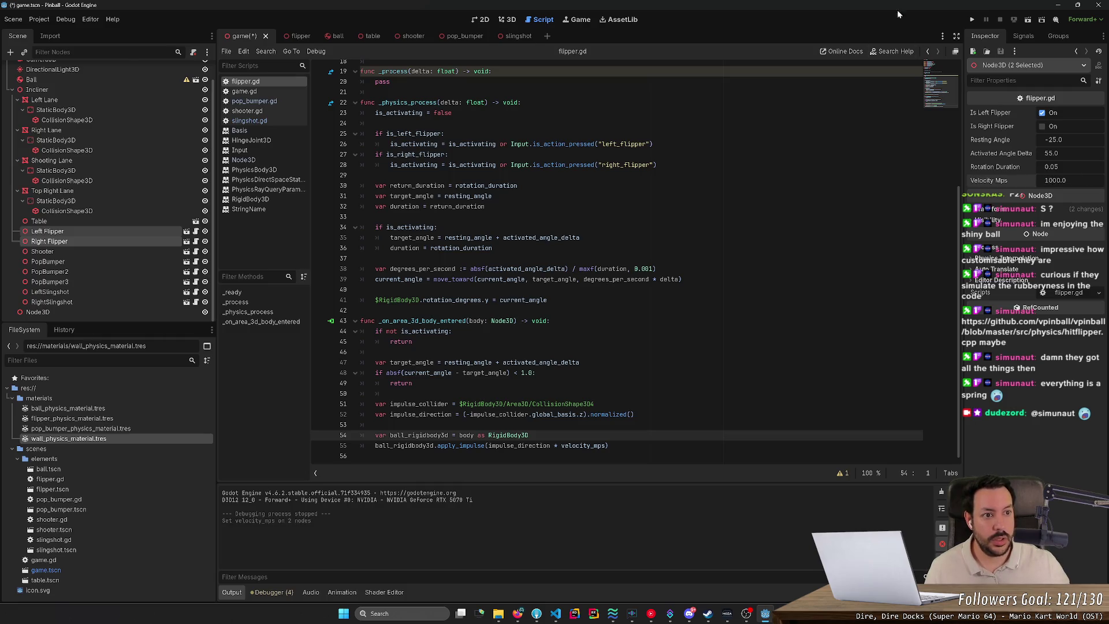
pyautogui.click(971, 20)
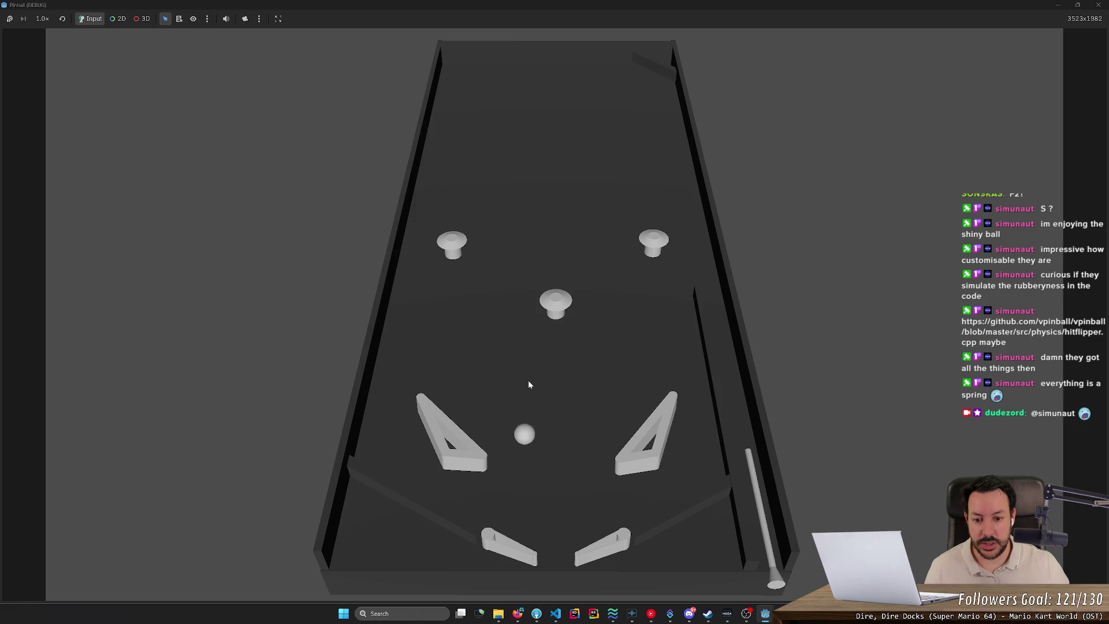
# Step: Test the 1000.0 velocity by flipping the ball up with the left flipper, then close the game
pyautogui.press('Left')
pyautogui.press('Left')
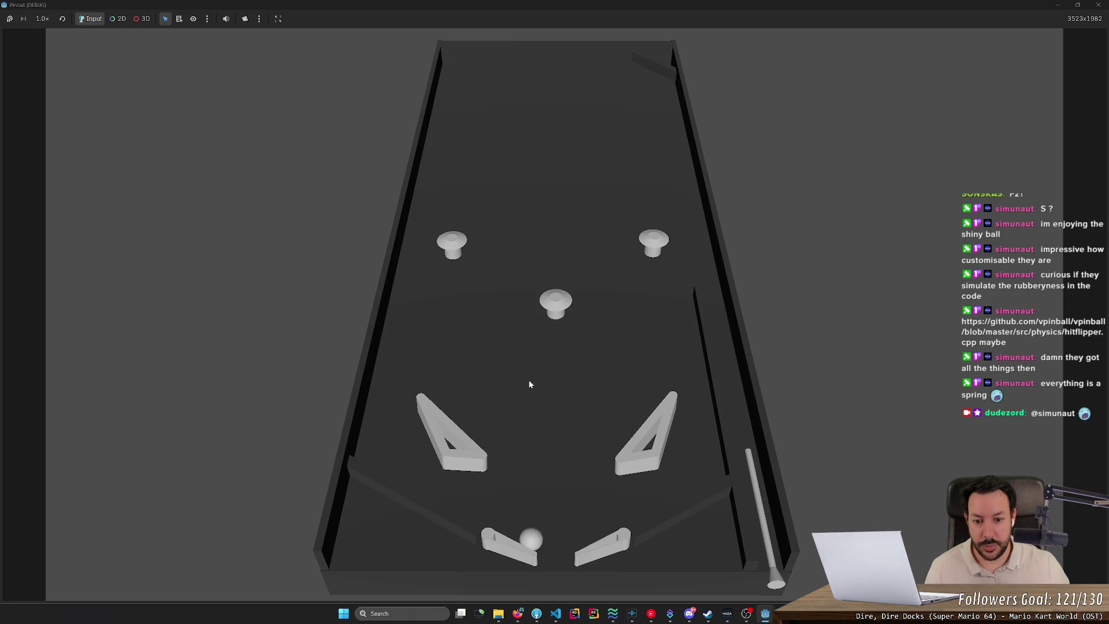
pyautogui.press('Left')
pyautogui.press('Left')
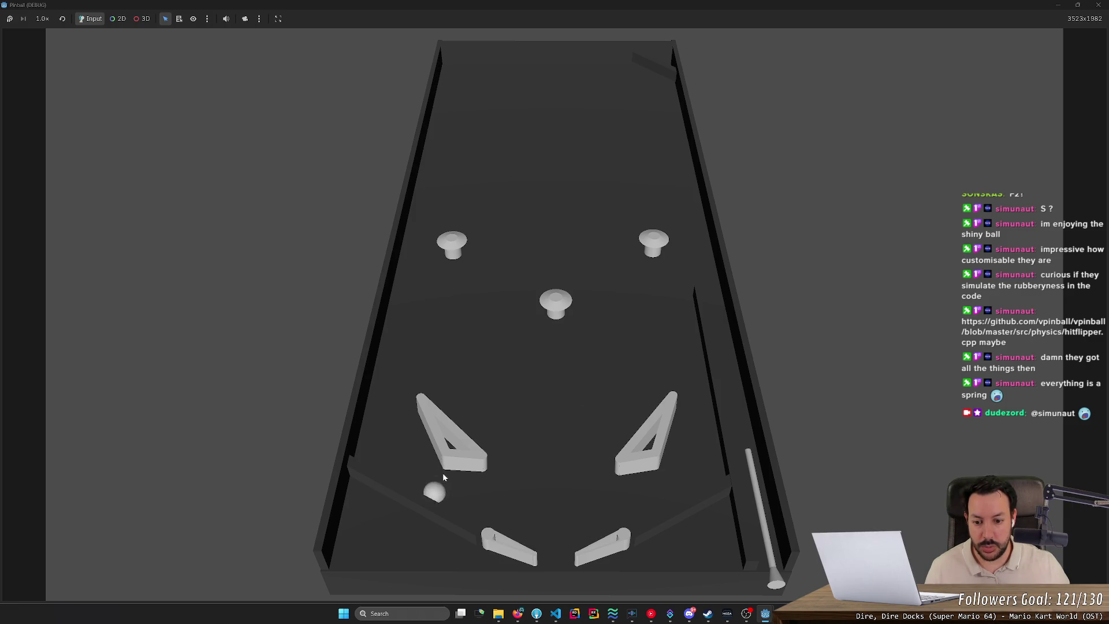
pyautogui.press('Left')
pyautogui.press('Left')
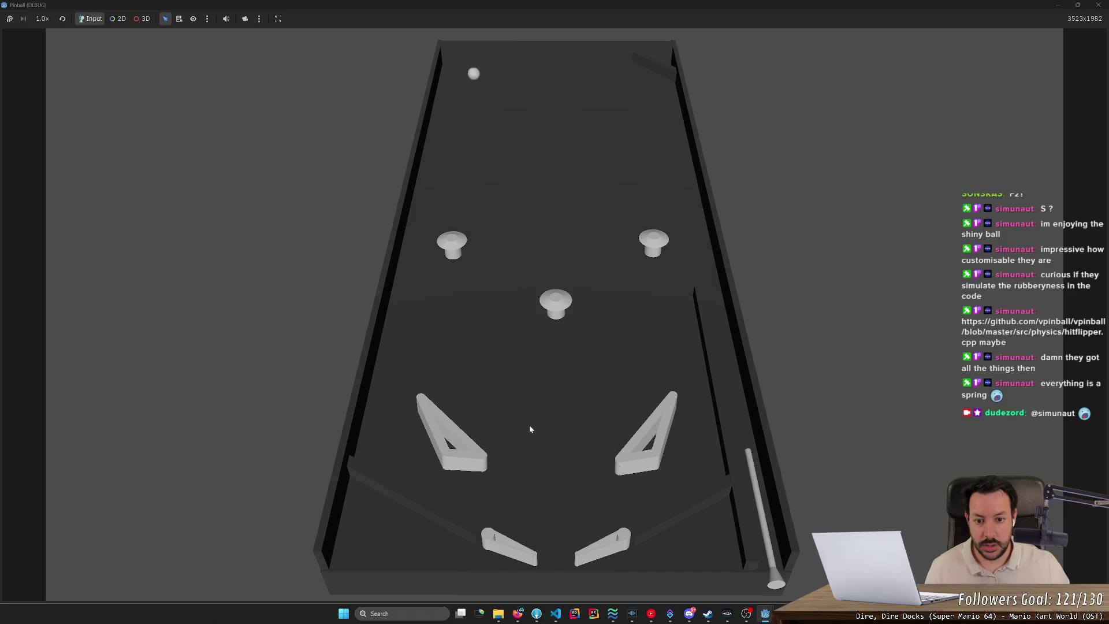
pyautogui.press('Left')
pyautogui.press('Left')
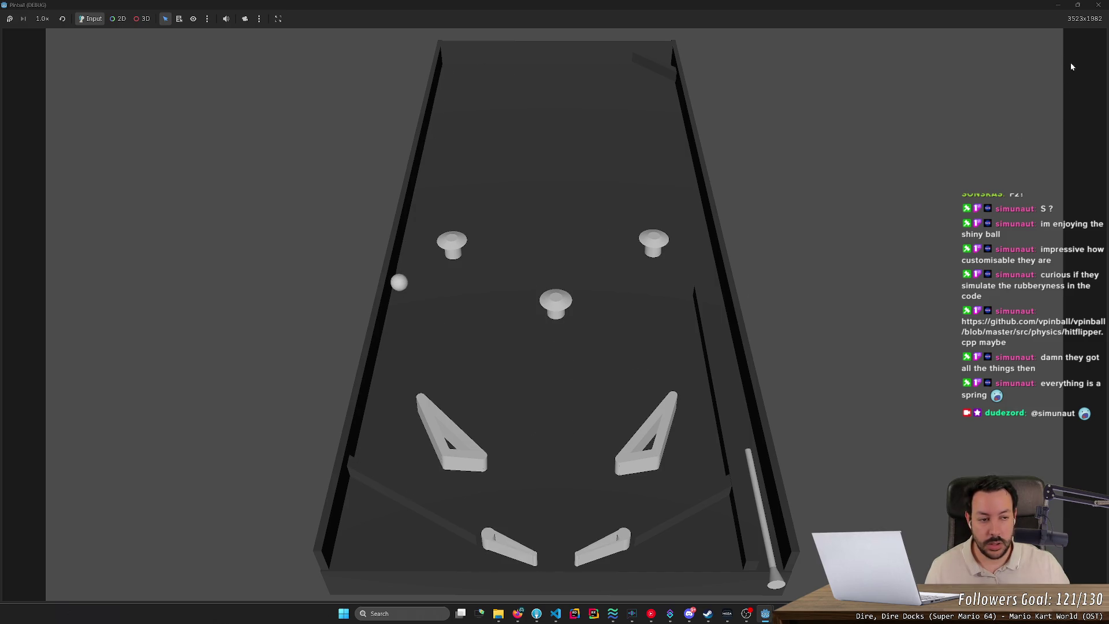
pyautogui.click(1098, 5)
pyautogui.click(1070, 179)
# Step: Set both flippers' Velocity Mps to 1,000.0, save the scene, and run the game
pyautogui.write('1000.0')
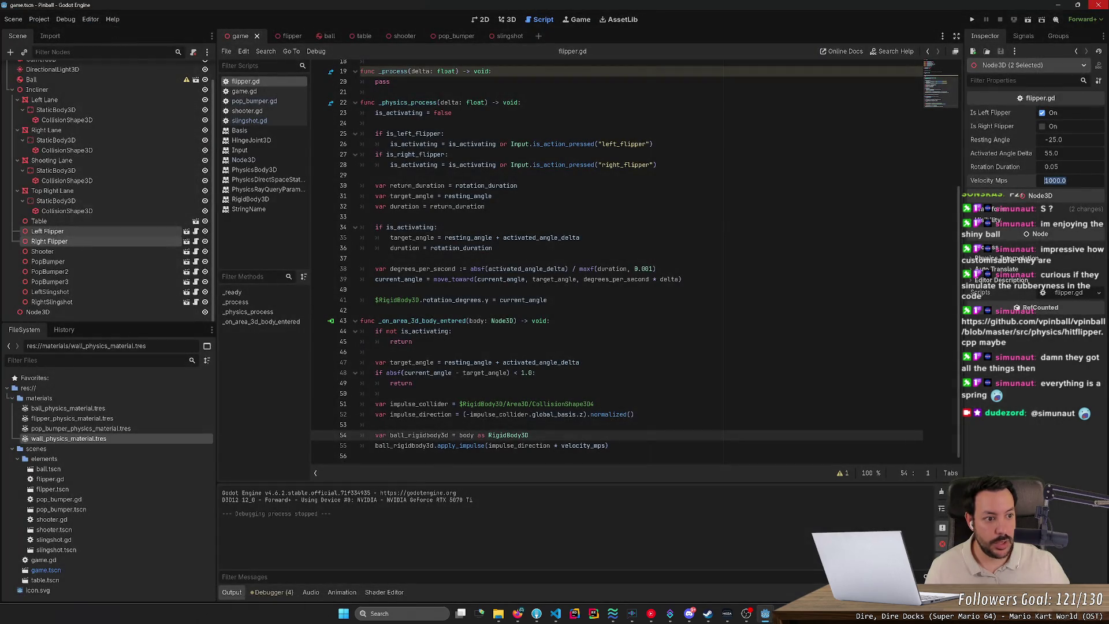
pyautogui.press('Return')
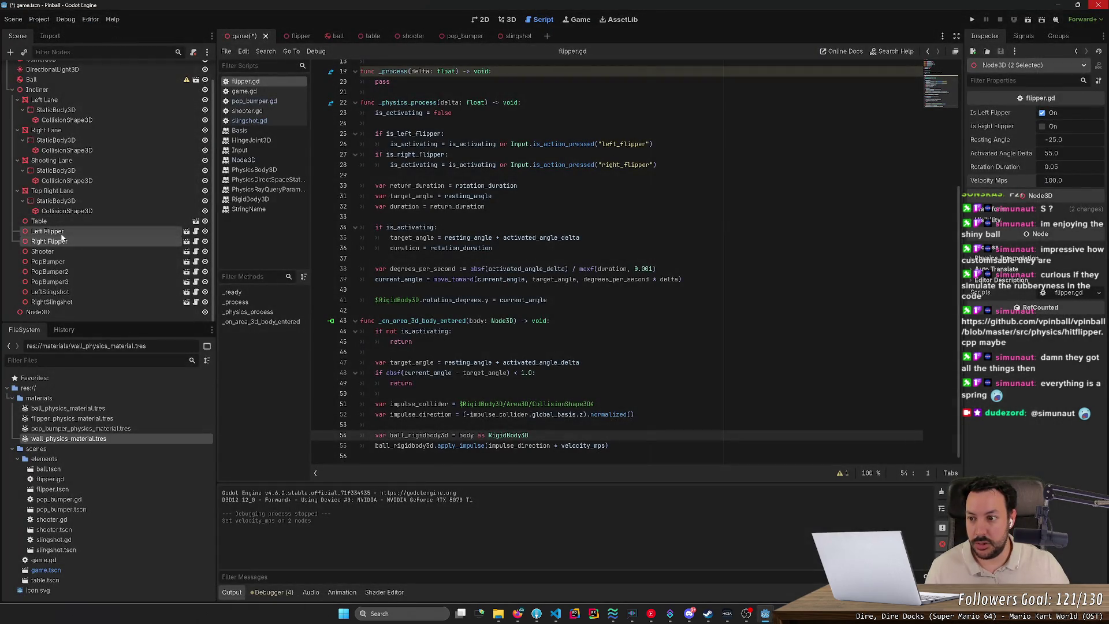
pyautogui.hotkey('ctrl', 's')
pyautogui.click(52, 241)
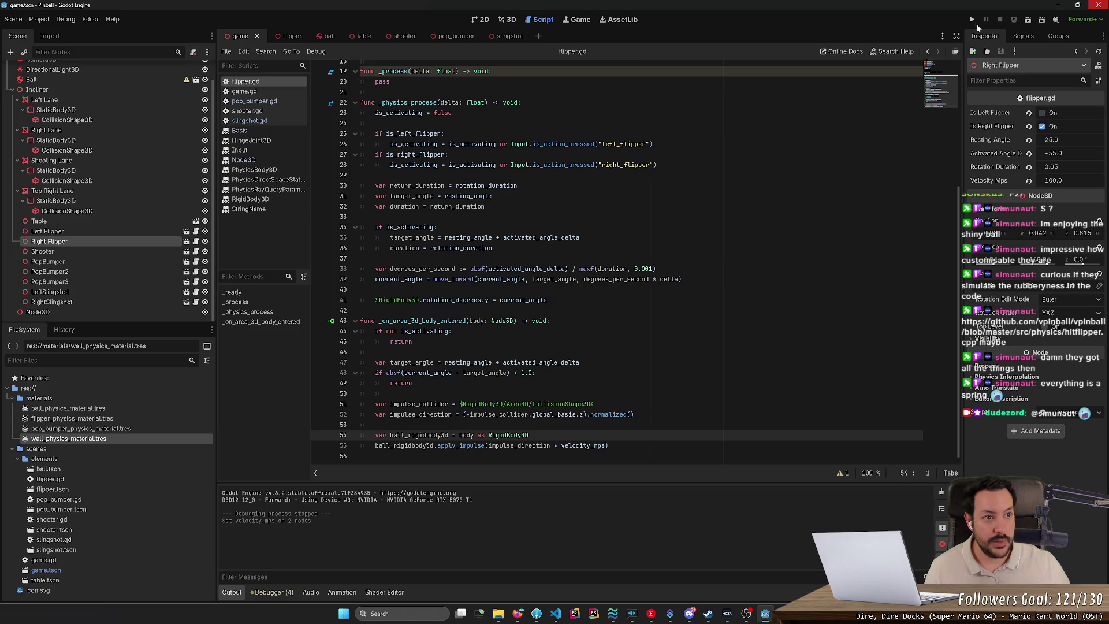
pyautogui.click(972, 19)
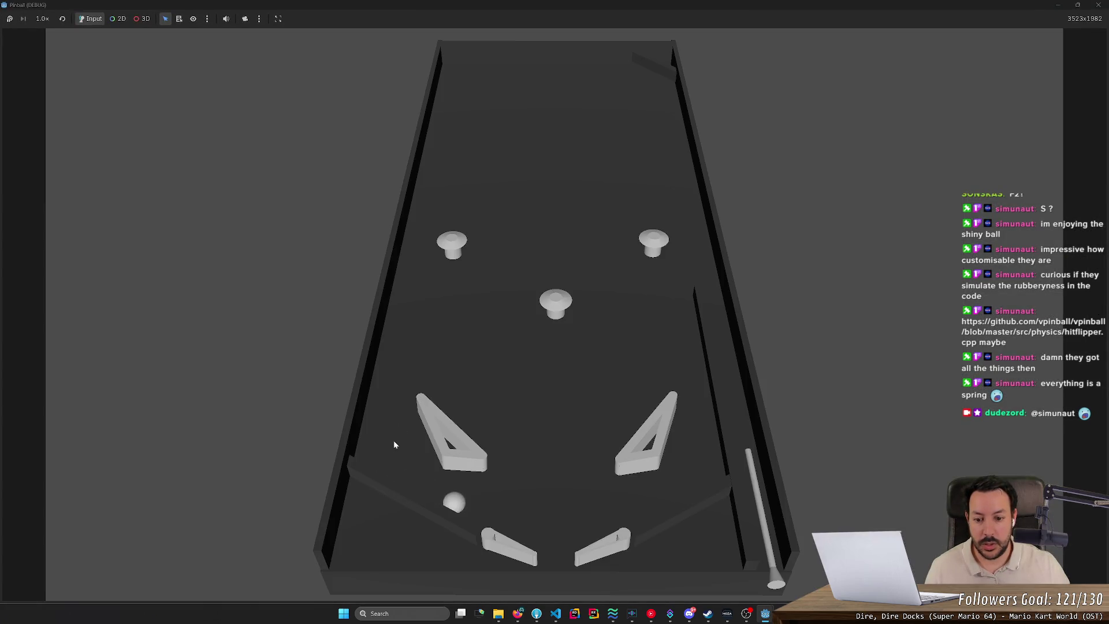
# Step: Hit the ball with both flippers, dropping new balls onto the table twice
pyautogui.press('Left')
pyautogui.press('Left')
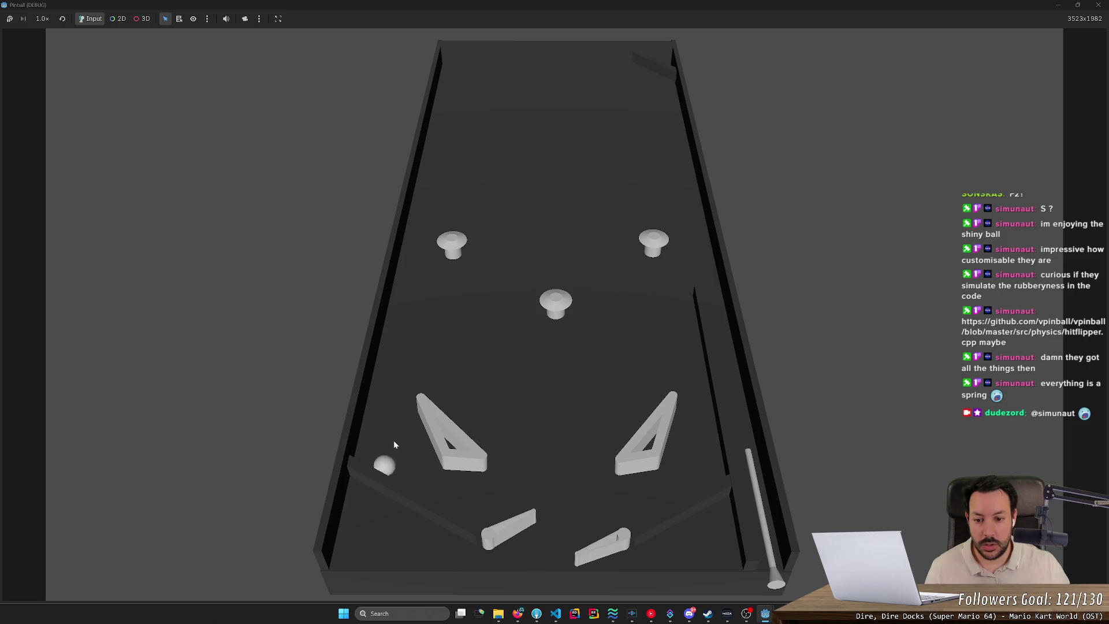
pyautogui.press('Right')
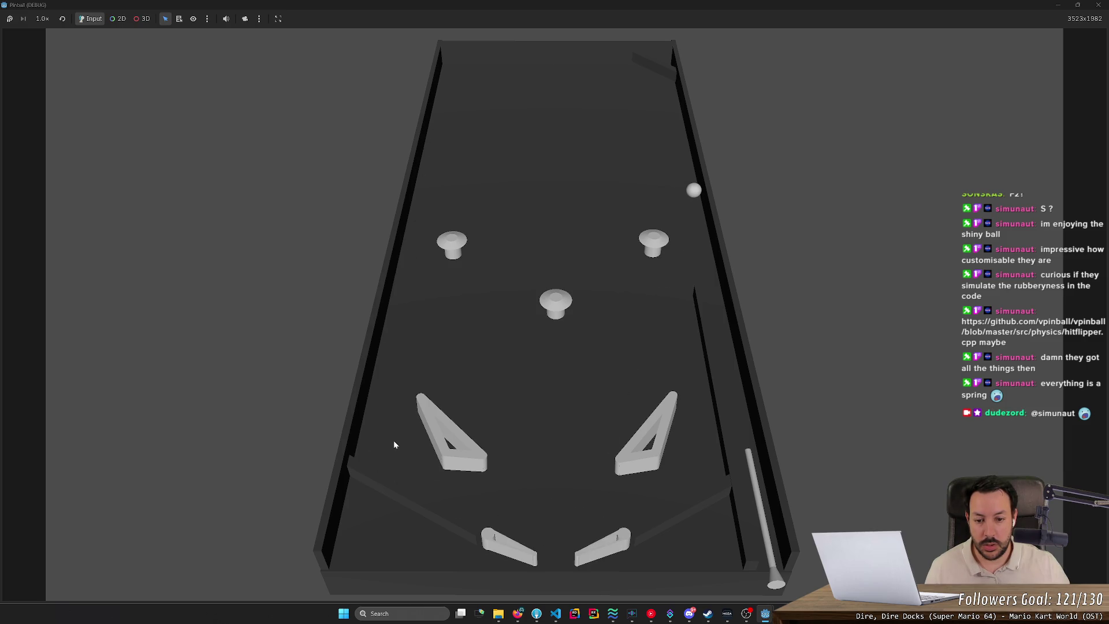
pyautogui.press('Left')
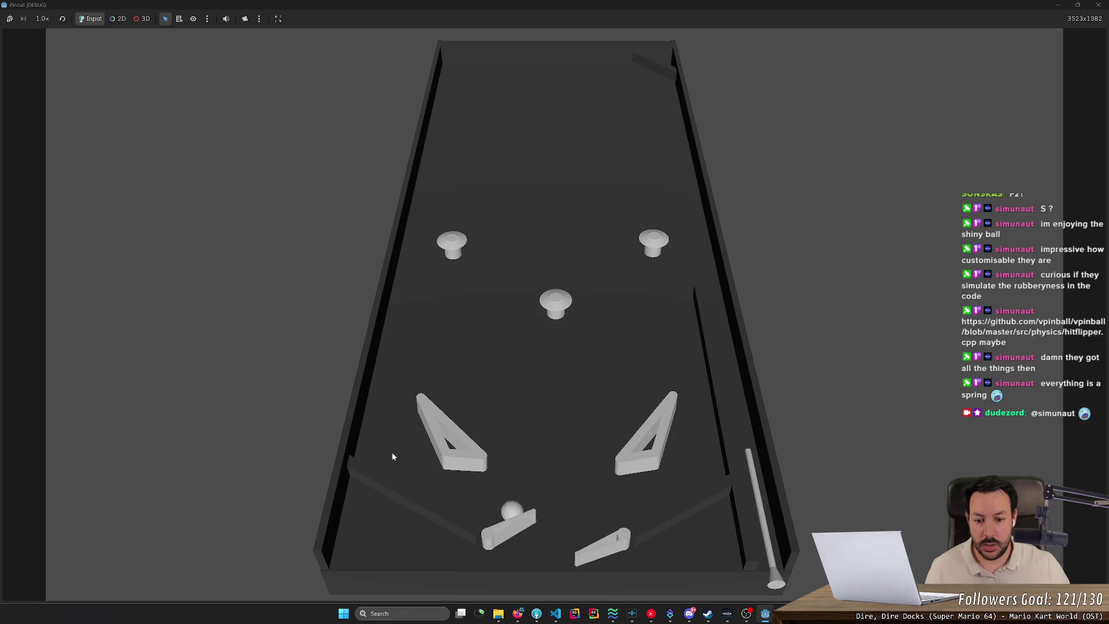
pyautogui.press('Left')
pyautogui.press('Left')
pyautogui.press('Left')
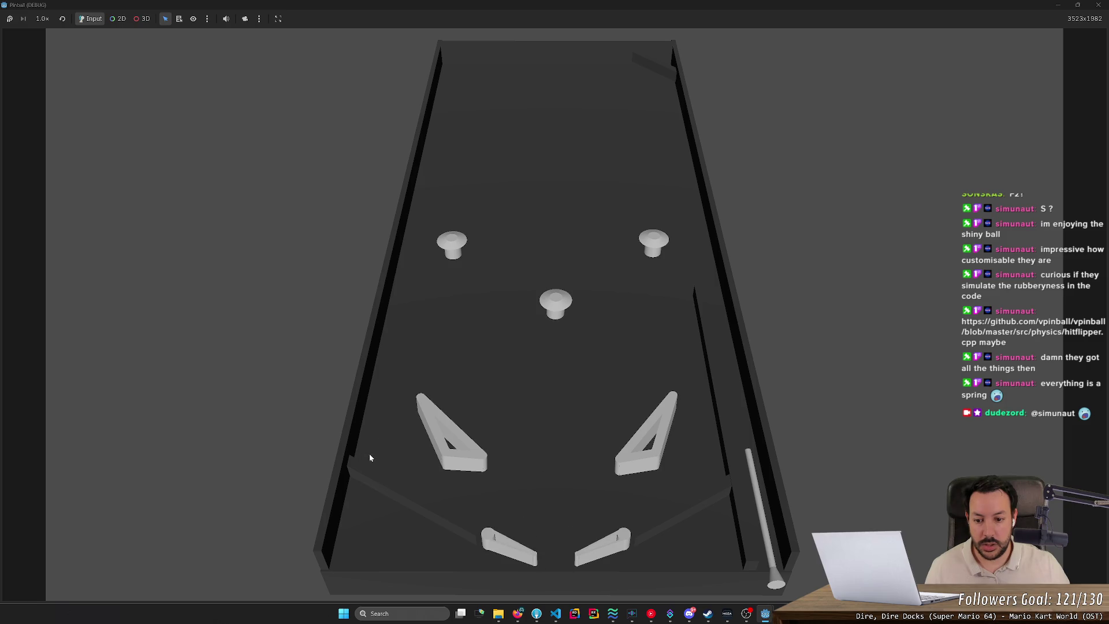
pyautogui.click(370, 457)
pyautogui.press('Left')
pyautogui.click(370, 457)
pyautogui.press('Left')
pyautogui.press('Left')
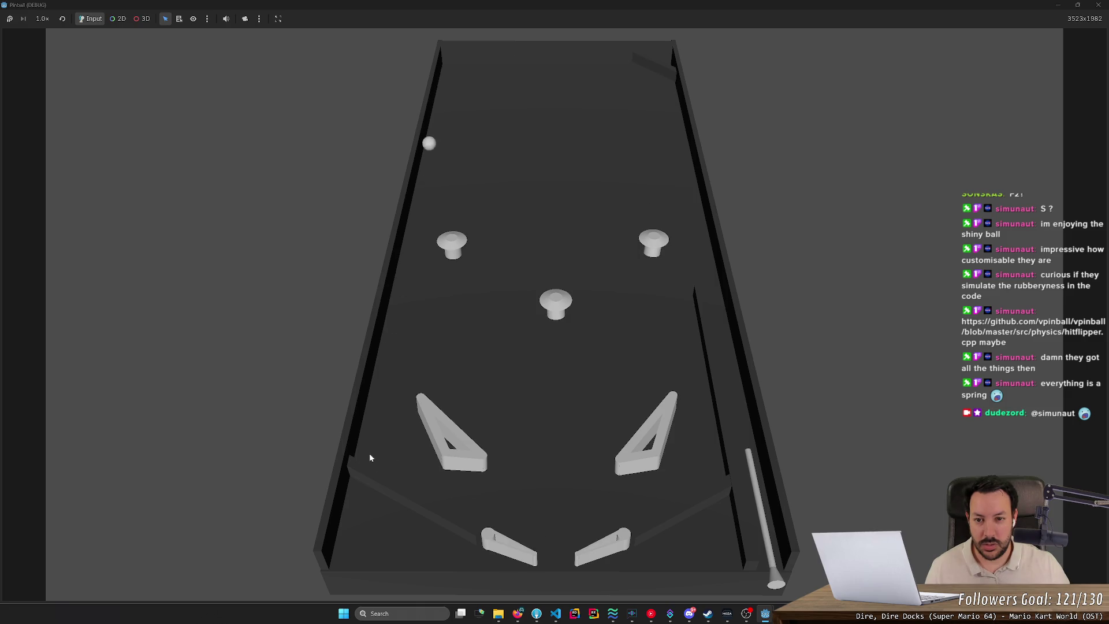
# Step: Keep knocking the ball up the table with both flippers, then close the game
pyautogui.press('Left')
pyautogui.press('Left')
pyautogui.press('Right')
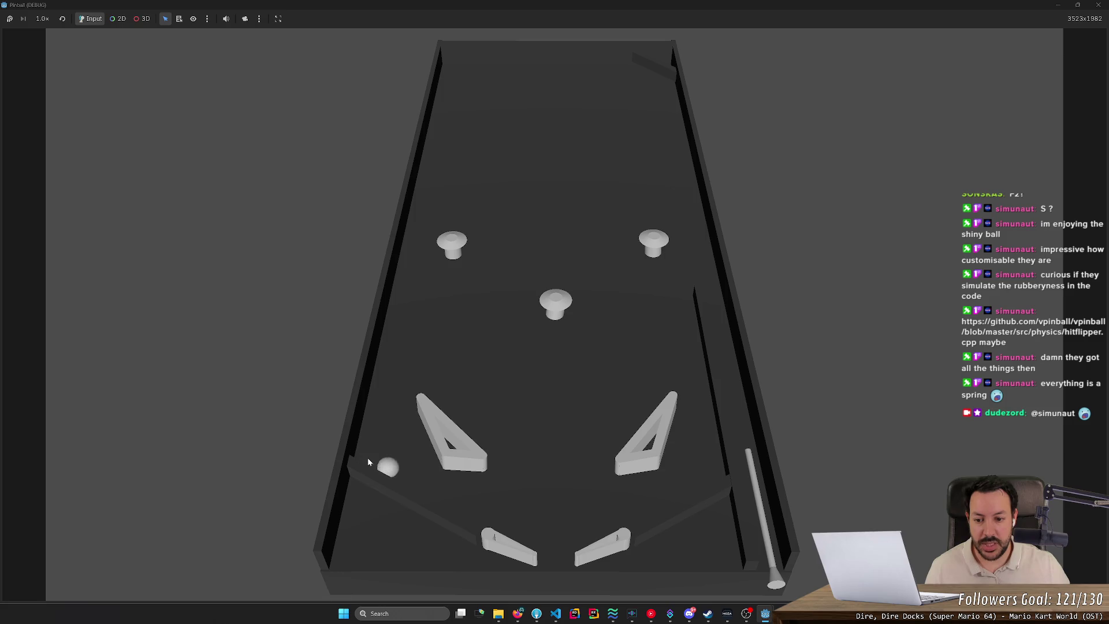
pyautogui.press('Left')
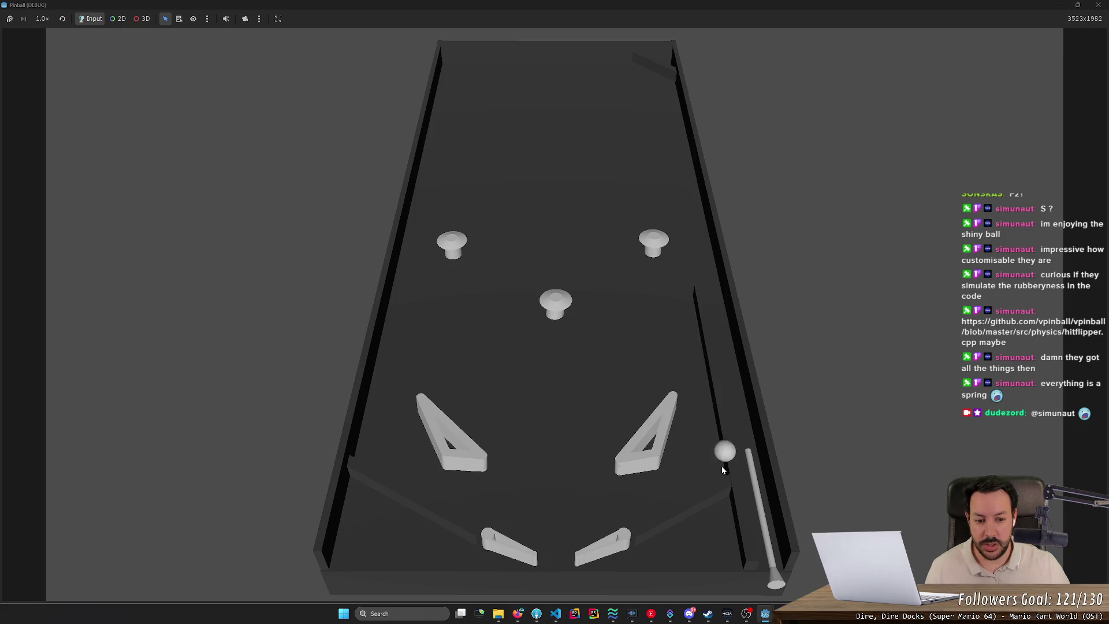
pyautogui.press('Right')
pyautogui.press('Right')
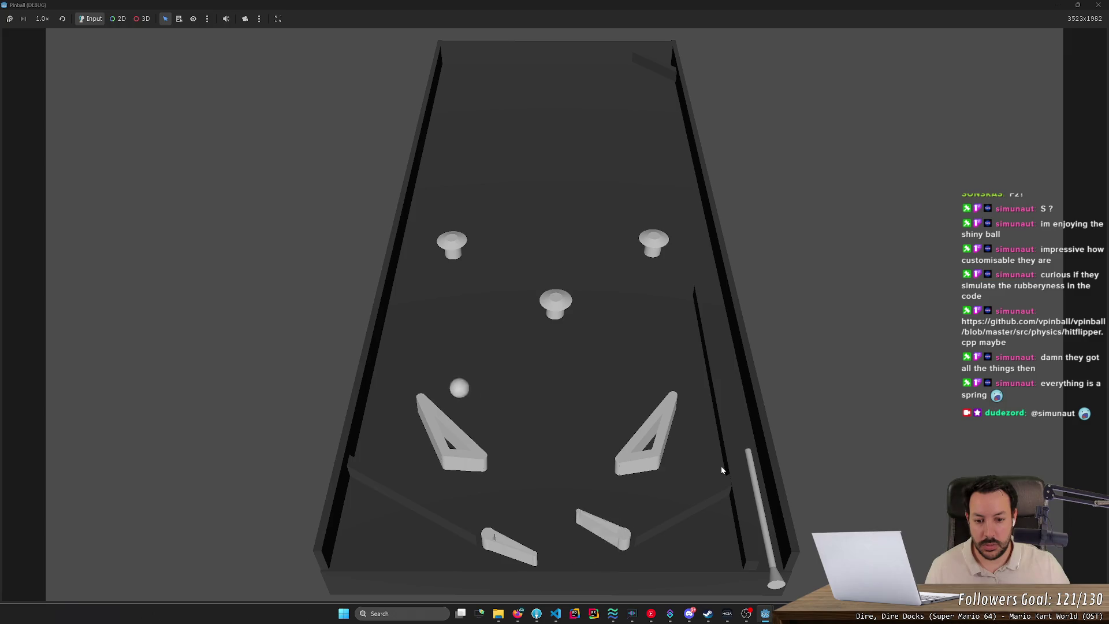
pyautogui.press('Right')
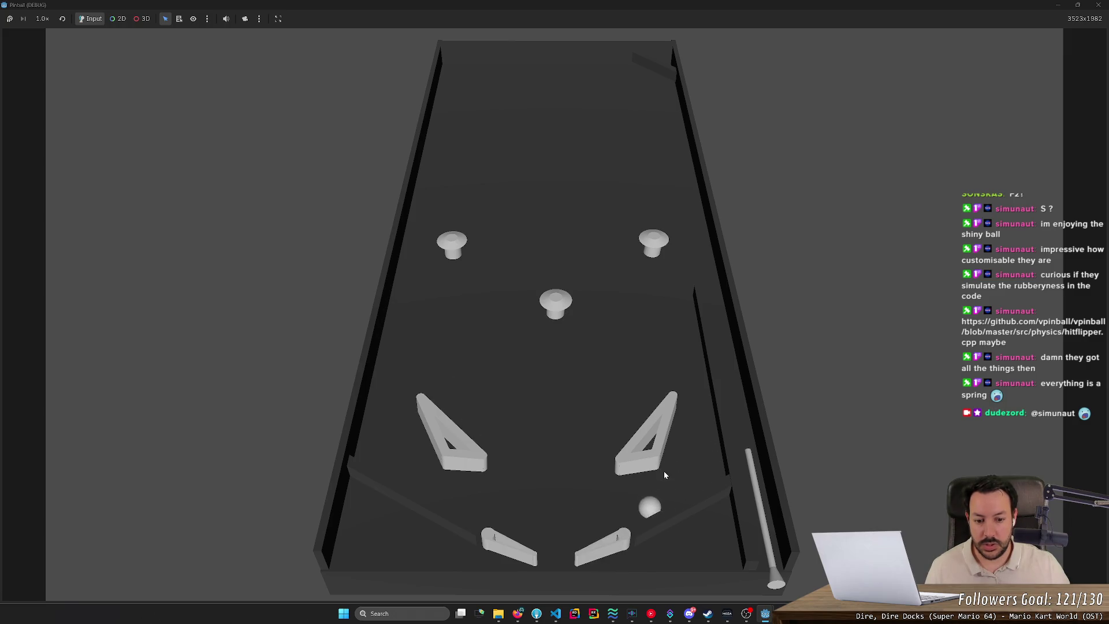
pyautogui.press('Right')
pyautogui.press('Right')
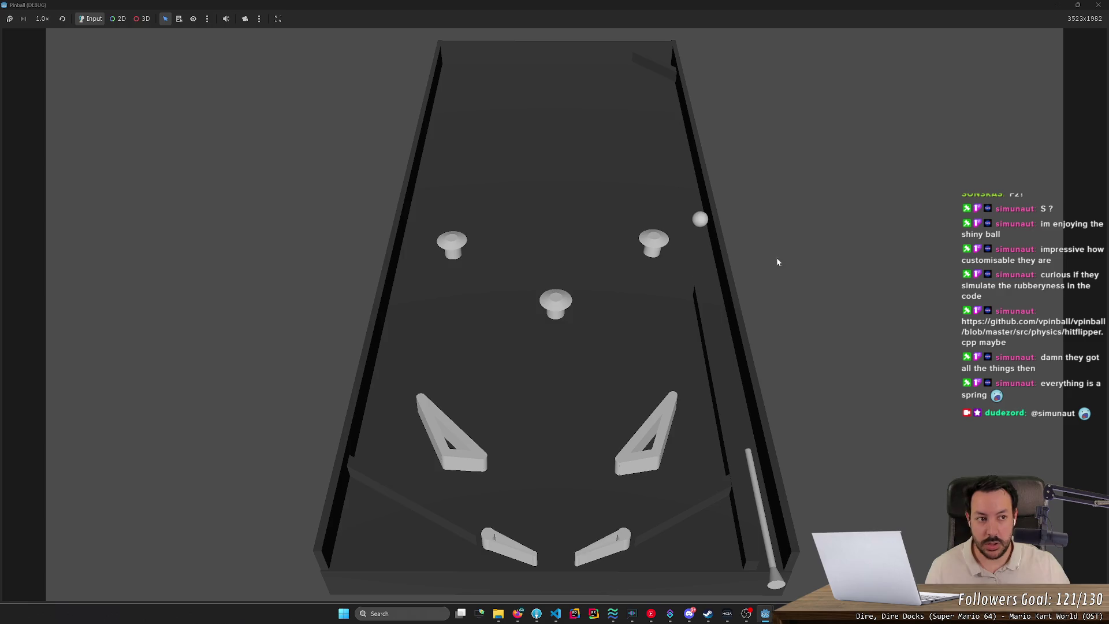
pyautogui.click(1098, 4)
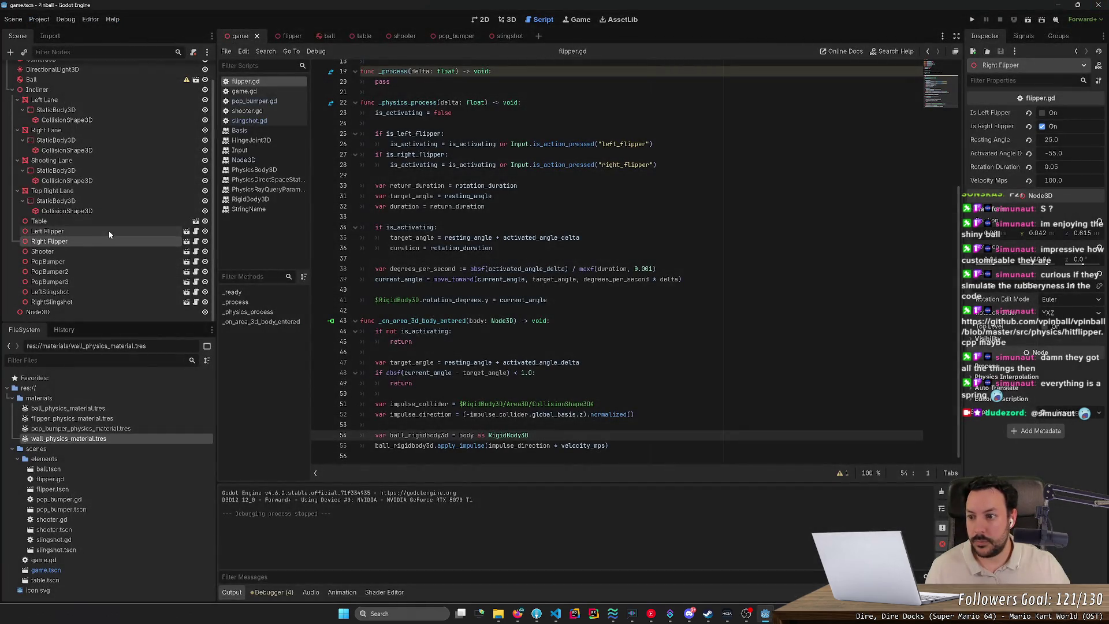
# Step: Compare the Left Flipper and Right Flipper properties in the Inspector, switching back and forth
pyautogui.click(108, 231)
pyautogui.click(108, 242)
pyautogui.click(109, 231)
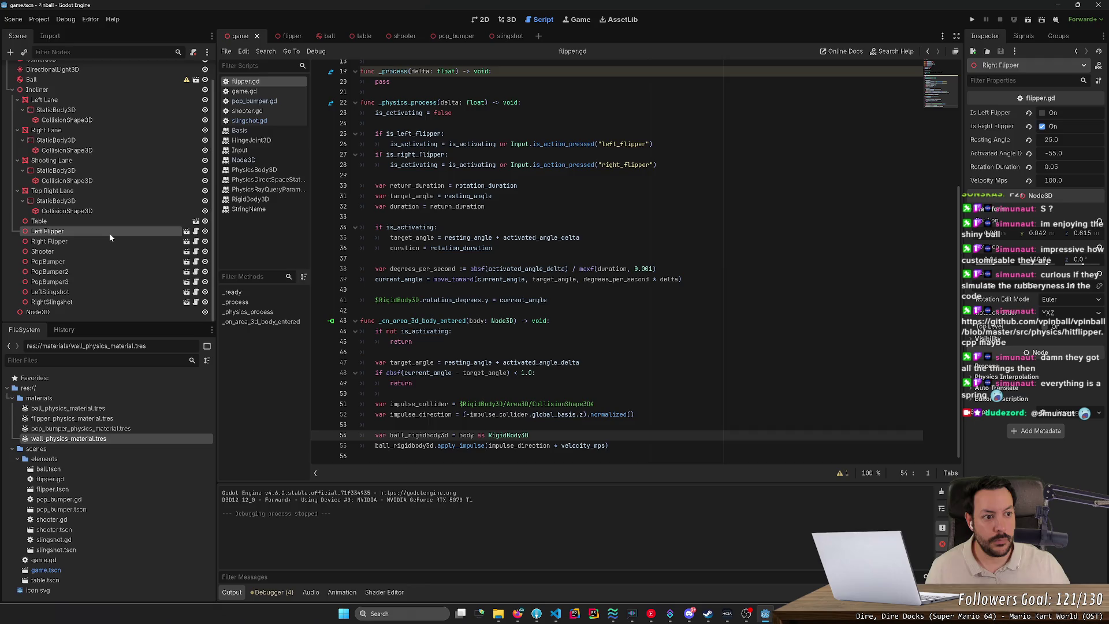
pyautogui.click(109, 241)
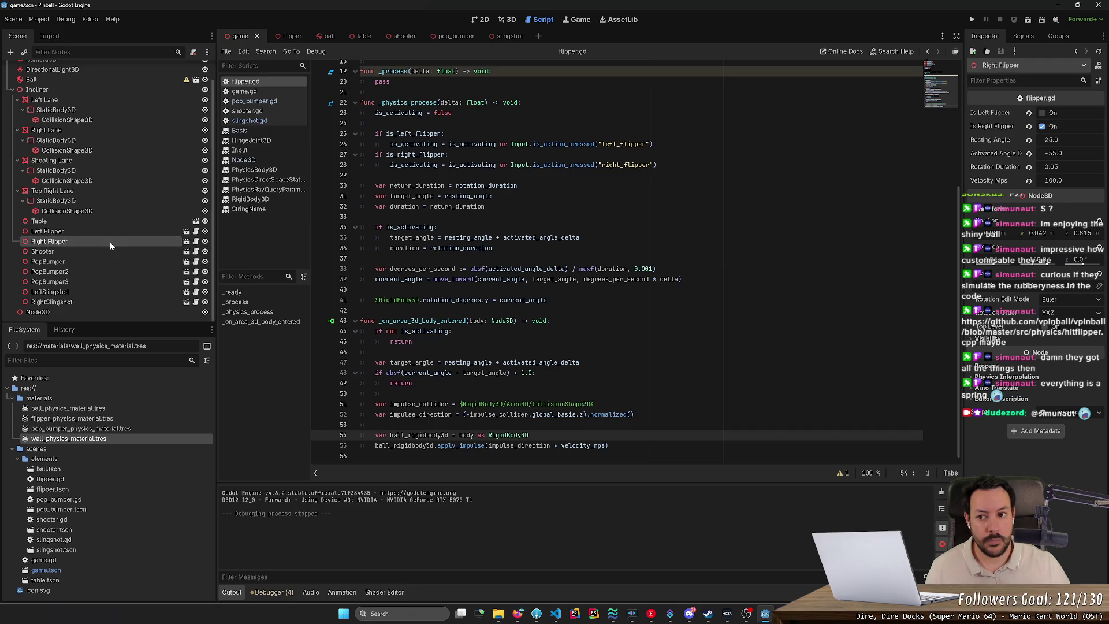
pyautogui.click(119, 232)
pyautogui.click(119, 238)
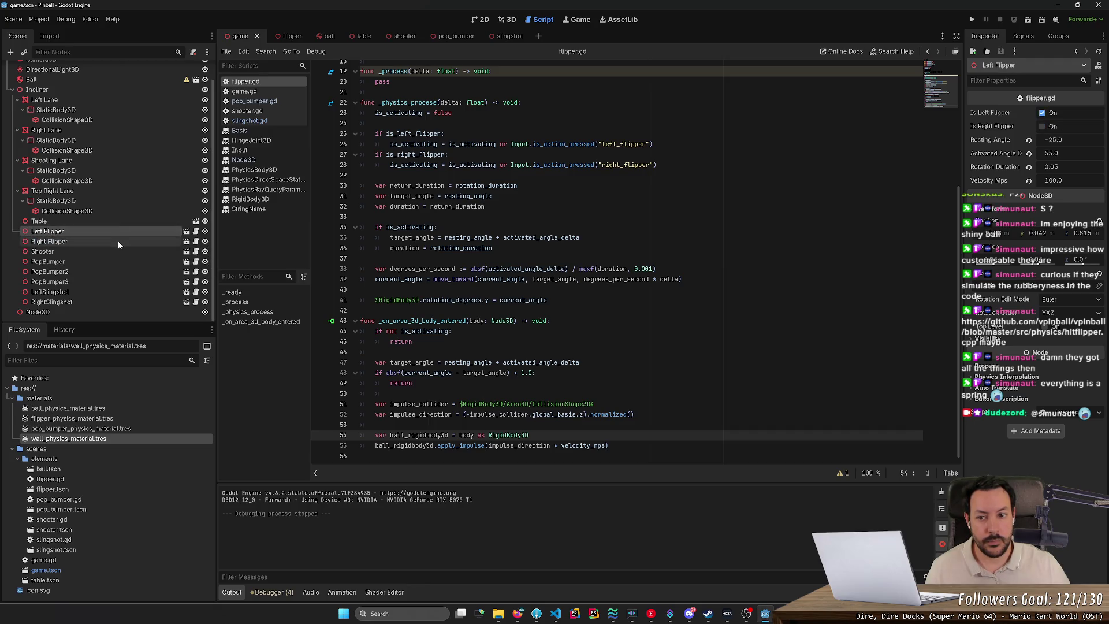
pyautogui.click(119, 231)
pyautogui.click(119, 240)
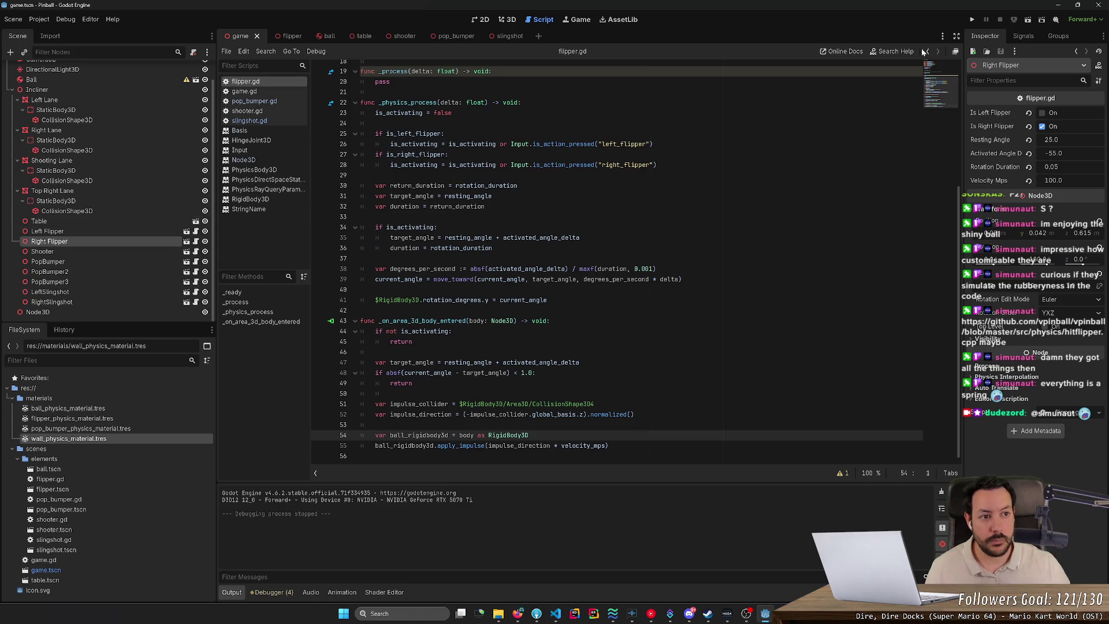
# Step: Rerun the game, test both flippers against the ball, then stop it with F8
pyautogui.click(972, 19)
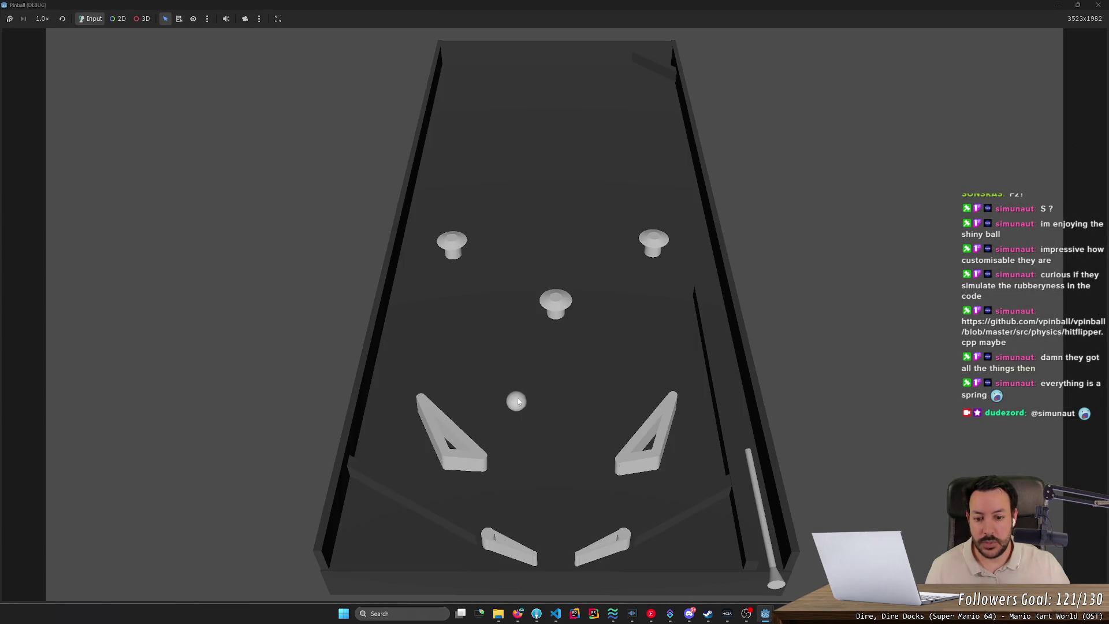
pyautogui.press('Left')
pyautogui.press('Left')
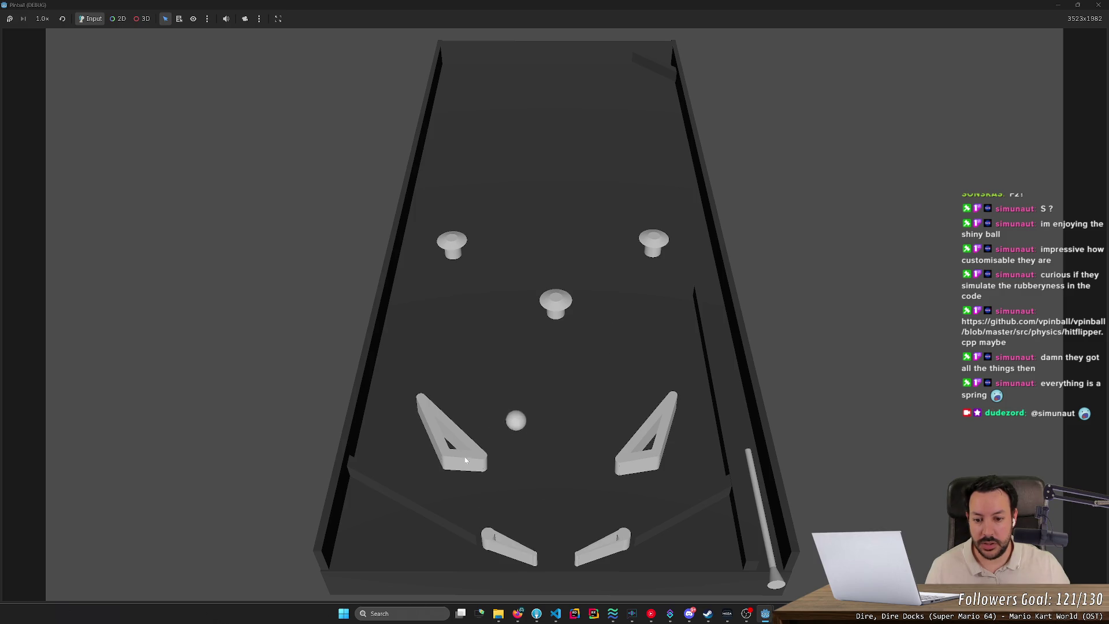
pyautogui.press('Left')
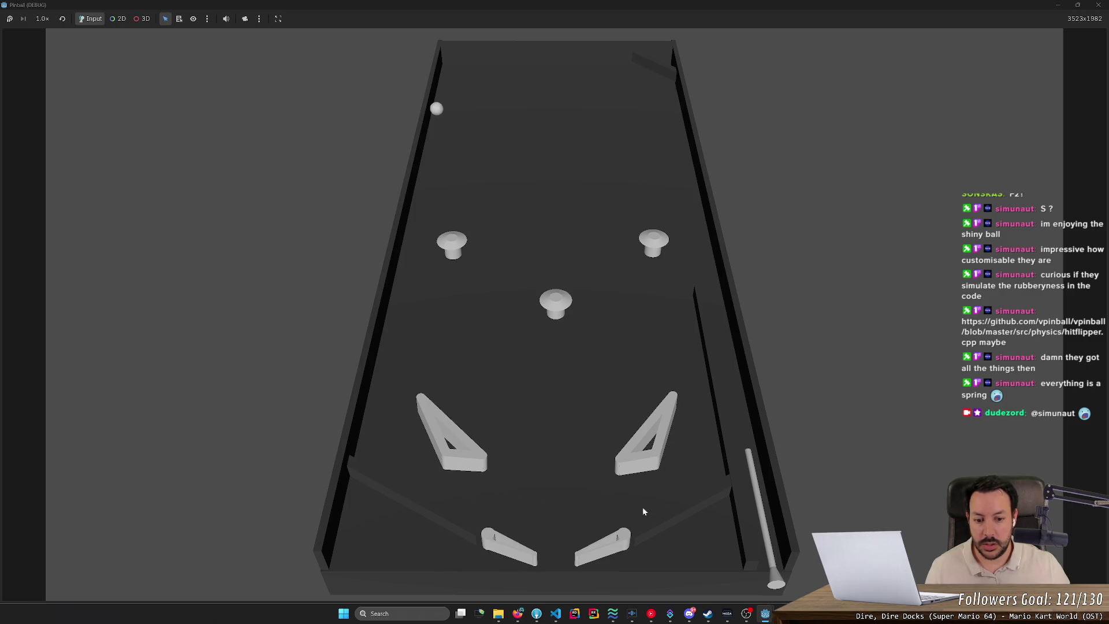
pyautogui.press('Right')
pyautogui.press('Right')
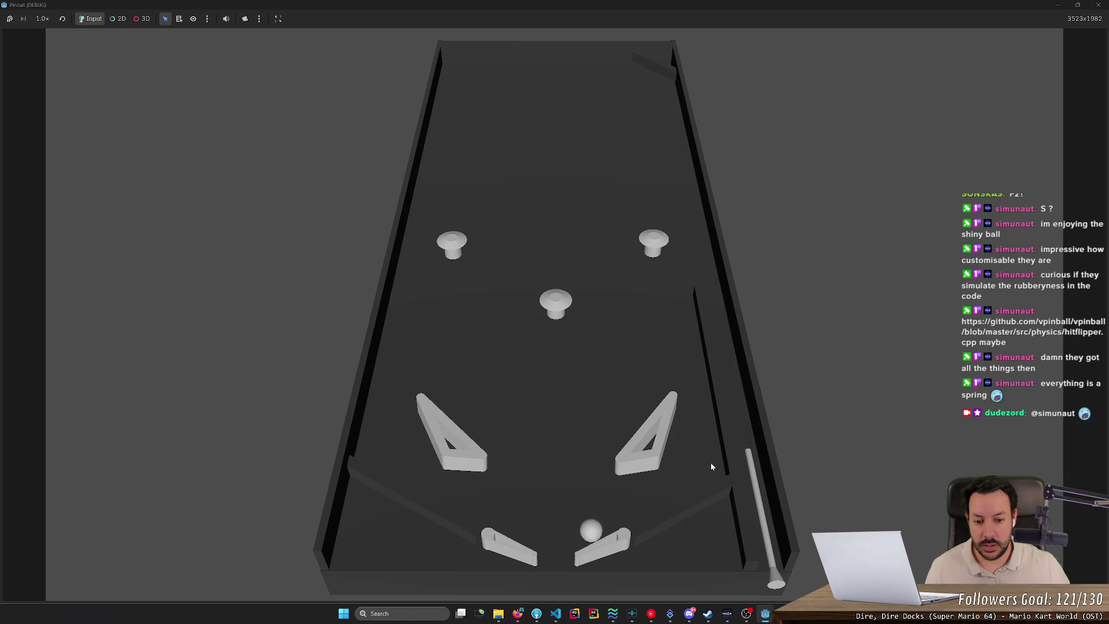
pyautogui.press('Right')
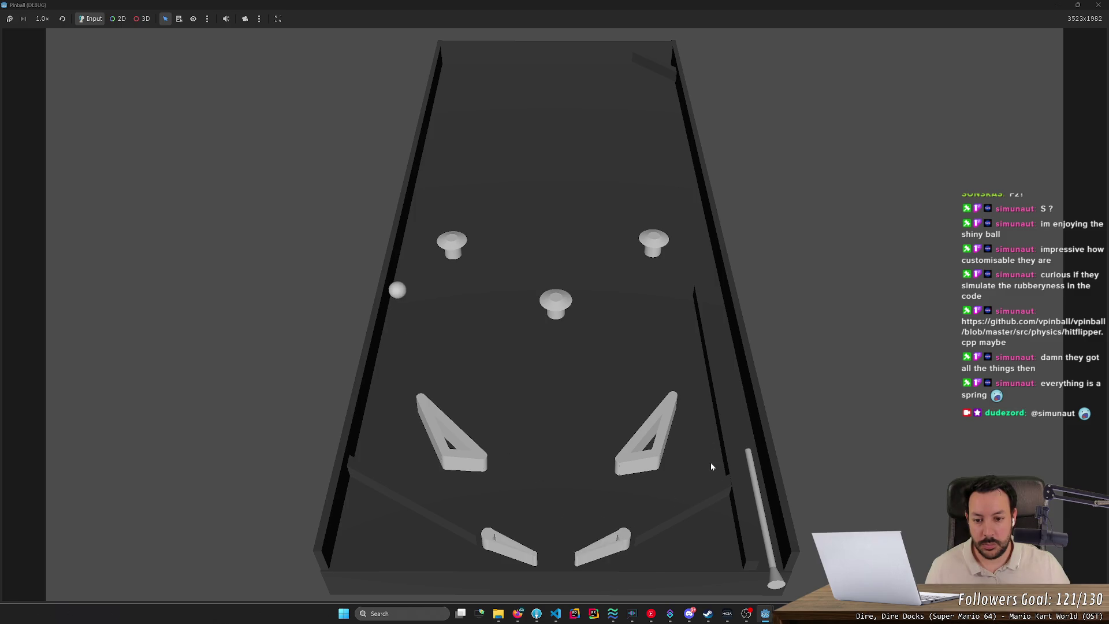
pyautogui.press('F8')
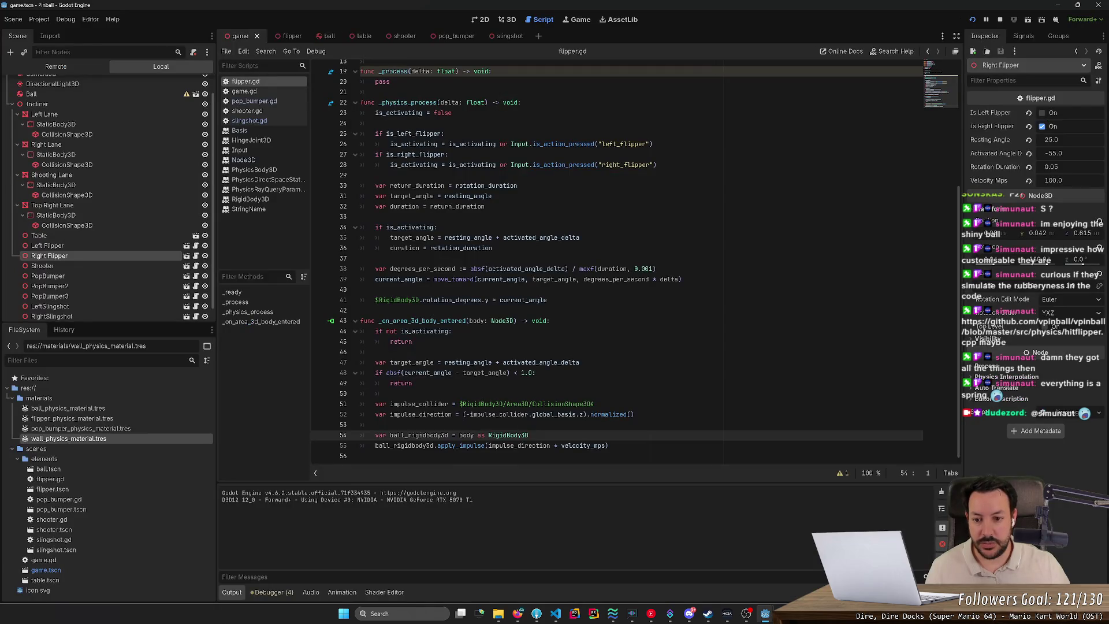
# Step: Add breakpoints on flipper.gd lines 49 and 51, then flip in-game to break at line 51
pyautogui.click(347, 383)
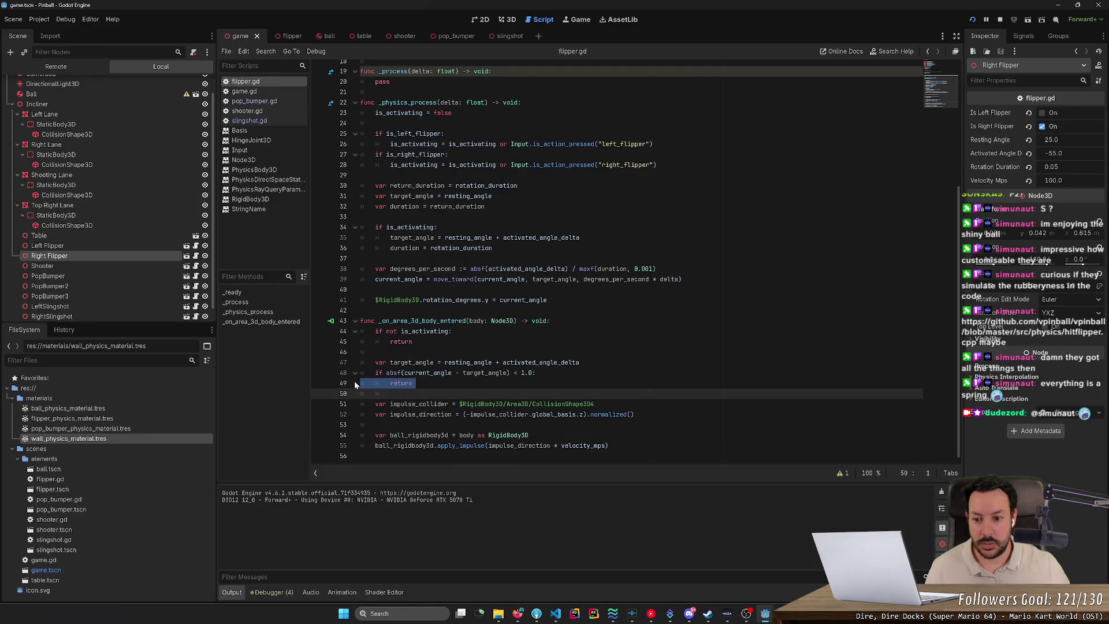
pyautogui.hotkey('alt', 'Tab')
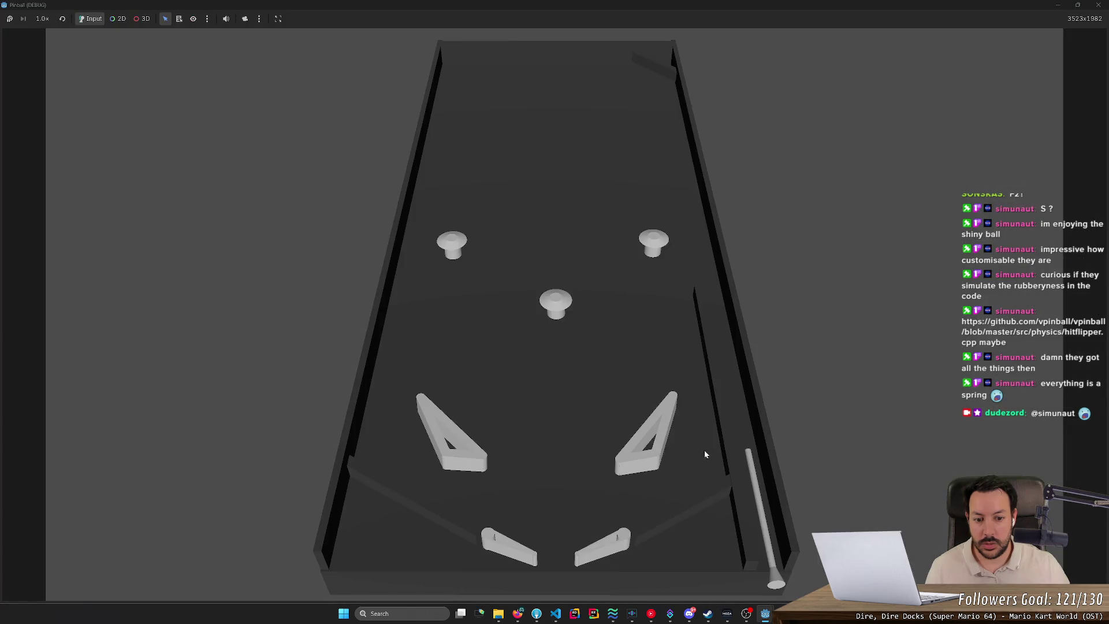
pyautogui.hotkey('alt', 'Tab')
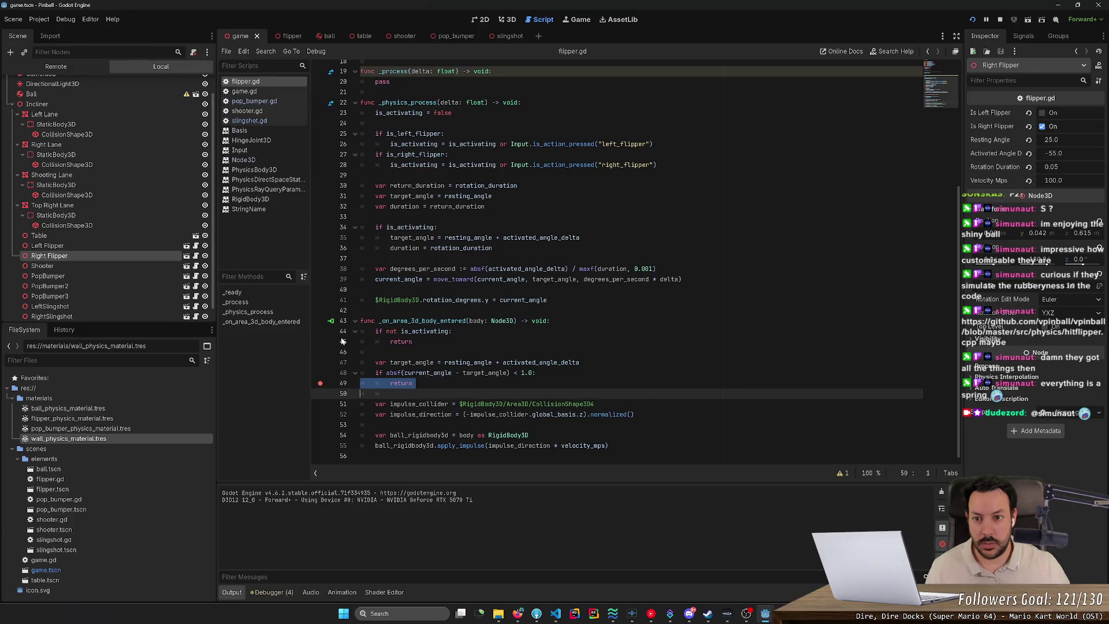
pyautogui.click(488, 372)
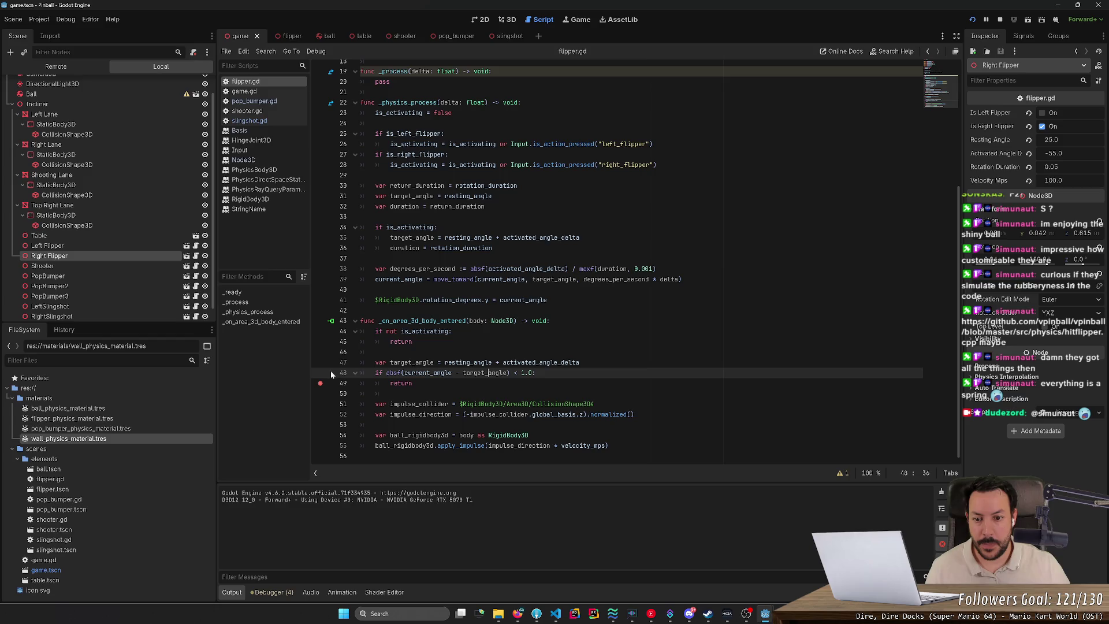
pyautogui.hotkey('alt', 'Tab')
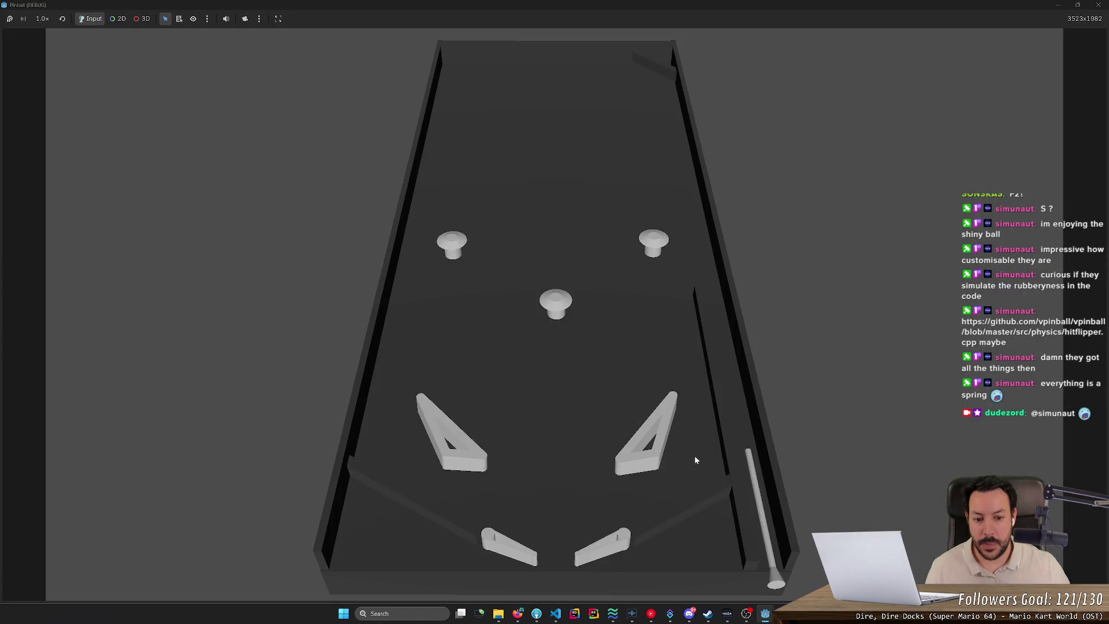
pyautogui.press('Right')
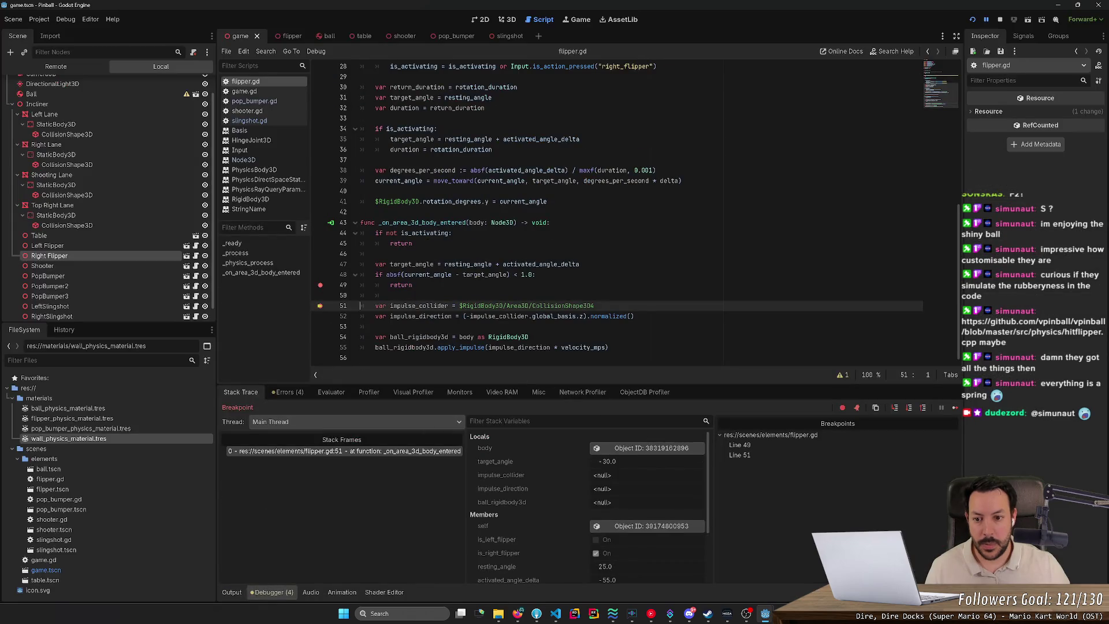
# Step: Step over twice to line 54, check impulse_direction in the variable list, then stop debugging
pyautogui.moveTo(469, 337)
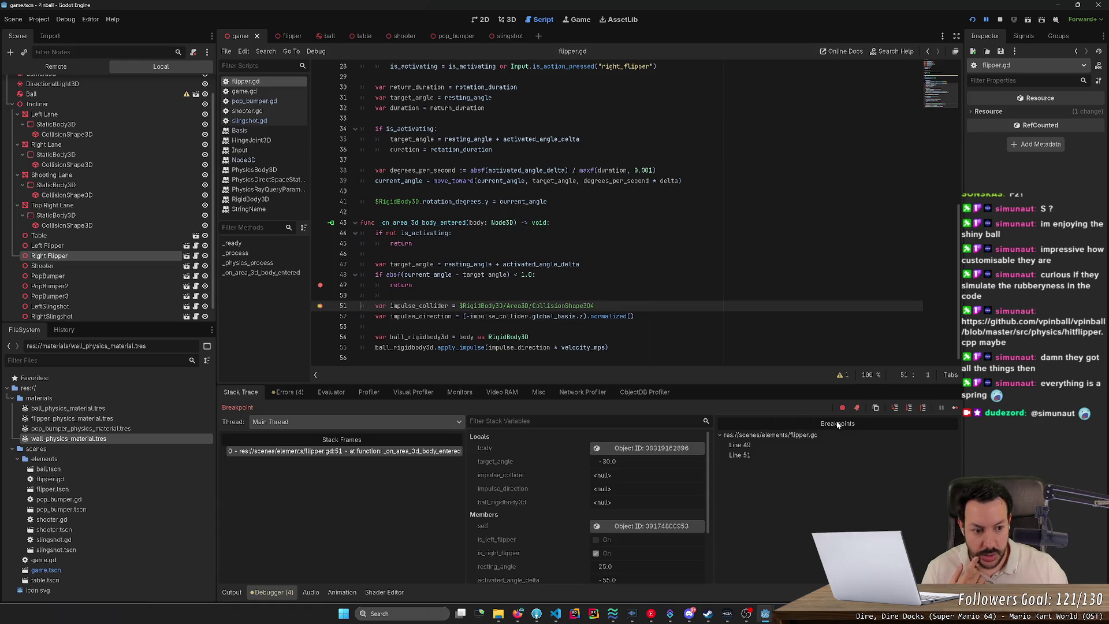
pyautogui.click(908, 410)
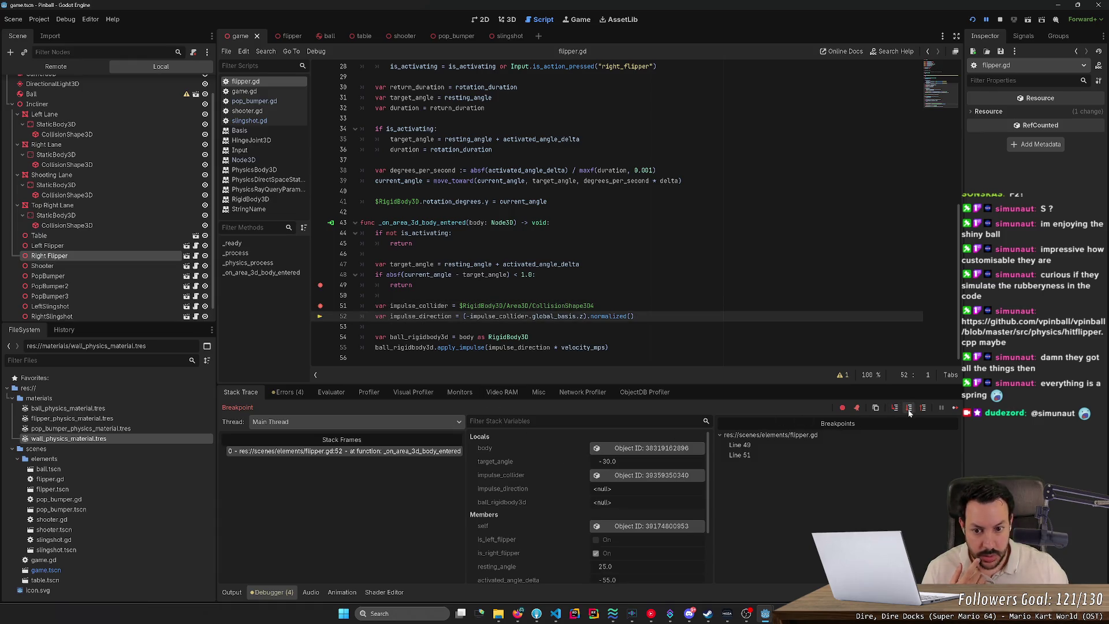
pyautogui.click(908, 410)
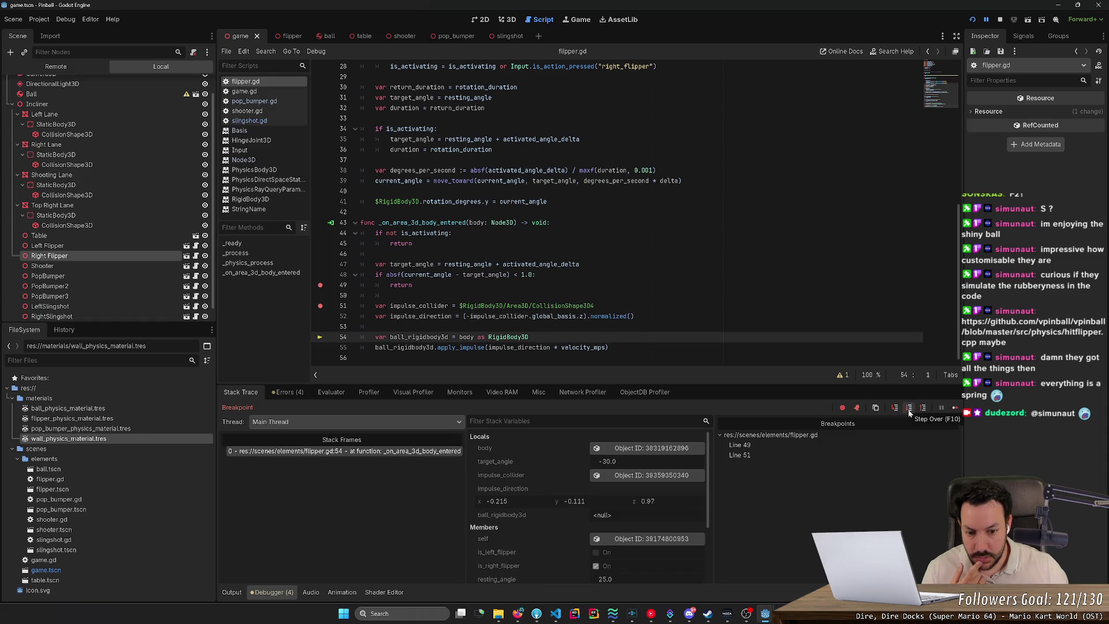
pyautogui.scroll(-5, 578, 500)
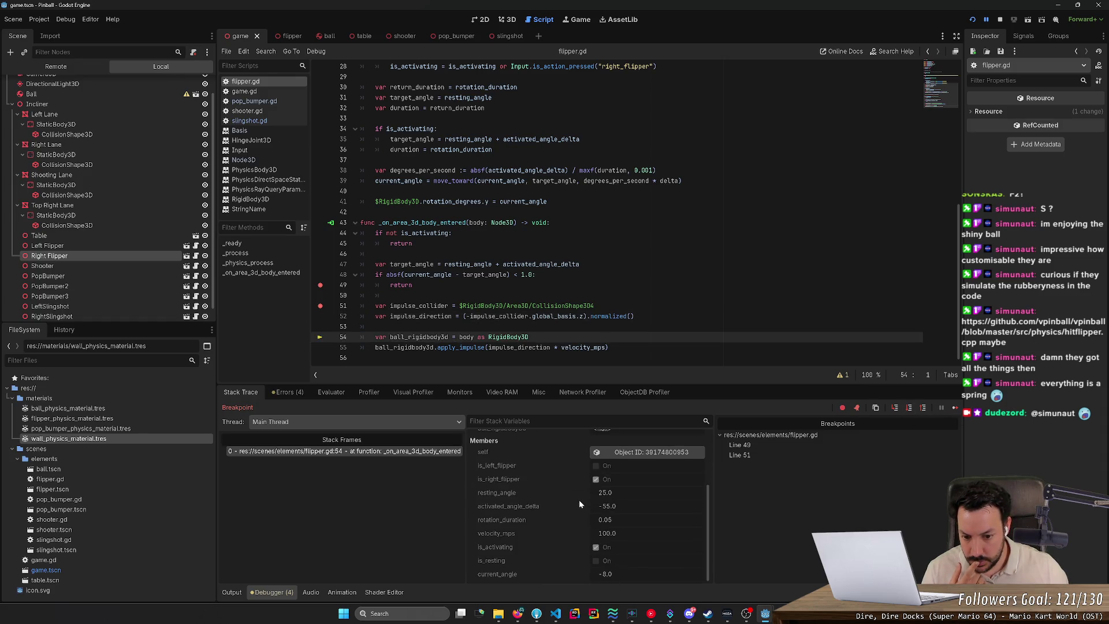
pyautogui.scroll(5, 579, 500)
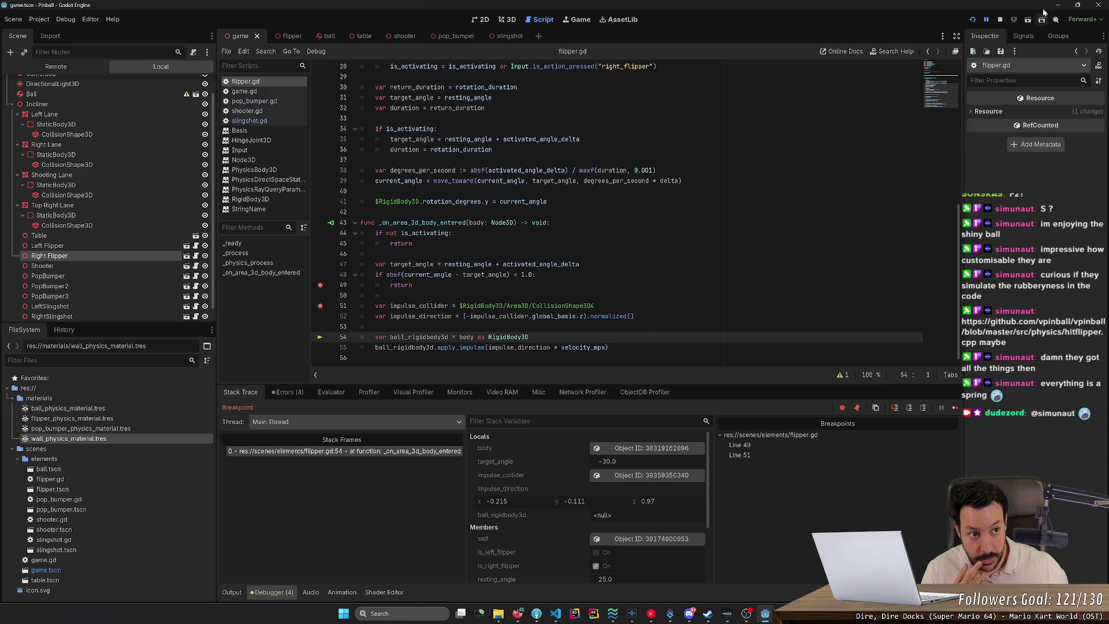
pyautogui.click(998, 21)
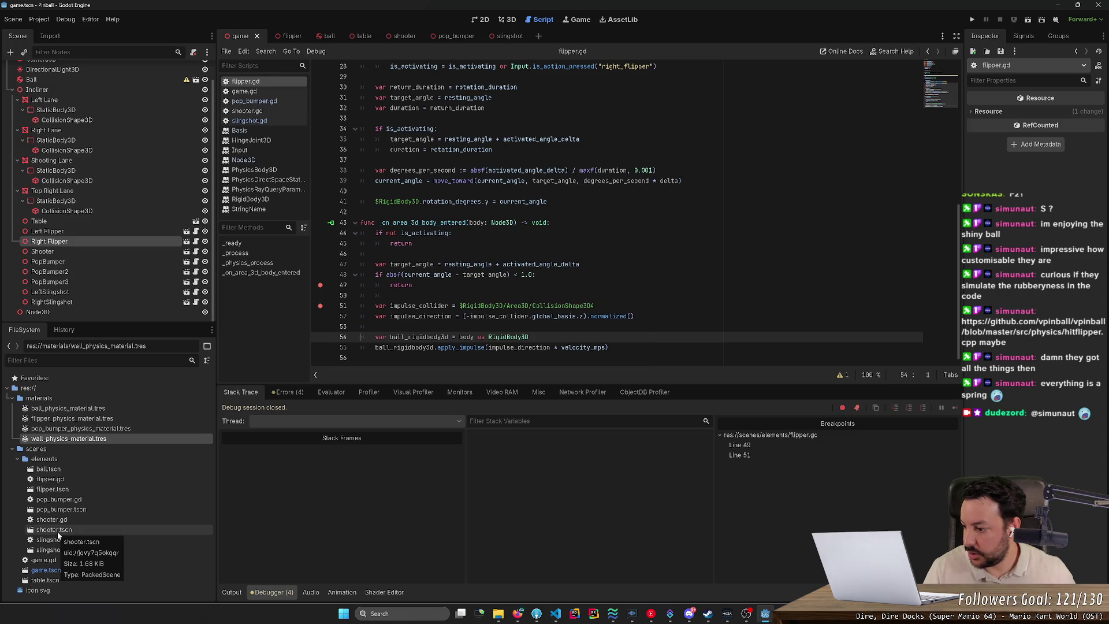
# Step: Bring up Deskflow from the taskbar and stop its connection to the client computer
pyautogui.click(614, 615)
pyautogui.click(518, 296)
pyautogui.click(518, 295)
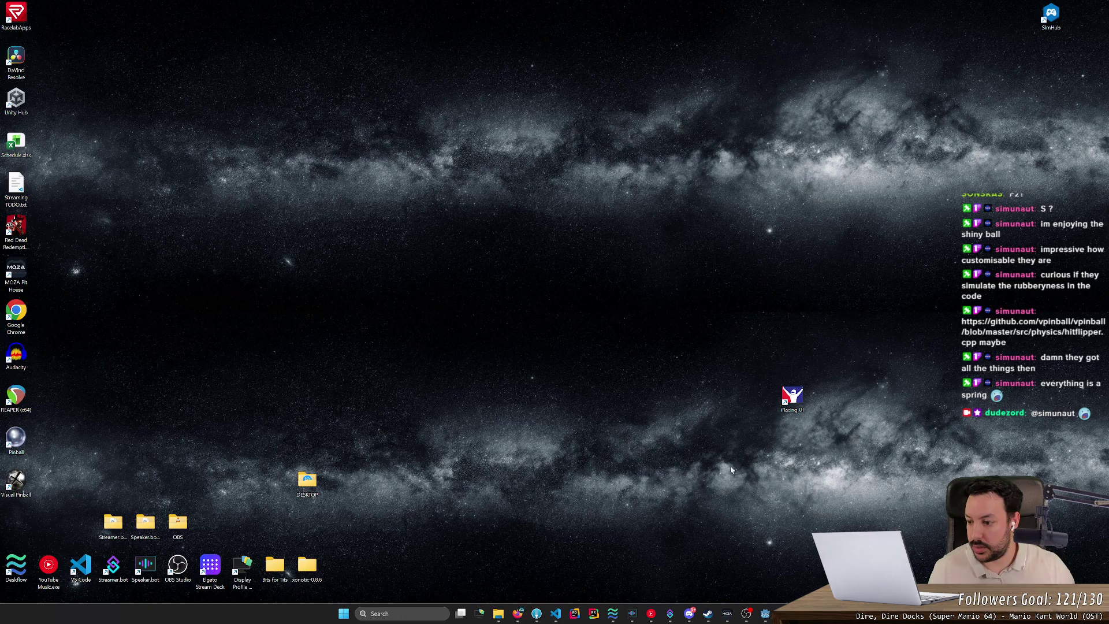
# Step: Open Fork showing the pending project changes, then bring up Deskflow
pyautogui.click(669, 614)
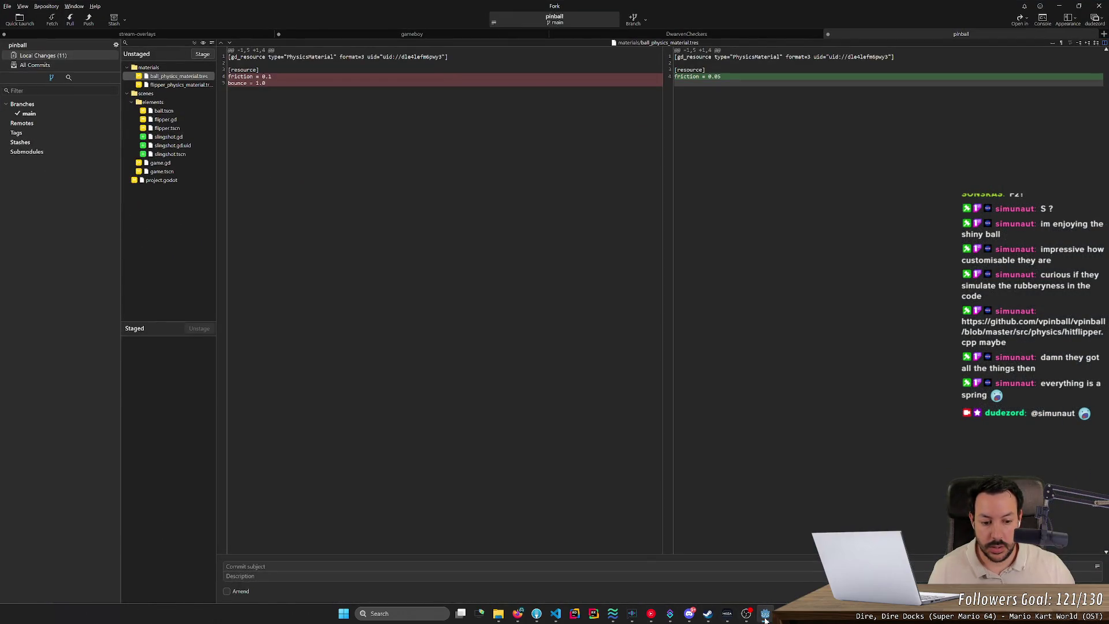
pyautogui.click(613, 613)
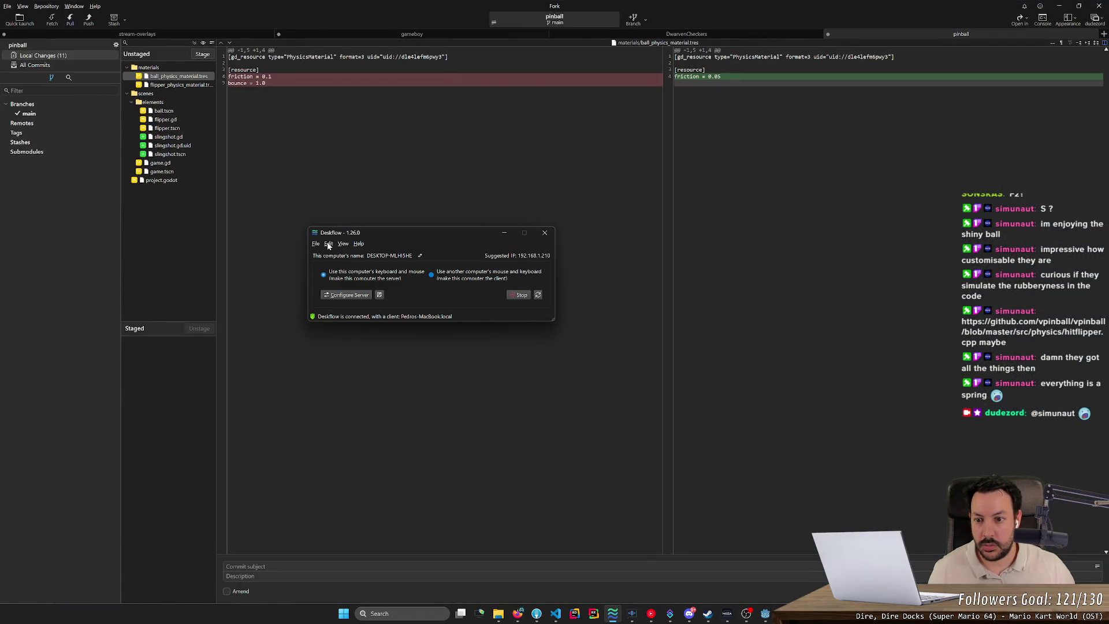
pyautogui.click(329, 245)
pyautogui.click(348, 293)
pyautogui.click(347, 295)
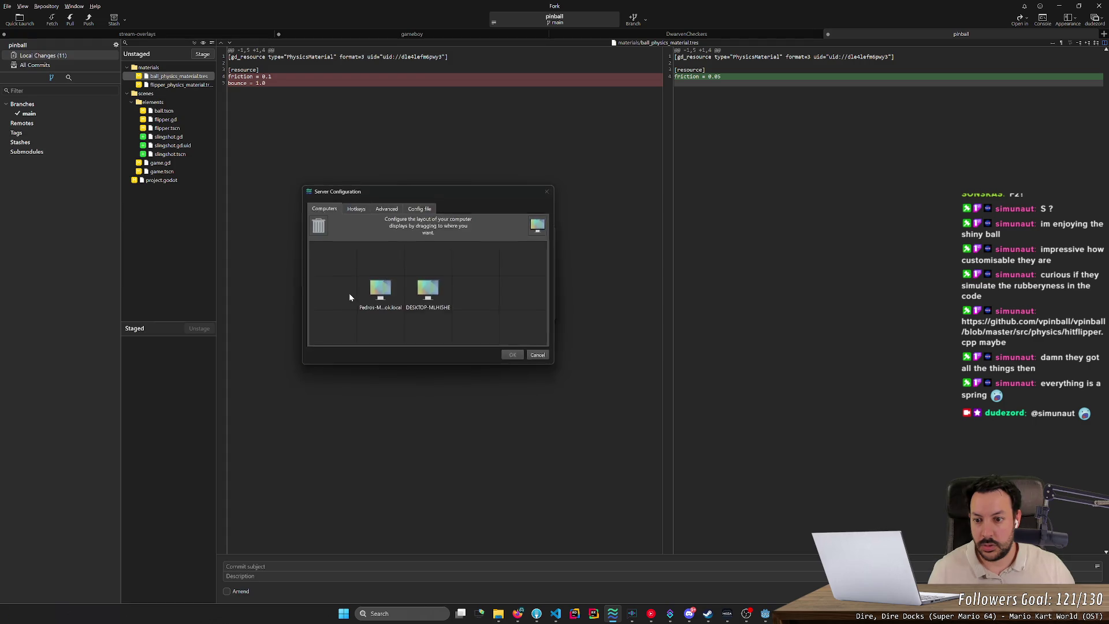
pyautogui.click(540, 357)
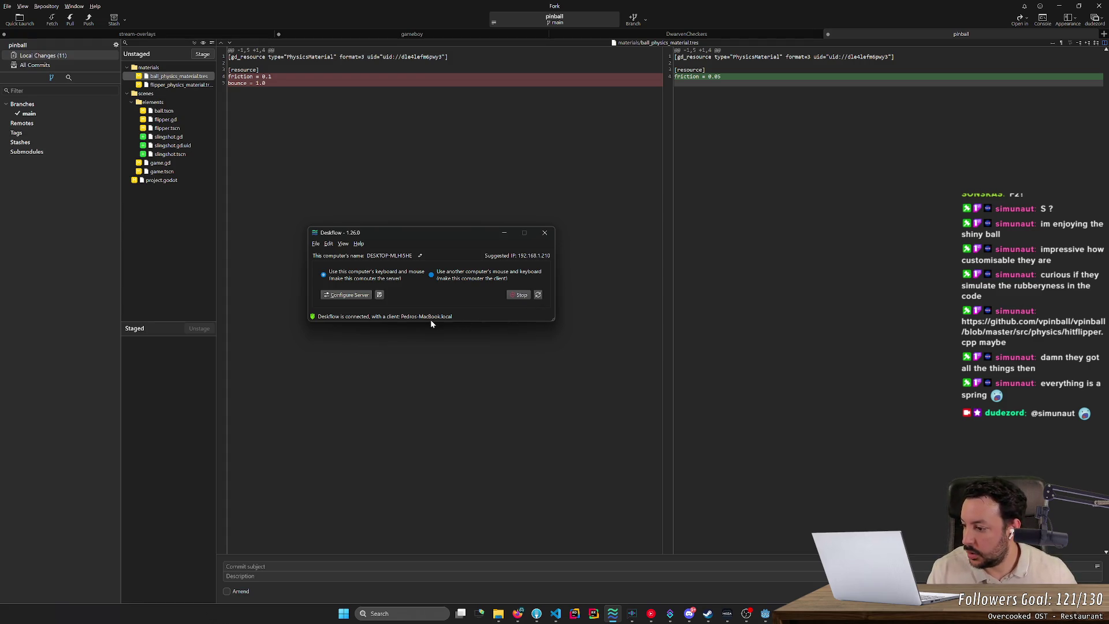
pyautogui.click(522, 295)
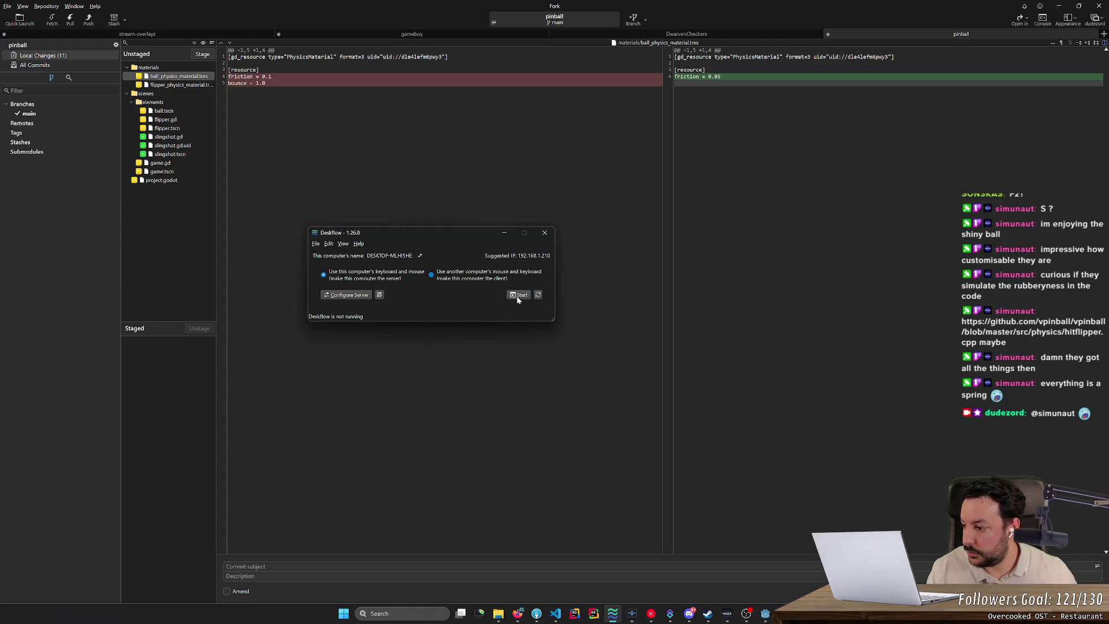
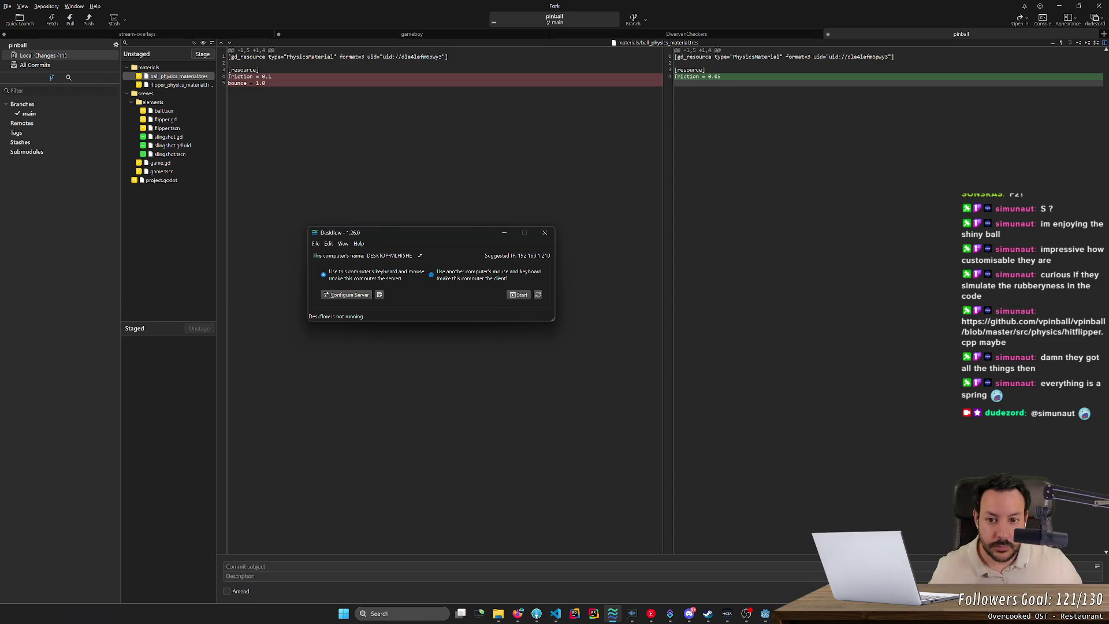
# Step: Leave Fork's ball_physics_material.tres diff and bring up the Godot editor showing flipper.gd
pyautogui.click(765, 613)
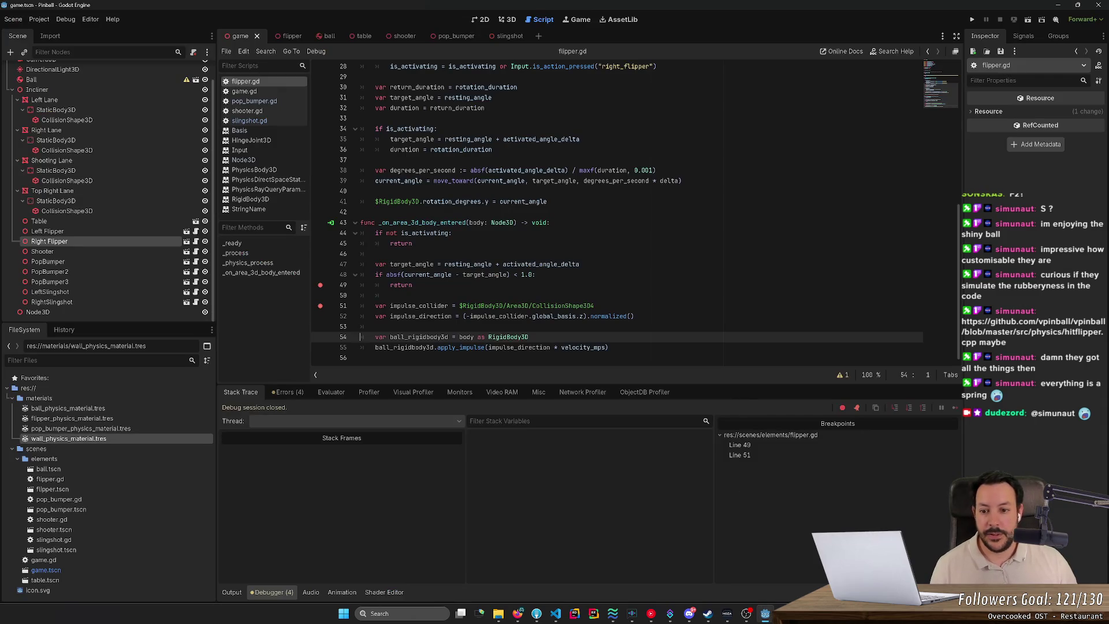
# Step: Remove the breakpoints on lines 51 and 49 of flipper.gd and view the table in 3D
pyautogui.click(320, 305)
pyautogui.click(320, 284)
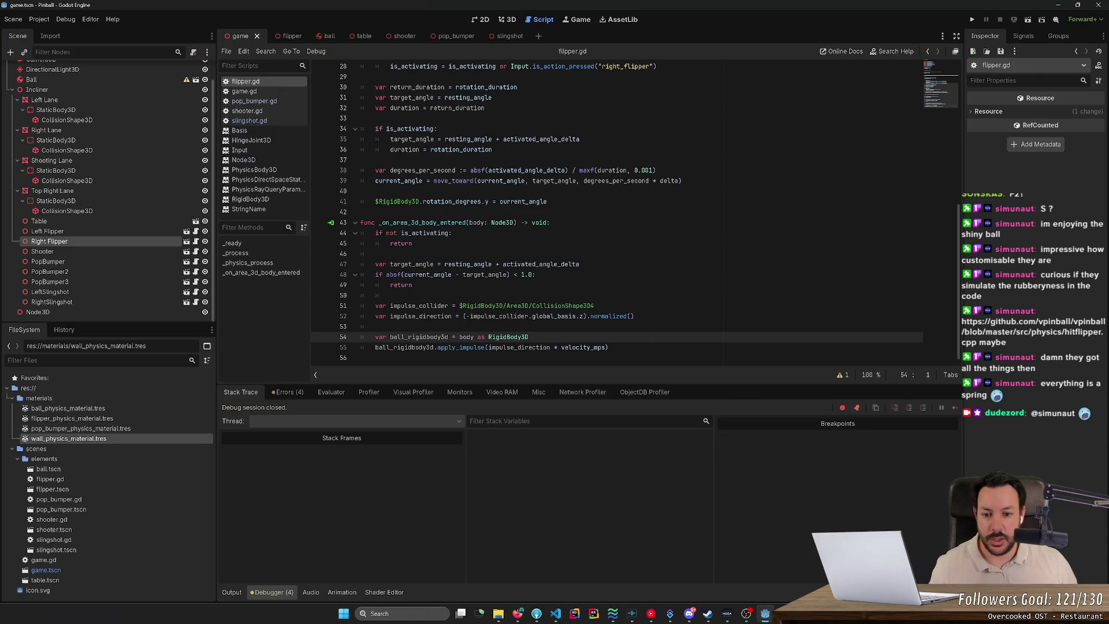
pyautogui.click(509, 20)
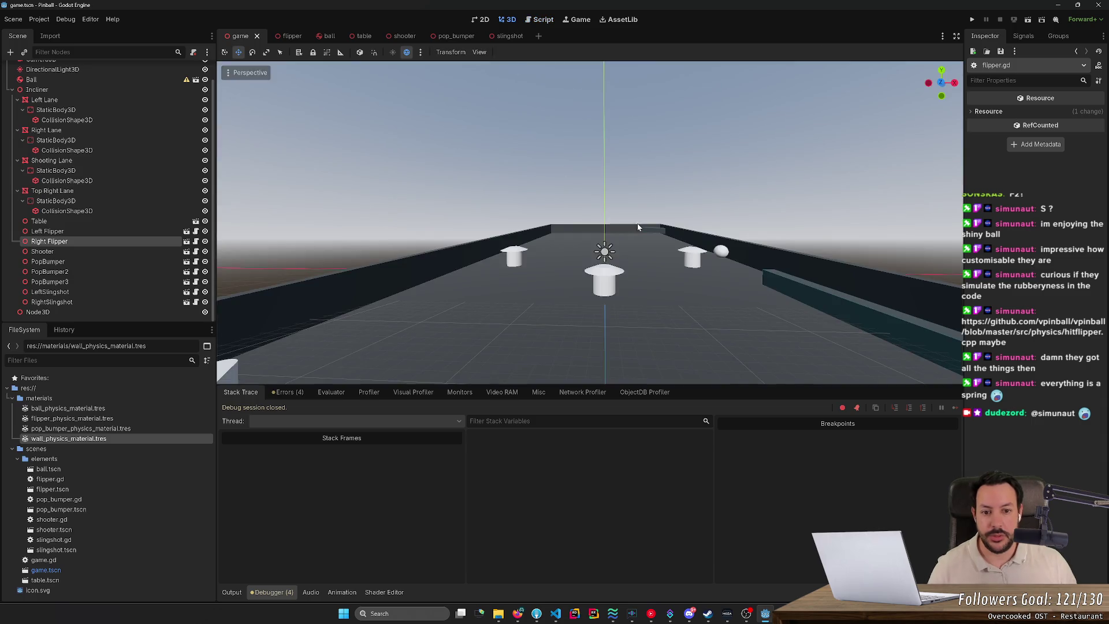
pyautogui.moveTo(590, 222)
pyautogui.mouseDown()
pyautogui.moveTo(491, 219)
pyautogui.moveTo(577, 235)
pyautogui.moveTo(559, 255)
pyautogui.mouseUp()
# Step: Compare the Left and Right Flipper settings up close, then run the pinball project
pyautogui.click(559, 255)
pyautogui.moveTo(222, 307); pyautogui.dragTo(388, 235)
pyautogui.click(122, 242)
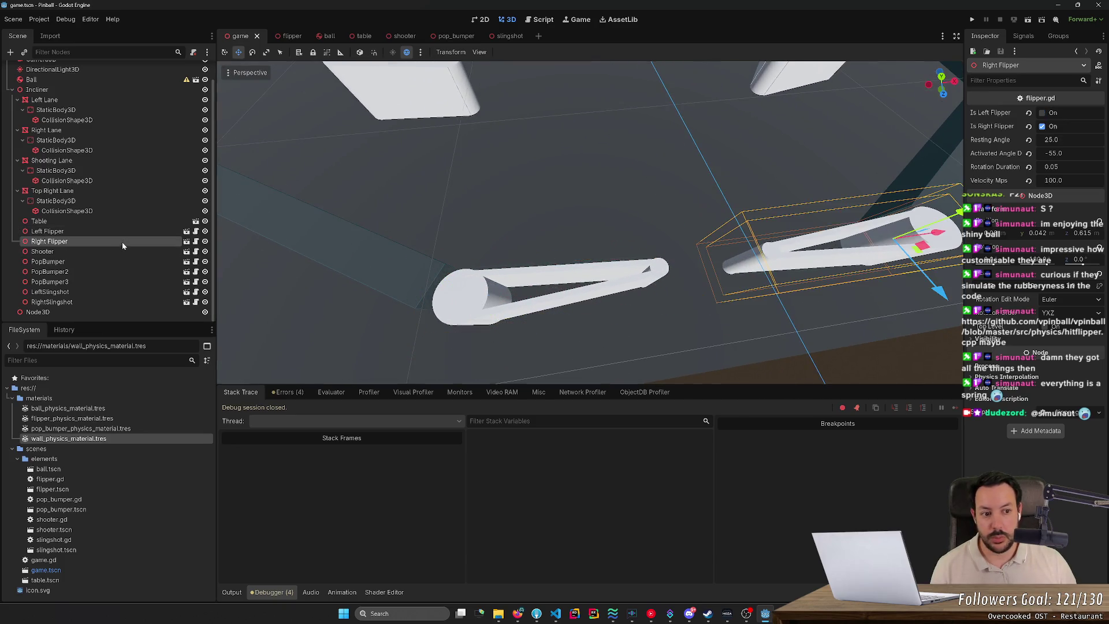
pyautogui.click(124, 232)
pyautogui.click(121, 240)
pyautogui.click(123, 232)
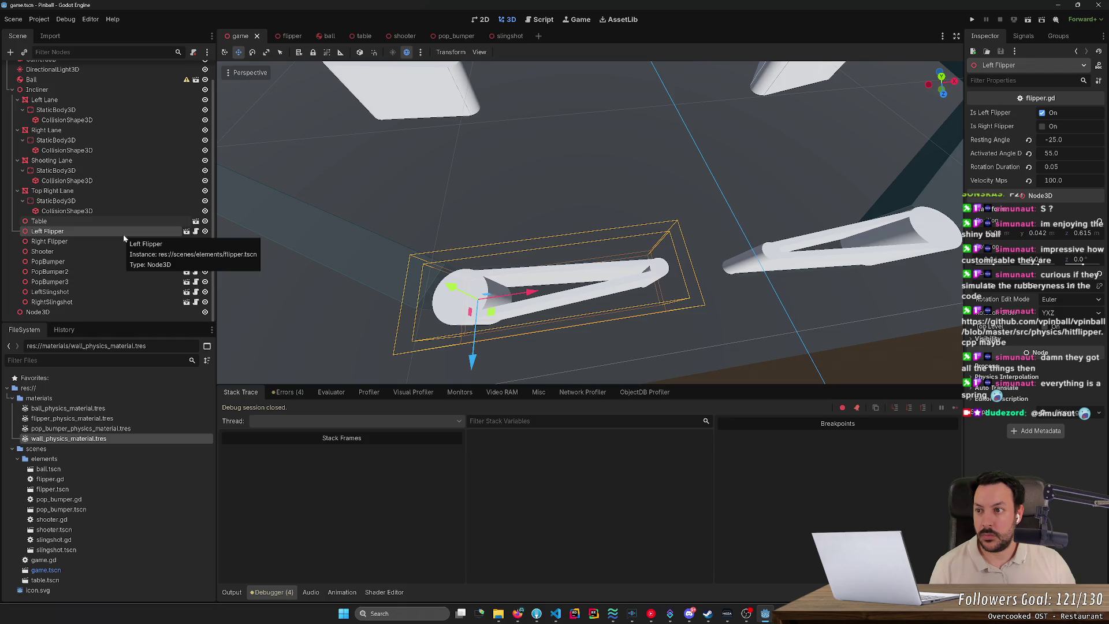
pyautogui.click(975, 20)
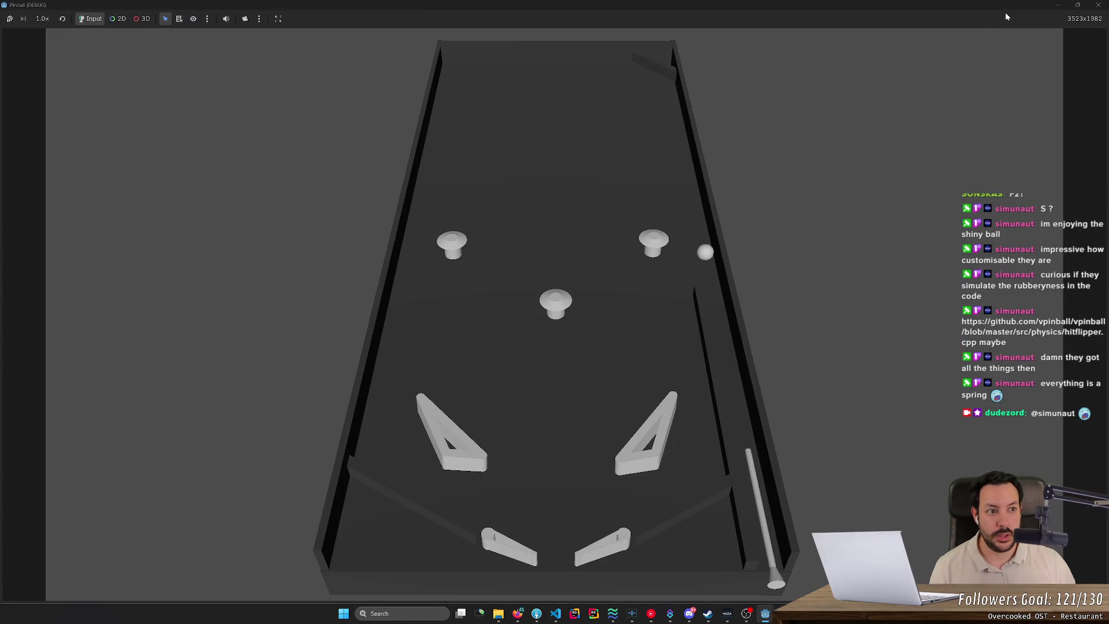
# Step: Float the game window beside the editor and browse the live Remote tree, including Incliner
pyautogui.doubleClick(1005, 12)
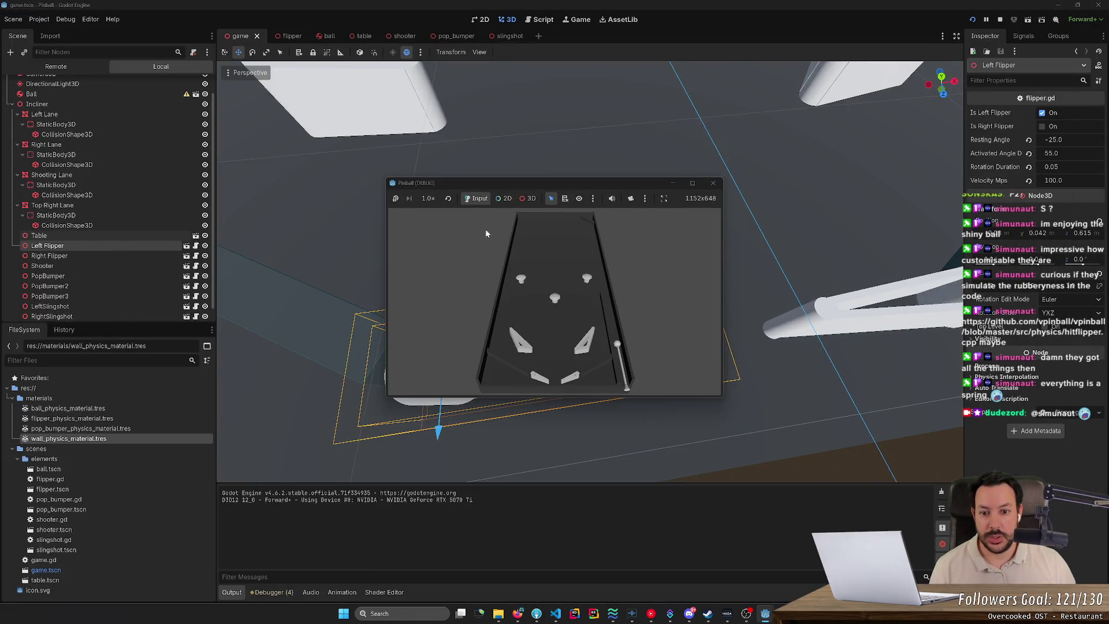
pyautogui.click(67, 66)
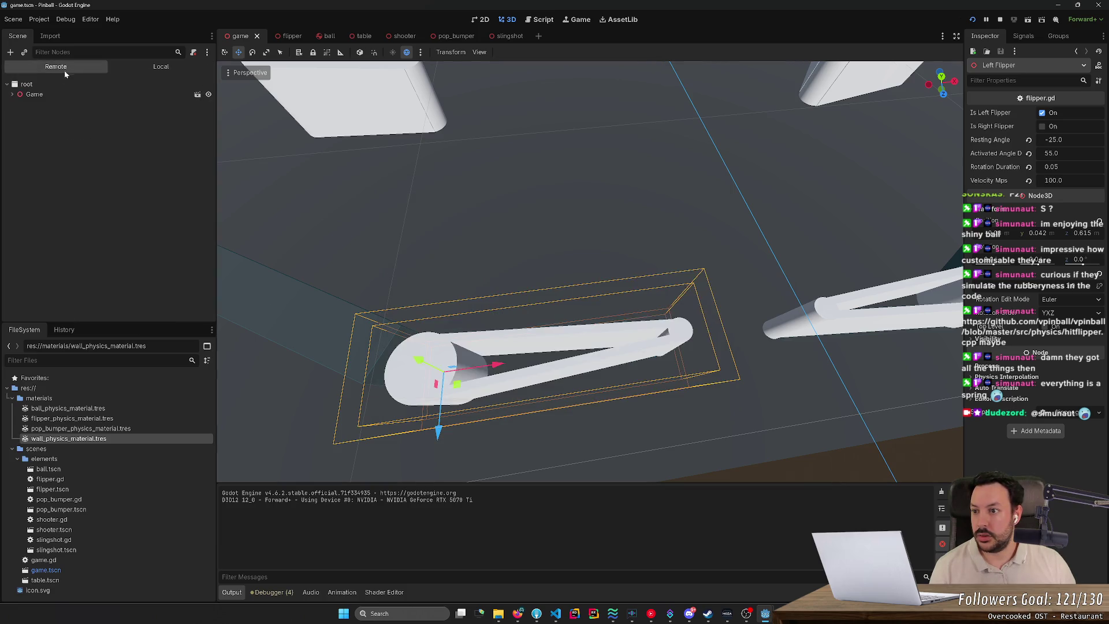
pyautogui.click(12, 95)
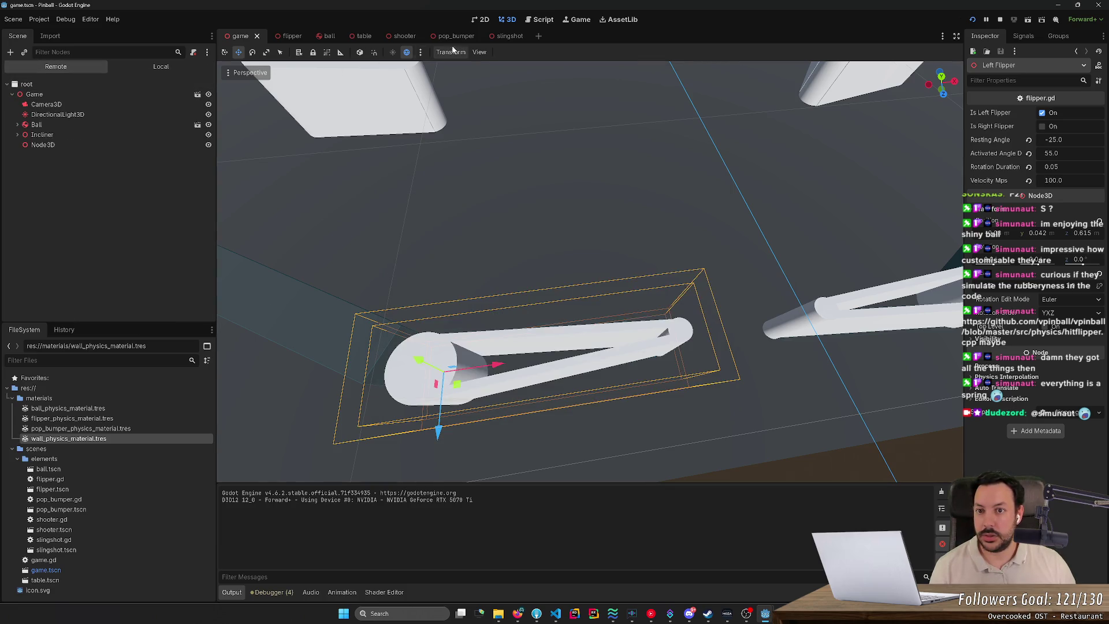
pyautogui.click(576, 19)
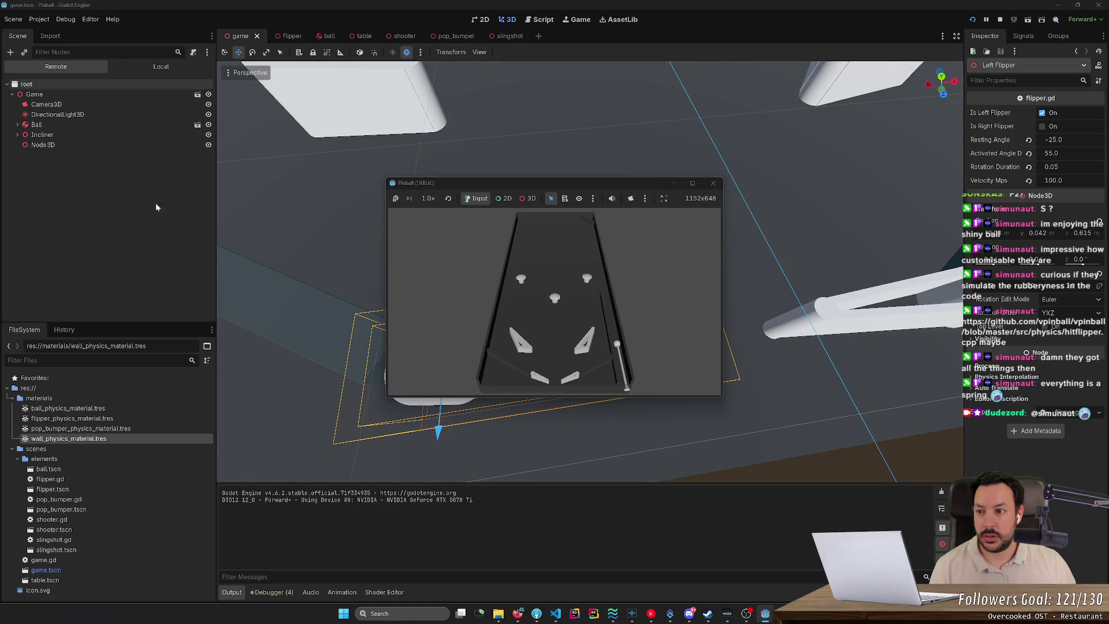
pyautogui.click(646, 198)
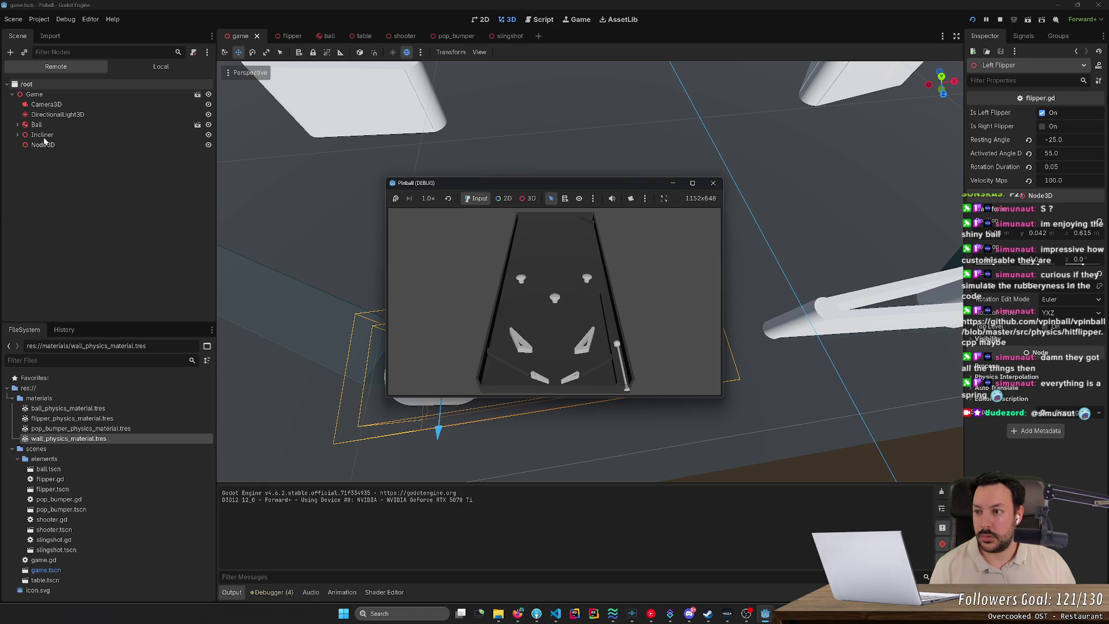
pyautogui.click(37, 136)
pyautogui.hotkey('alt', 'Tab')
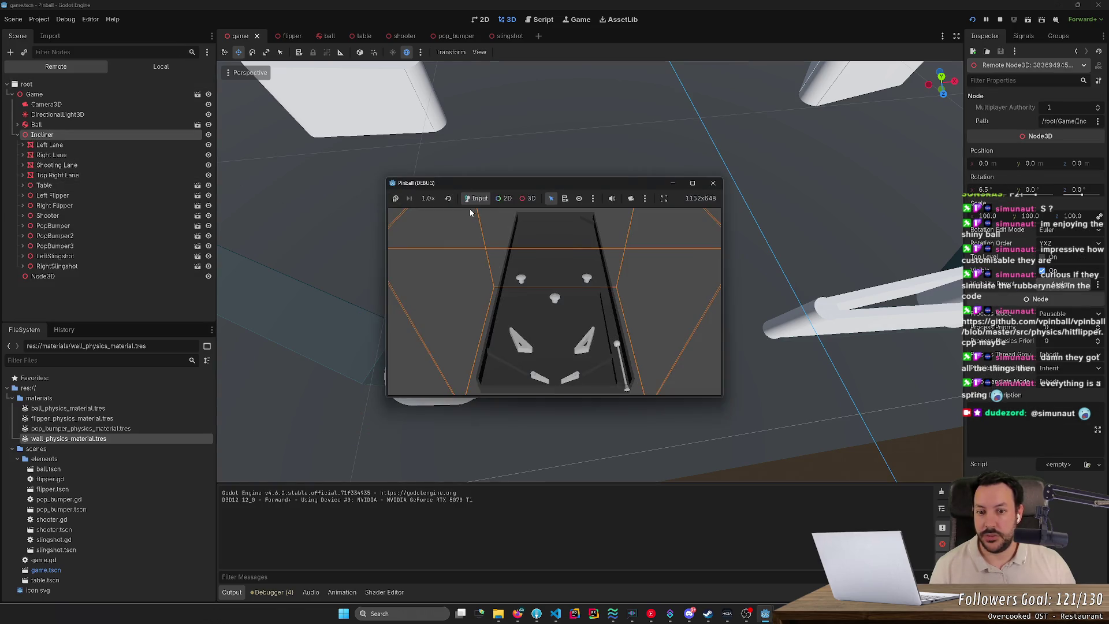
pyautogui.moveTo(534, 184)
pyautogui.mouseDown()
pyautogui.moveTo(1057, 215)
pyautogui.moveTo(793, 206)
pyautogui.moveTo(713, 305)
pyautogui.moveTo(772, 225)
pyautogui.moveTo(791, 219)
pyautogui.moveTo(610, 149)
pyautogui.mouseUp()
pyautogui.click(645, 163)
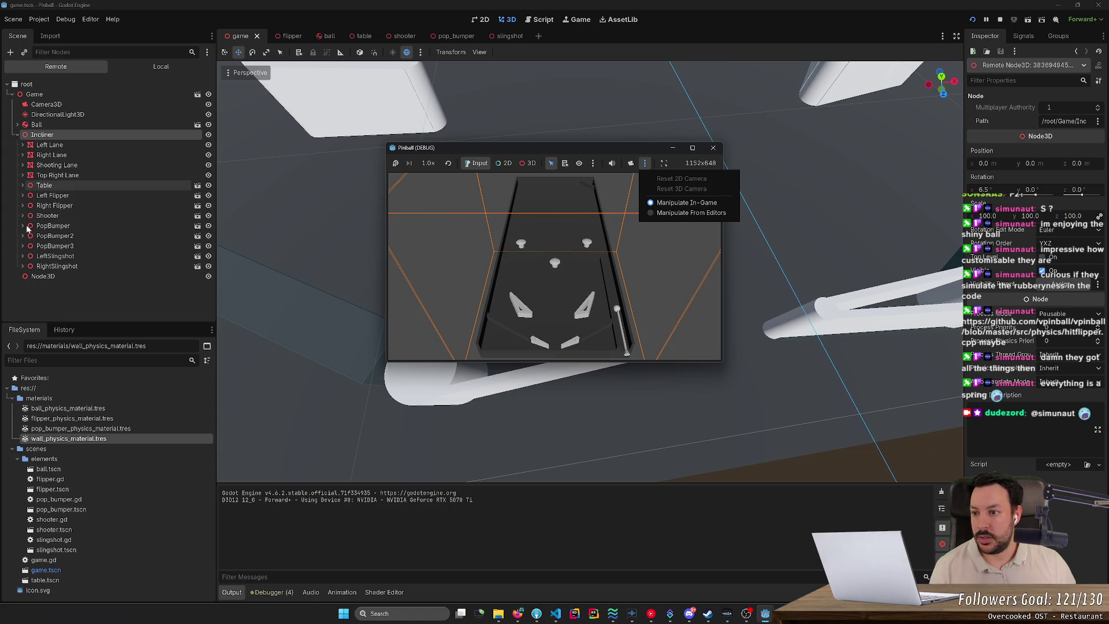
# Step: Expand Left Flipper > RigidBody3D > Area3D and select its trigger CollisionShape3D
pyautogui.click(27, 200)
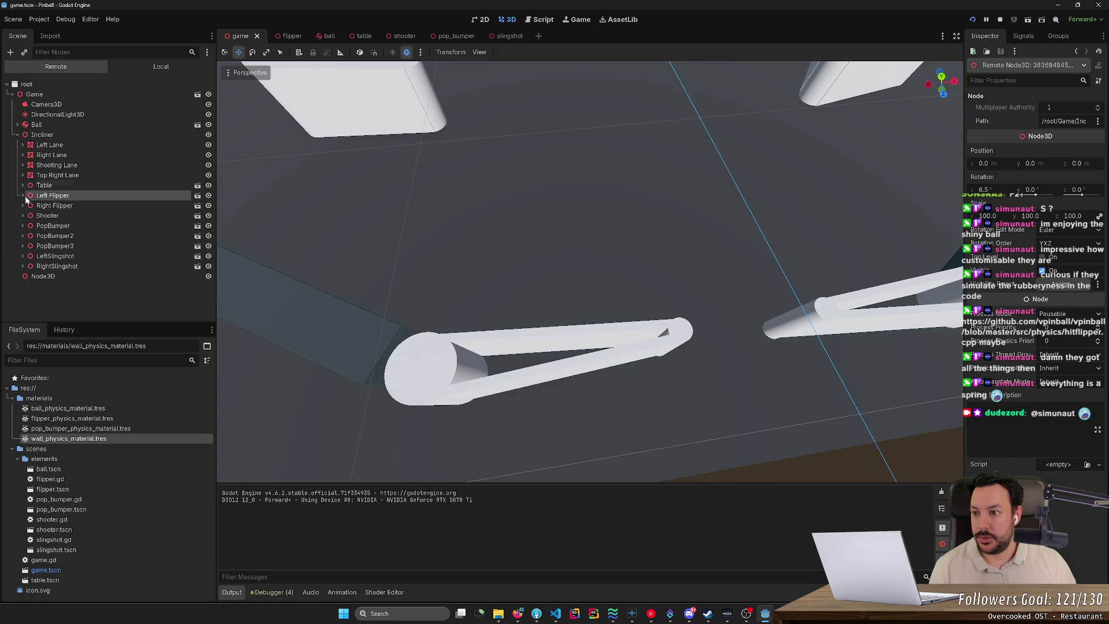
pyautogui.click(23, 196)
pyautogui.click(31, 206)
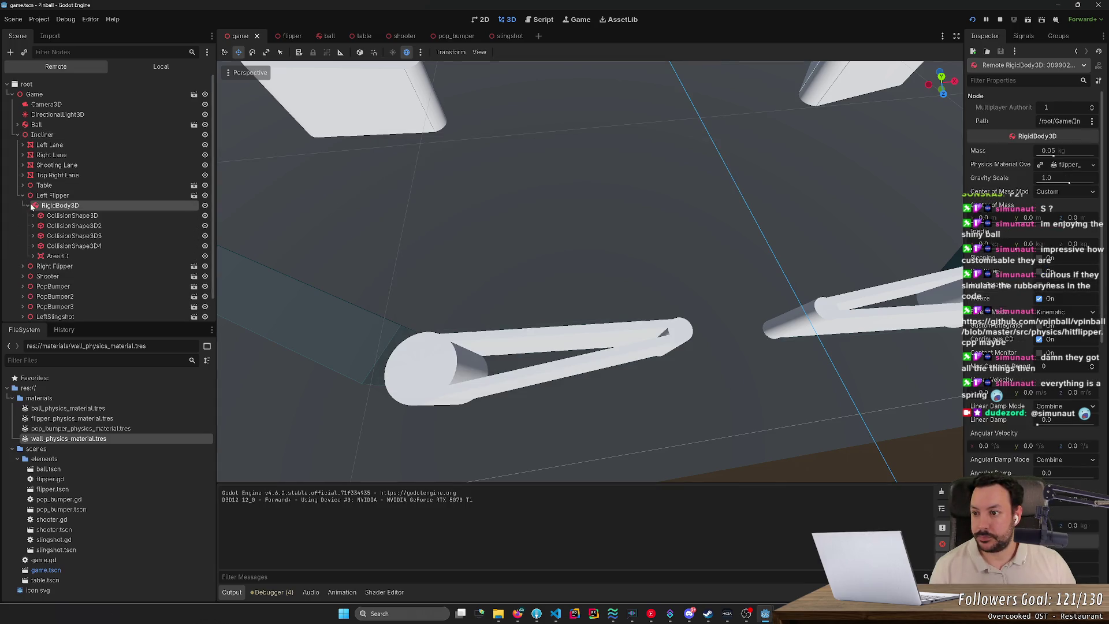
pyautogui.click(33, 256)
pyautogui.click(65, 267)
pyautogui.hotkey('alt', 'Tab')
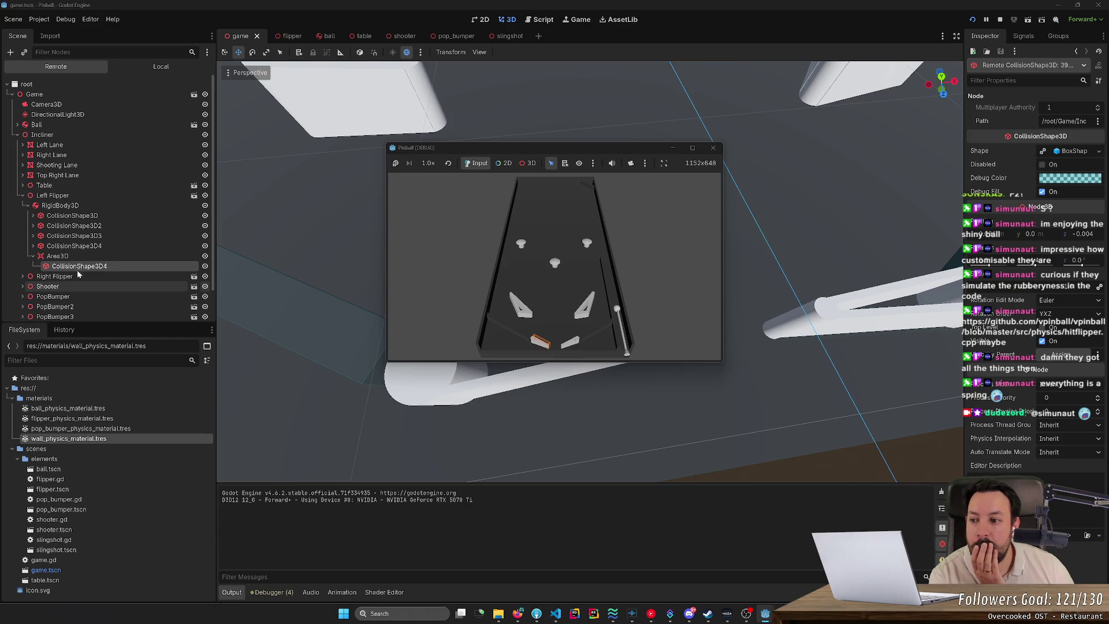
# Step: Select the Right Flipper's Area3D trigger collision shape the same way, then stop the game
pyautogui.click(21, 276)
pyautogui.click(28, 287)
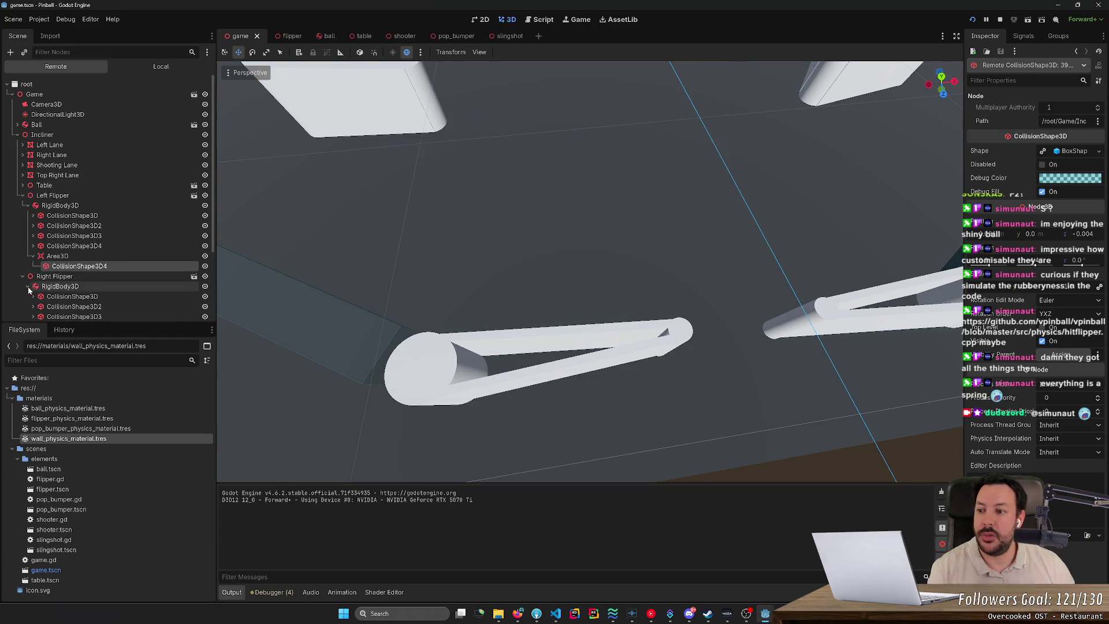
pyautogui.scroll(-3, 32, 286)
pyautogui.click(32, 248)
pyautogui.click(69, 258)
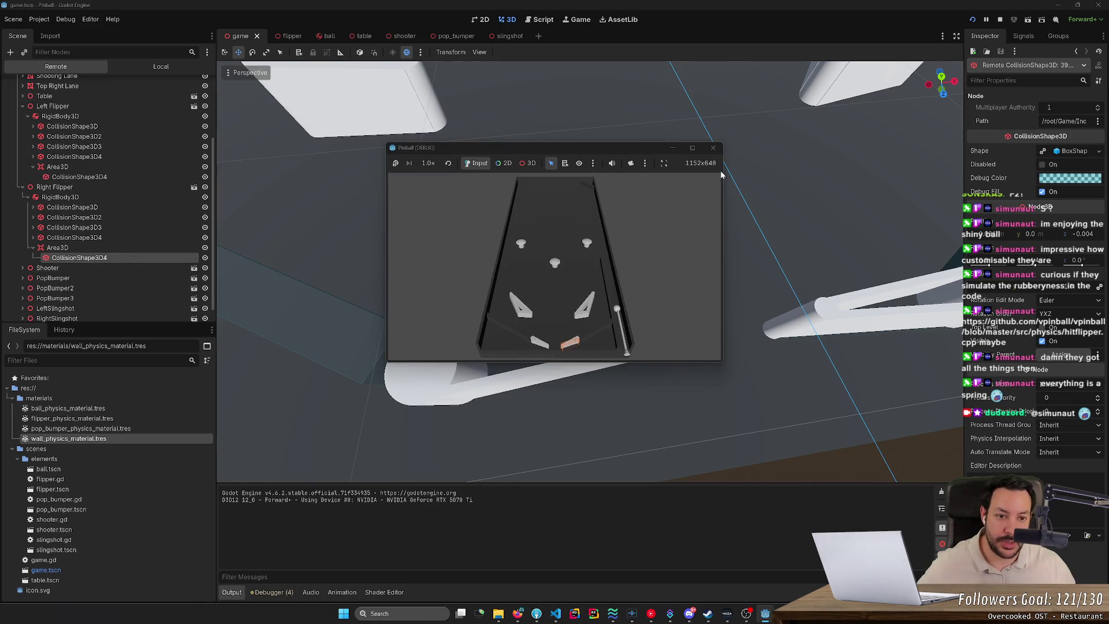
pyautogui.click(714, 149)
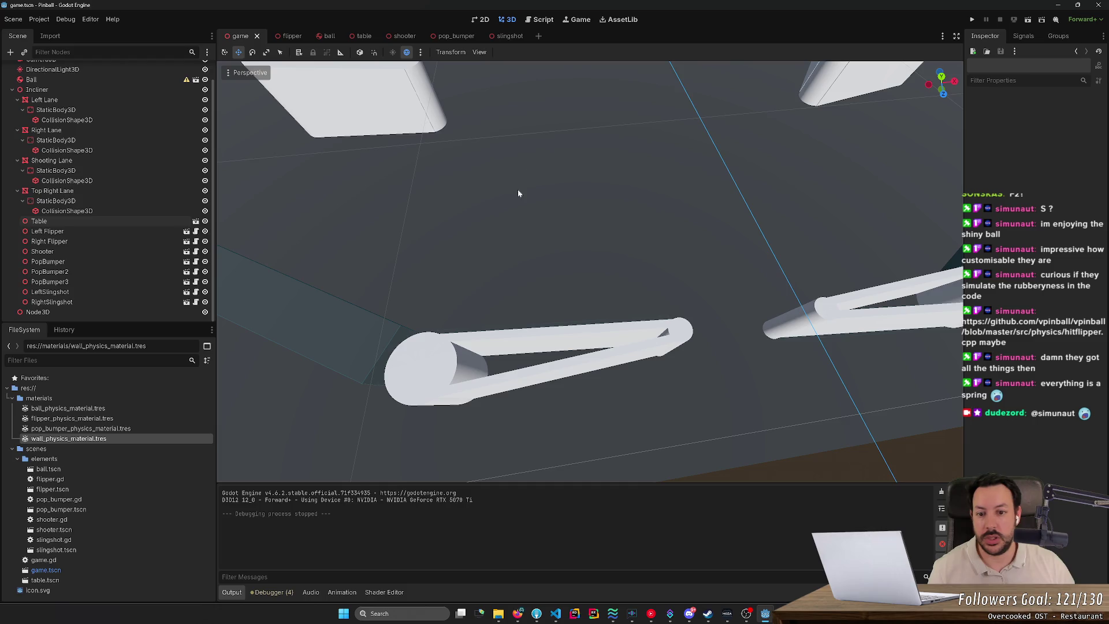
# Step: Edit the Right Flipper's rotation in the Inspector, save the scene, and run the game
pyautogui.click(84, 240)
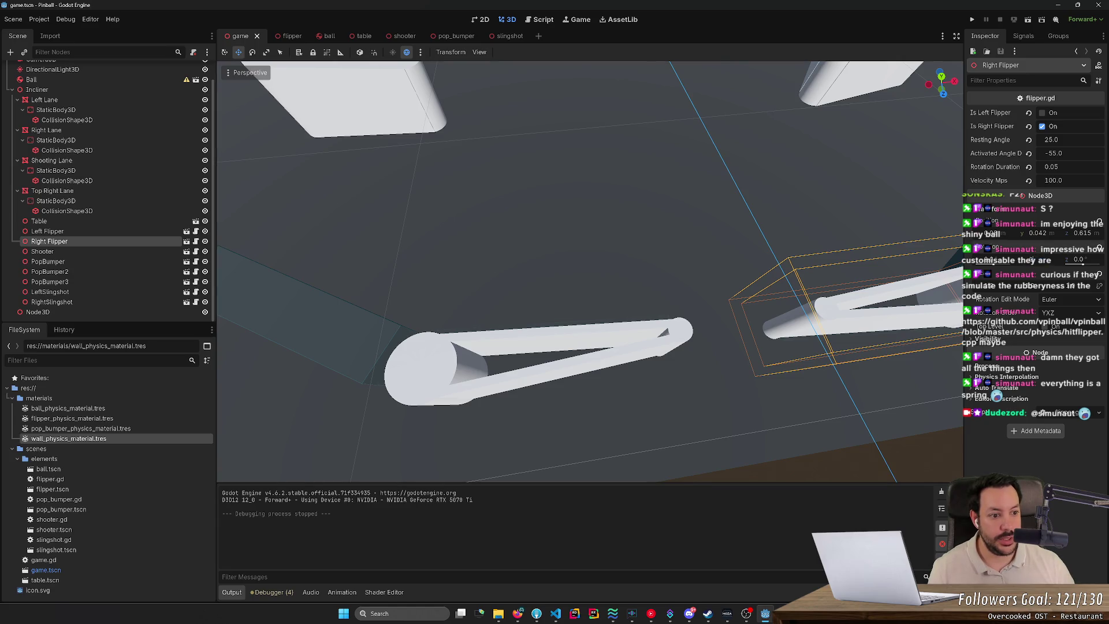
pyautogui.click(1029, 260)
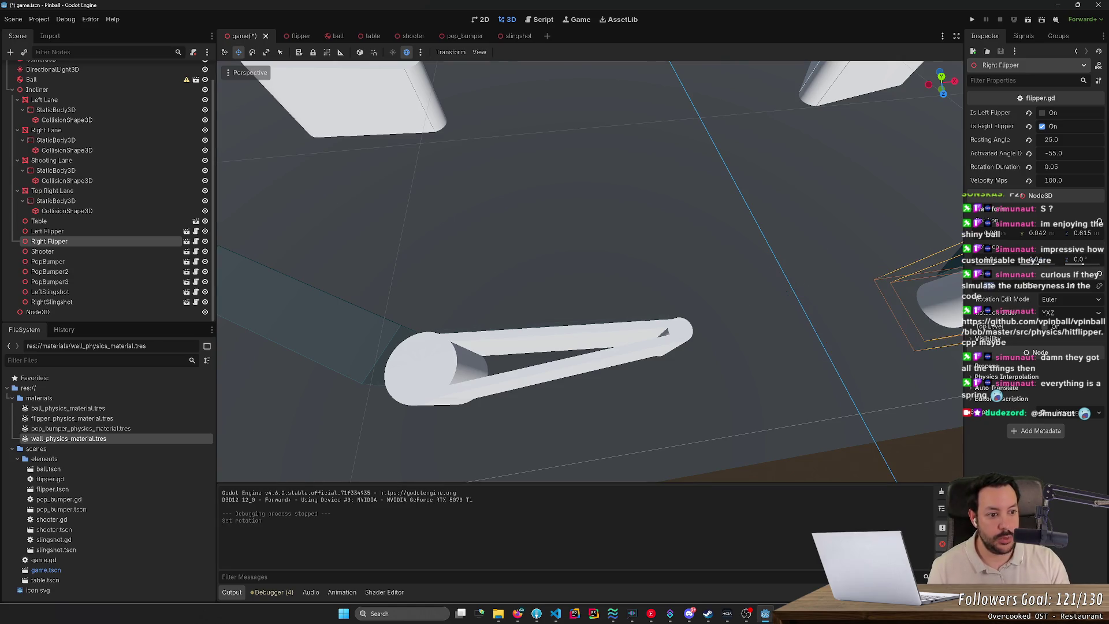
pyautogui.press('Return')
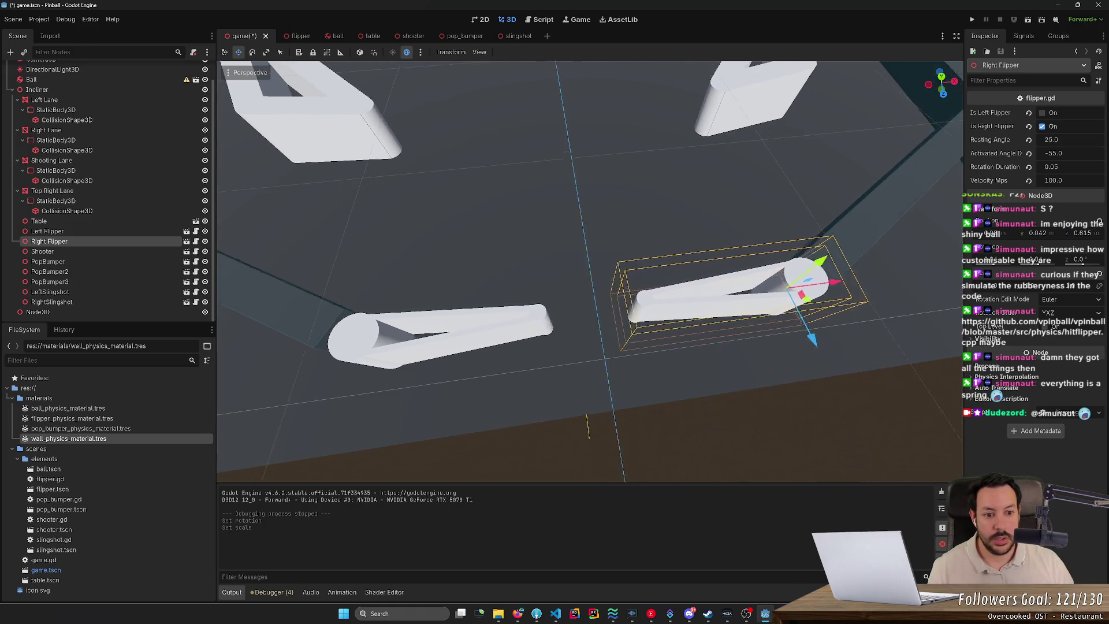
pyautogui.hotkey('ctrl', 's')
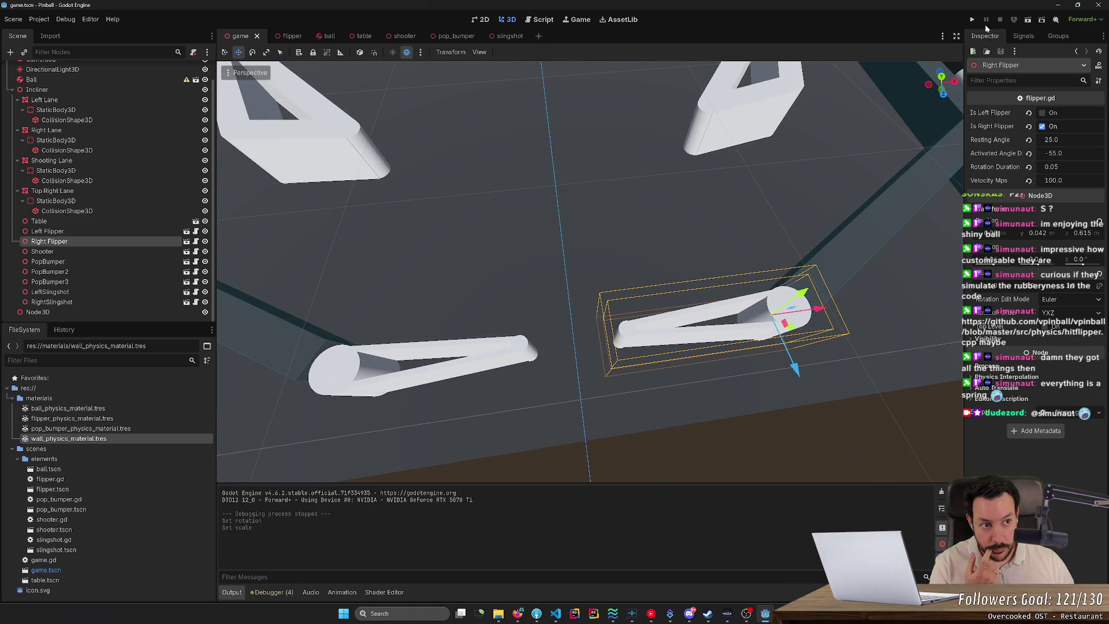
pyautogui.click(973, 20)
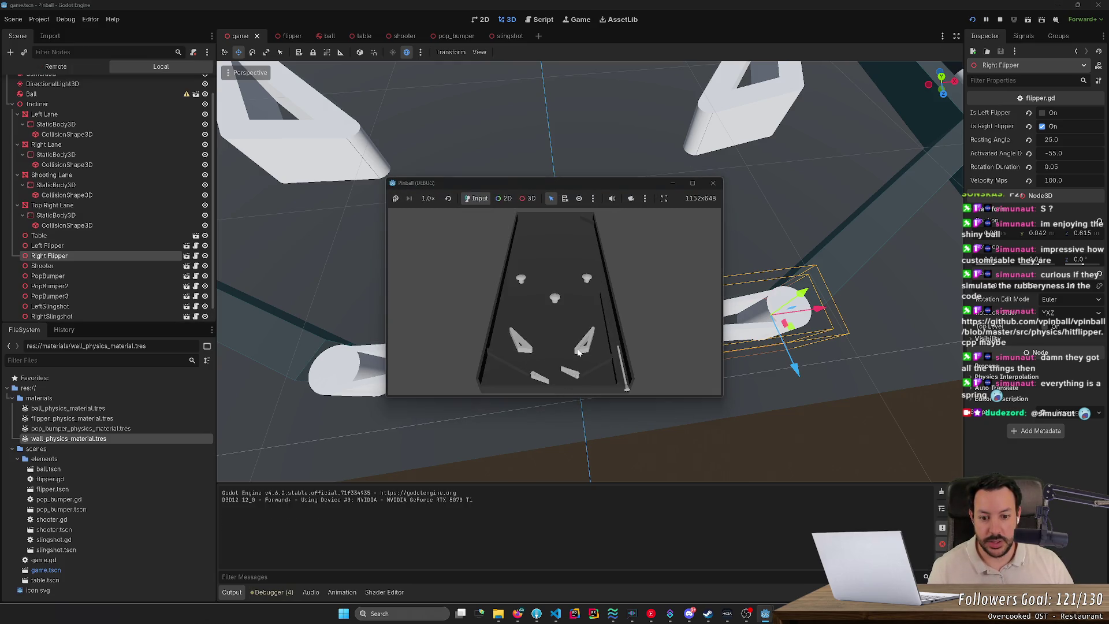
# Step: Stop the game and give the Right Flipper Resting Angle -25 and Activated Angle 55
pyautogui.click(712, 183)
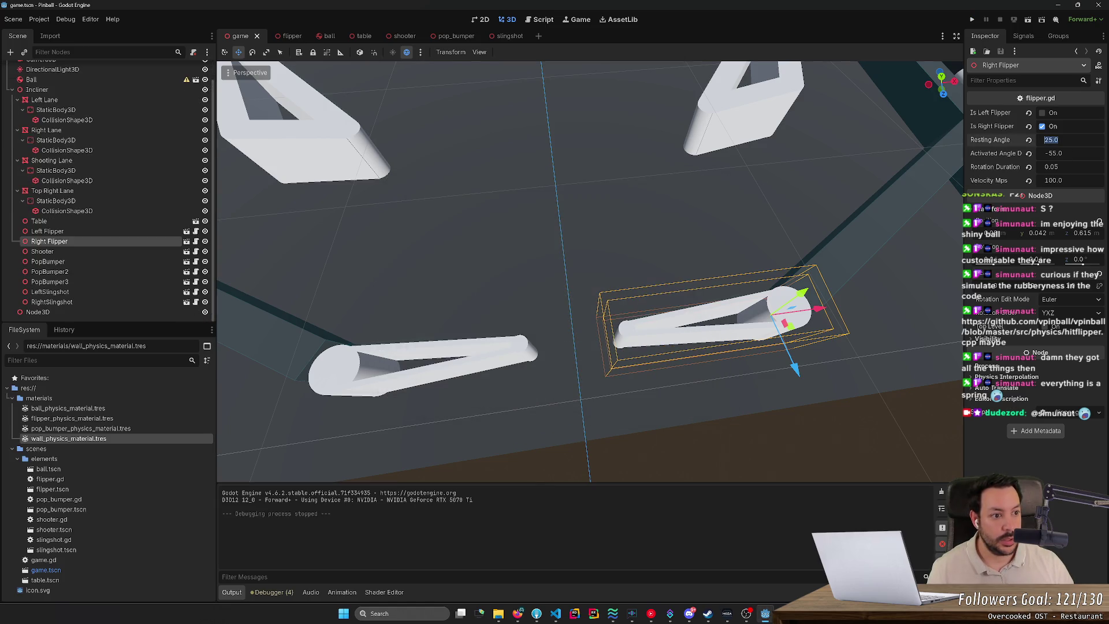
pyautogui.click(48, 231)
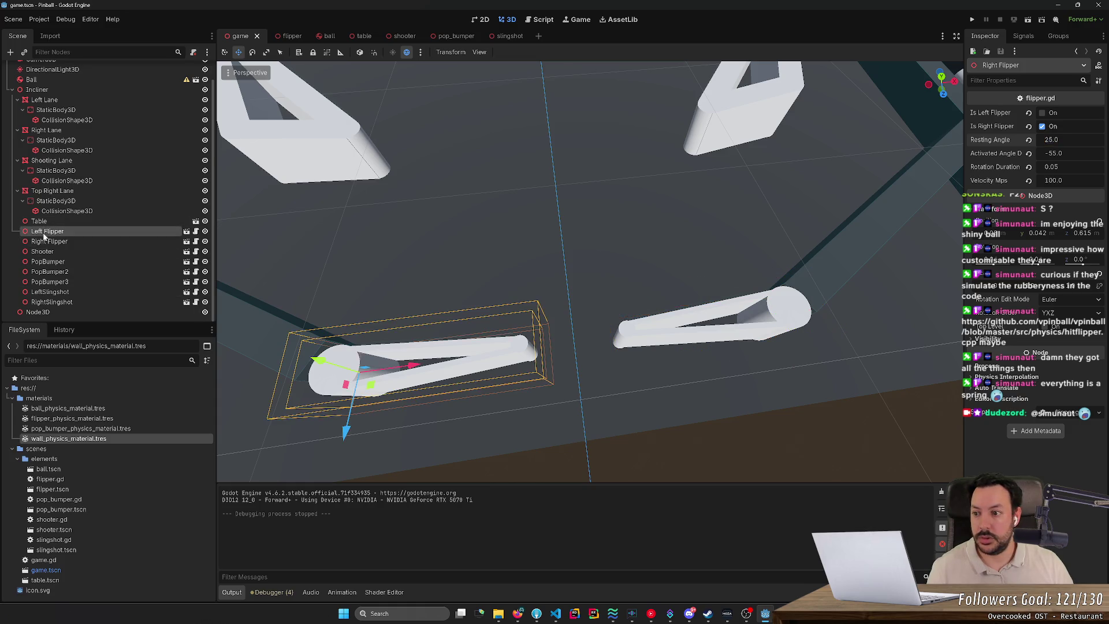
pyautogui.click(50, 242)
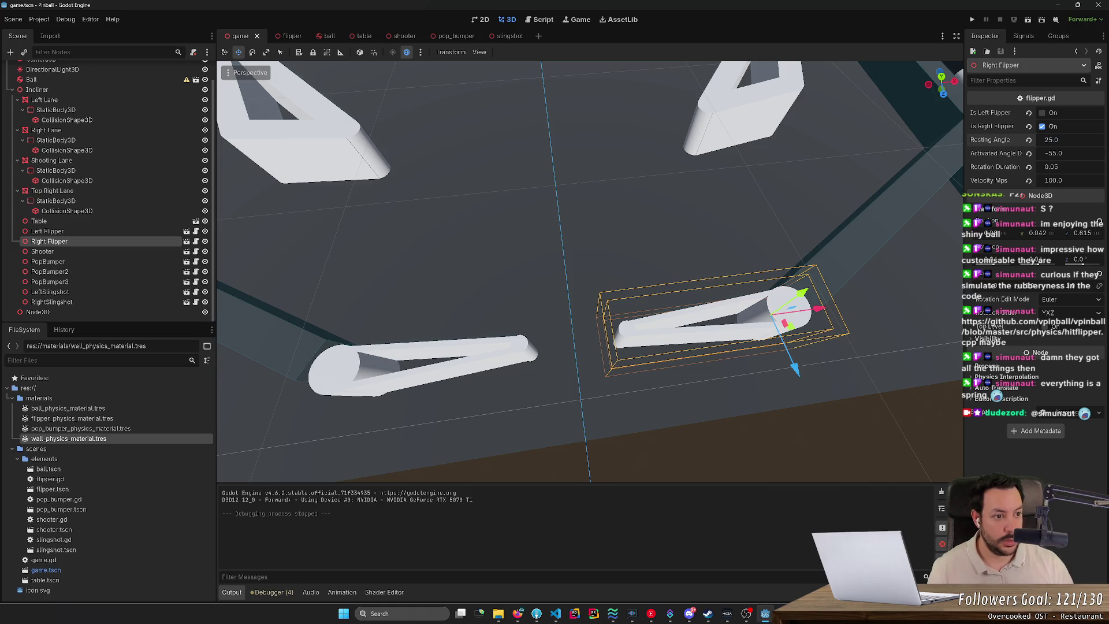
pyautogui.write('-25')
pyautogui.press('Tab')
pyautogui.write('55')
pyautogui.press('Return')
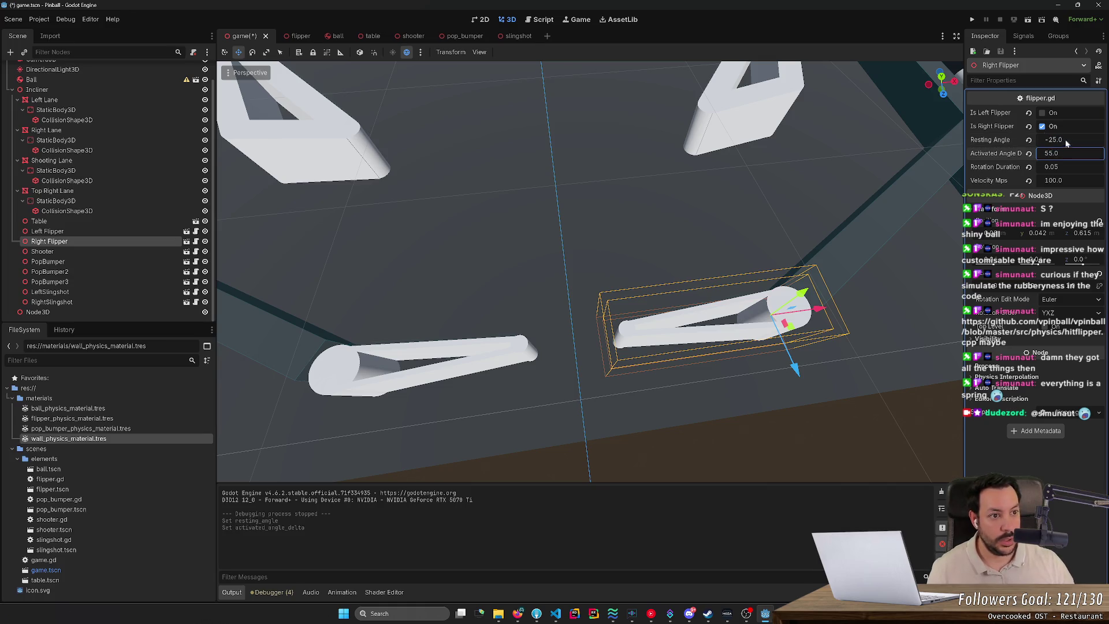
# Step: Run the game and flick the flippers to test the new angles, then stop it
pyautogui.click(972, 19)
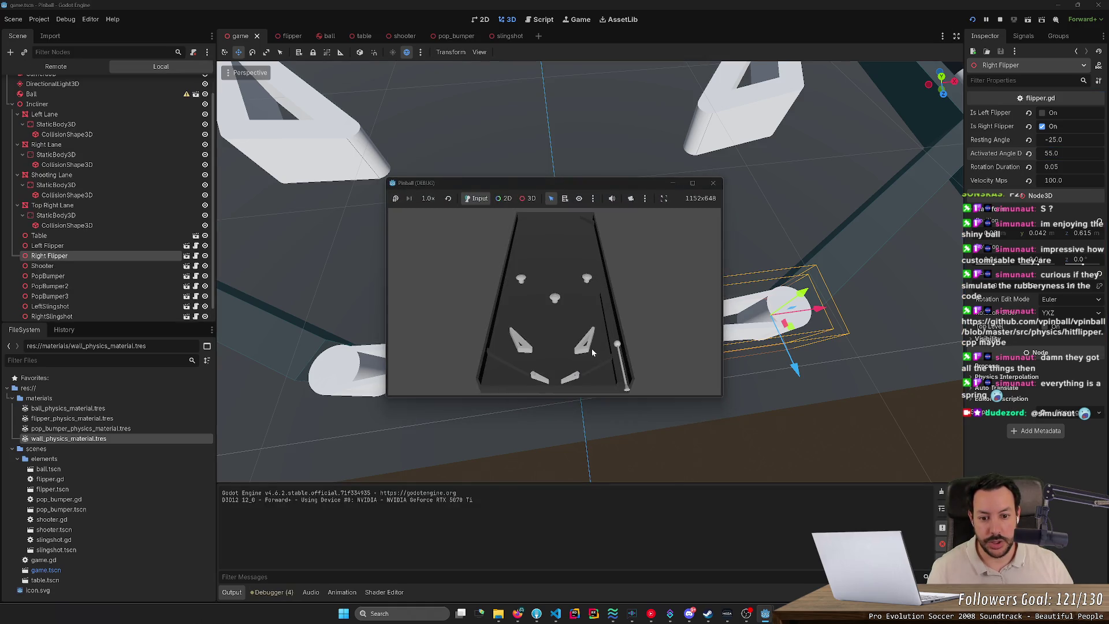
pyautogui.press('Right')
pyautogui.press('Right')
pyautogui.press('Right')
pyautogui.press('Left')
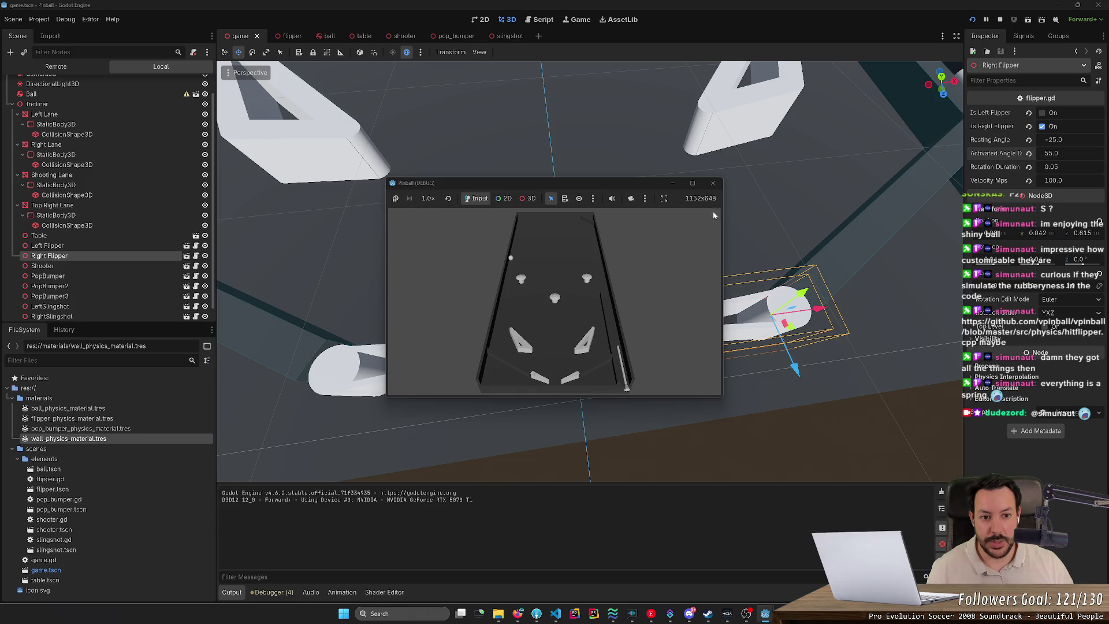
pyautogui.click(713, 182)
# Step: With both flippers selected, set Velocity Mps to 50 and run the game
pyautogui.keyDown('shift'); pyautogui.click(109, 233); pyautogui.keyUp('shift')
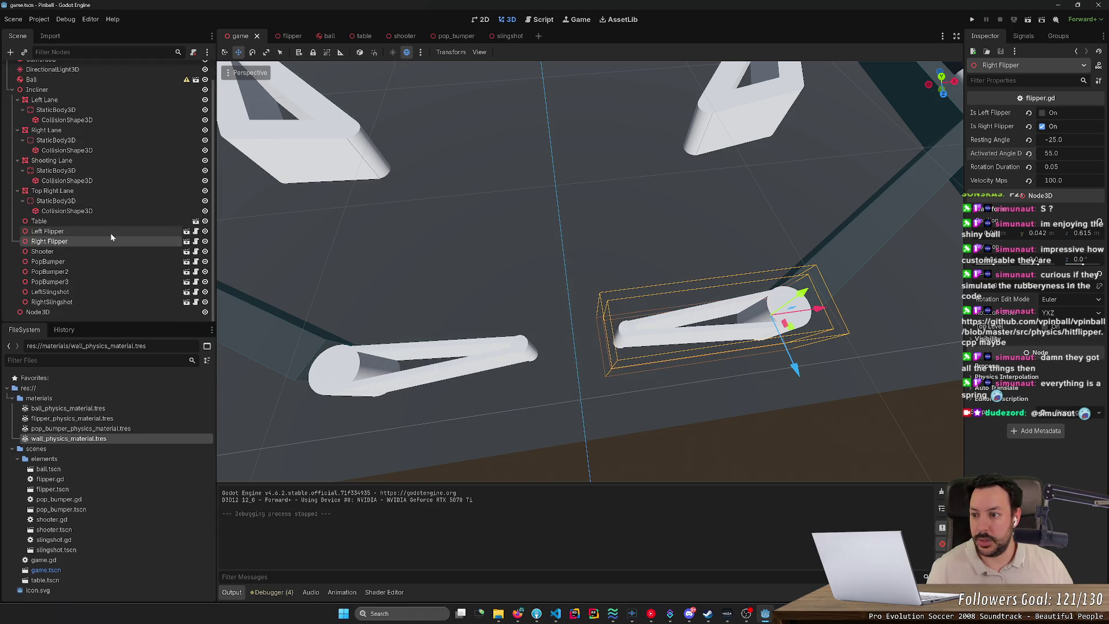
pyautogui.click(1063, 180)
pyautogui.write('50')
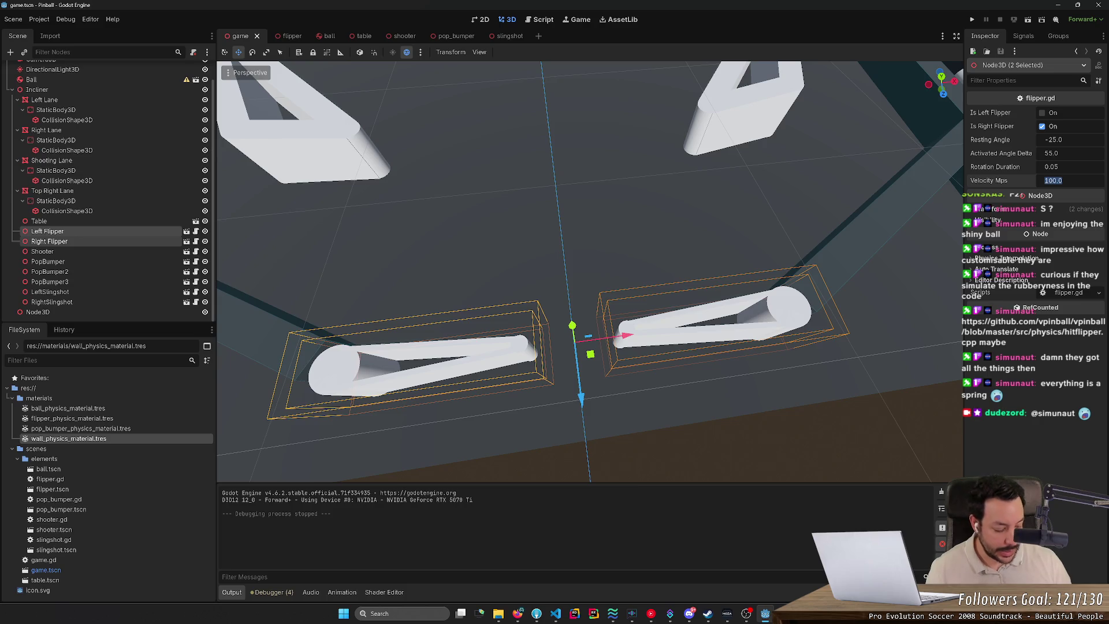
pyautogui.press('Return')
pyautogui.click(972, 19)
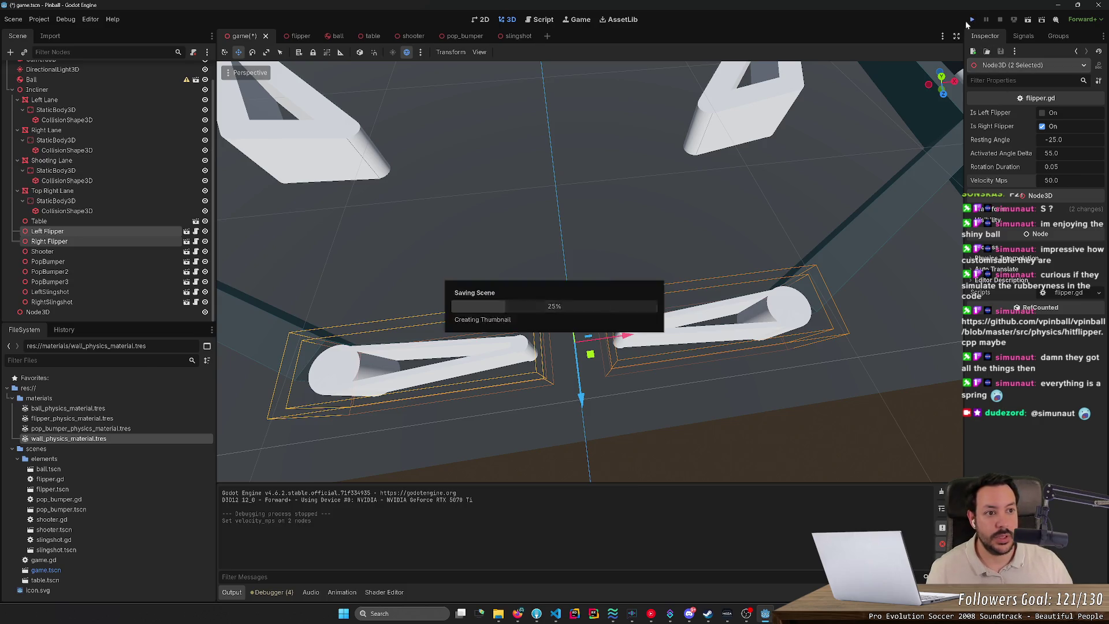
# Step: Enlarge and reposition the Pinball (DEBUG) window, then flick both flippers to launch the ball
pyautogui.moveTo(711, 391); pyautogui.dragTo(965, 530)
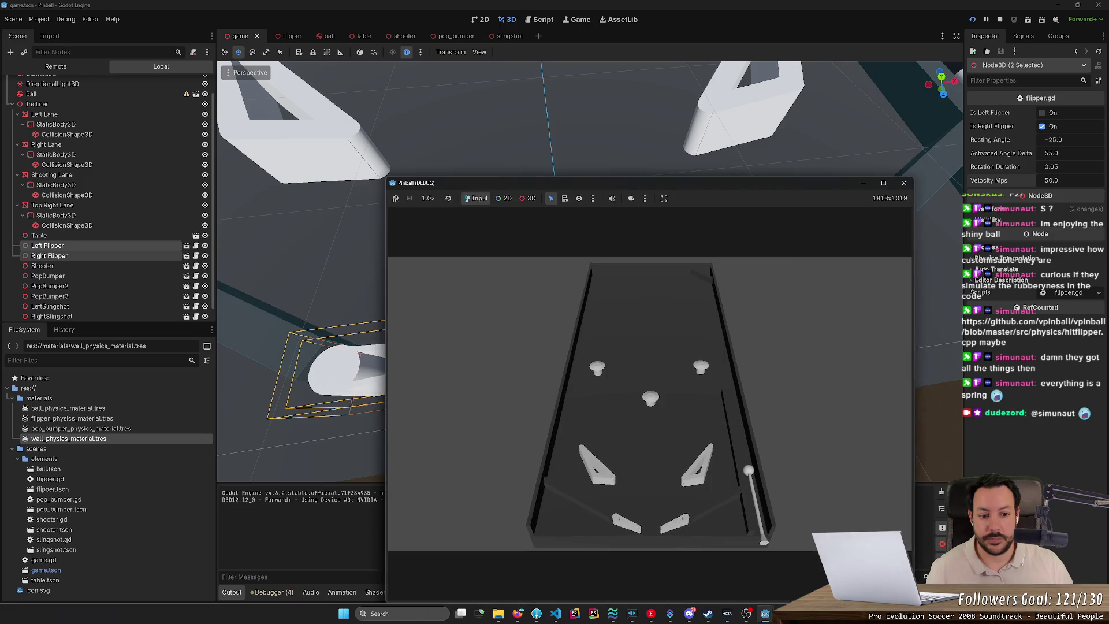
pyautogui.moveTo(678, 183); pyautogui.dragTo(532, 115)
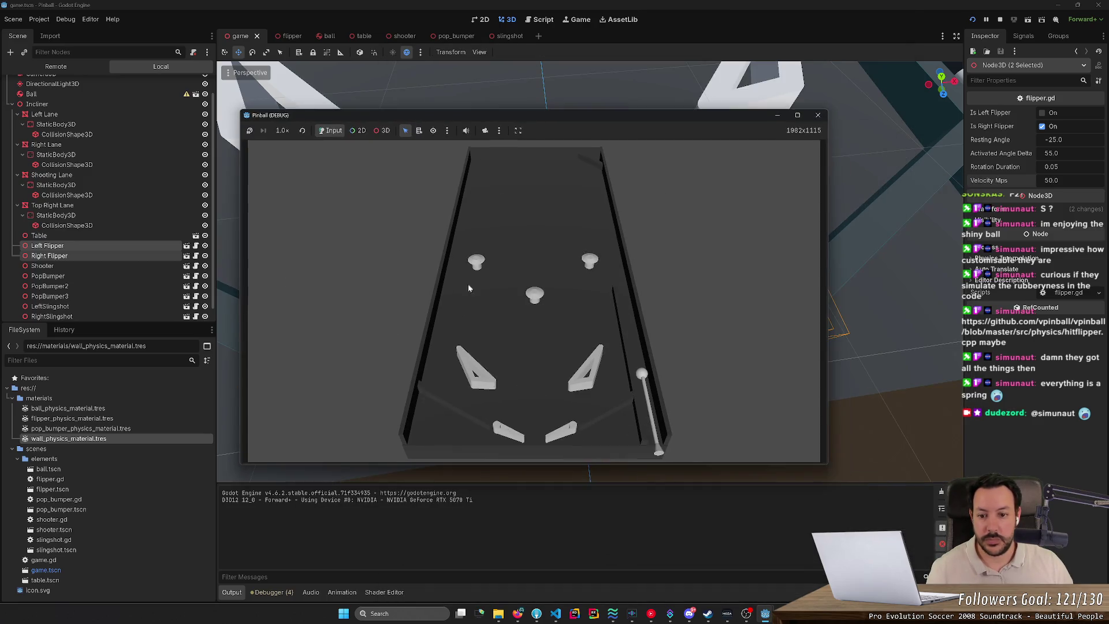
pyautogui.press('Left')
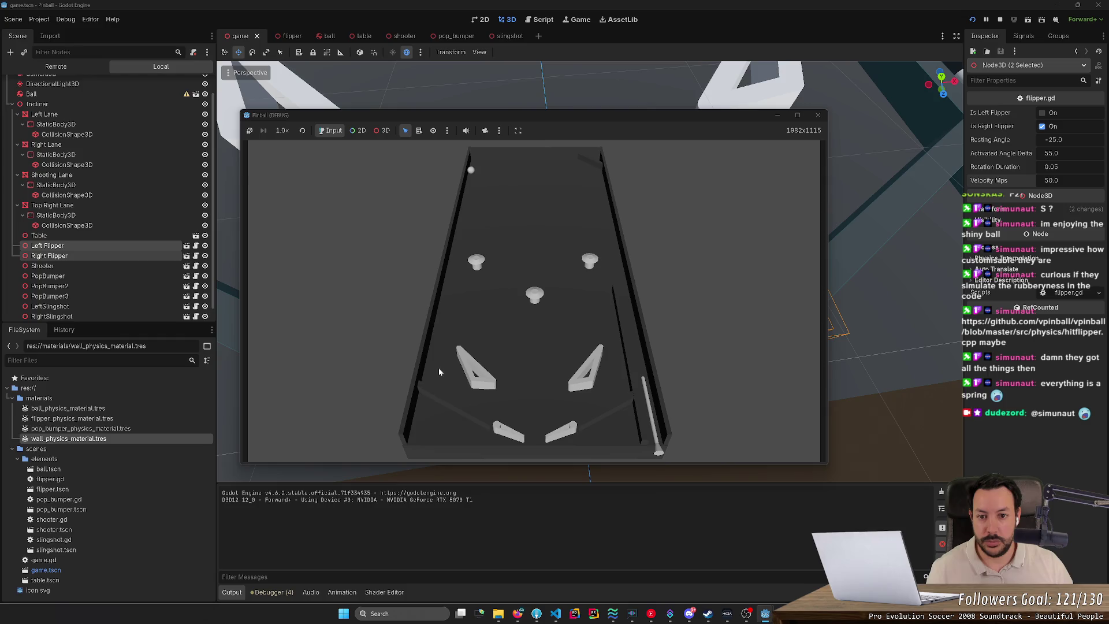
pyautogui.press('Left')
pyautogui.press('Right')
pyautogui.press('Left')
pyautogui.press('Left')
pyautogui.press('Left')
pyautogui.press('Right')
pyautogui.press('Left')
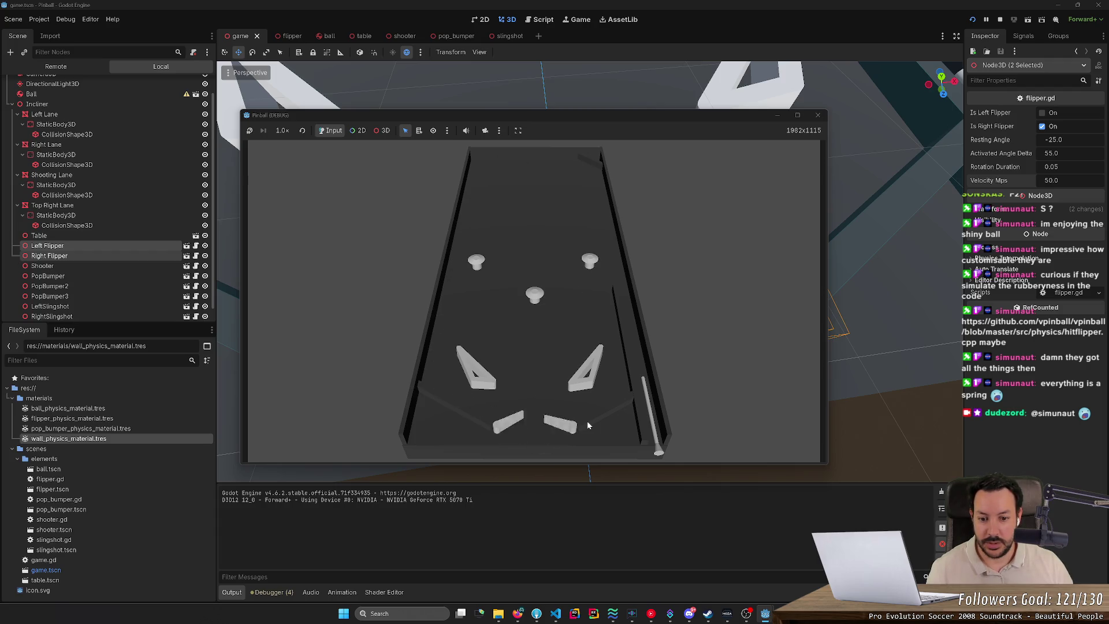
pyautogui.press('Left')
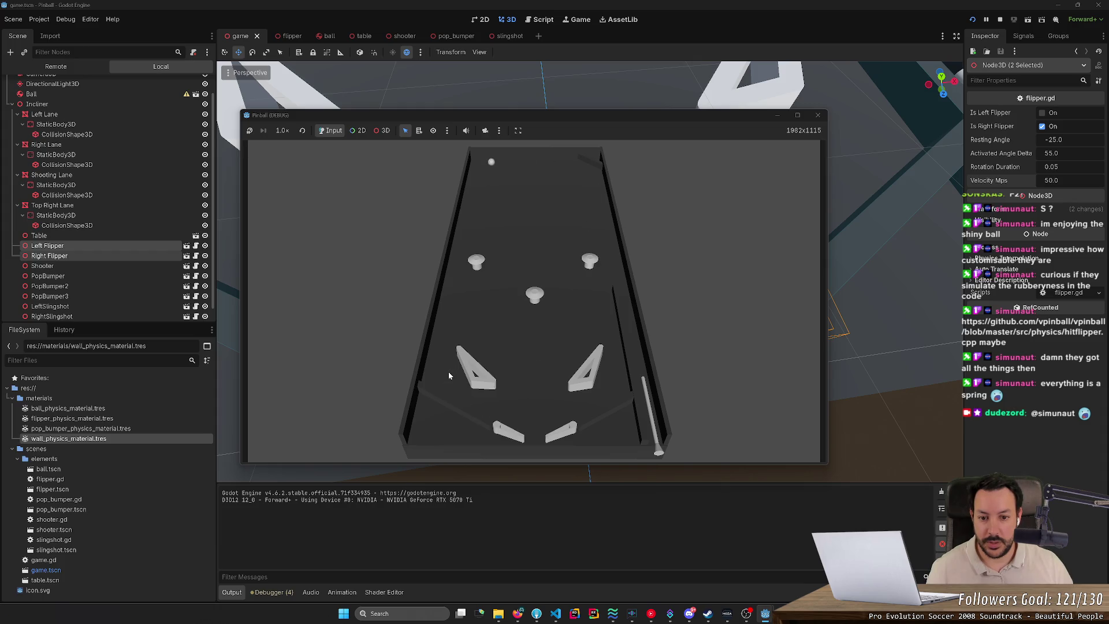
pyautogui.press('Right')
pyautogui.press('Left')
pyautogui.press('Left')
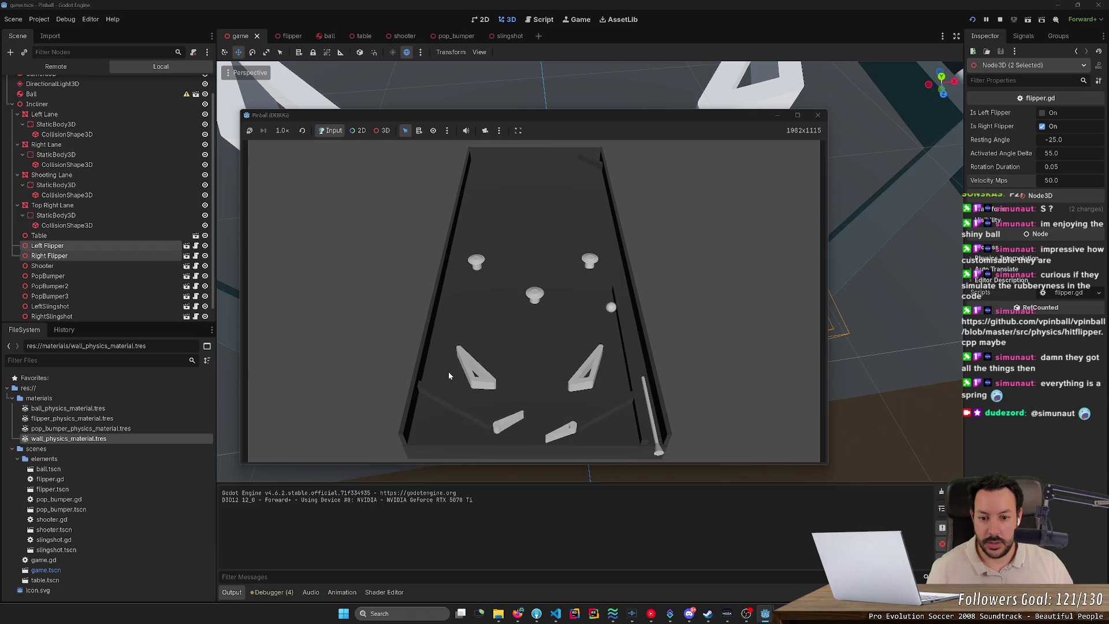
pyautogui.press('Right')
pyautogui.press('Right')
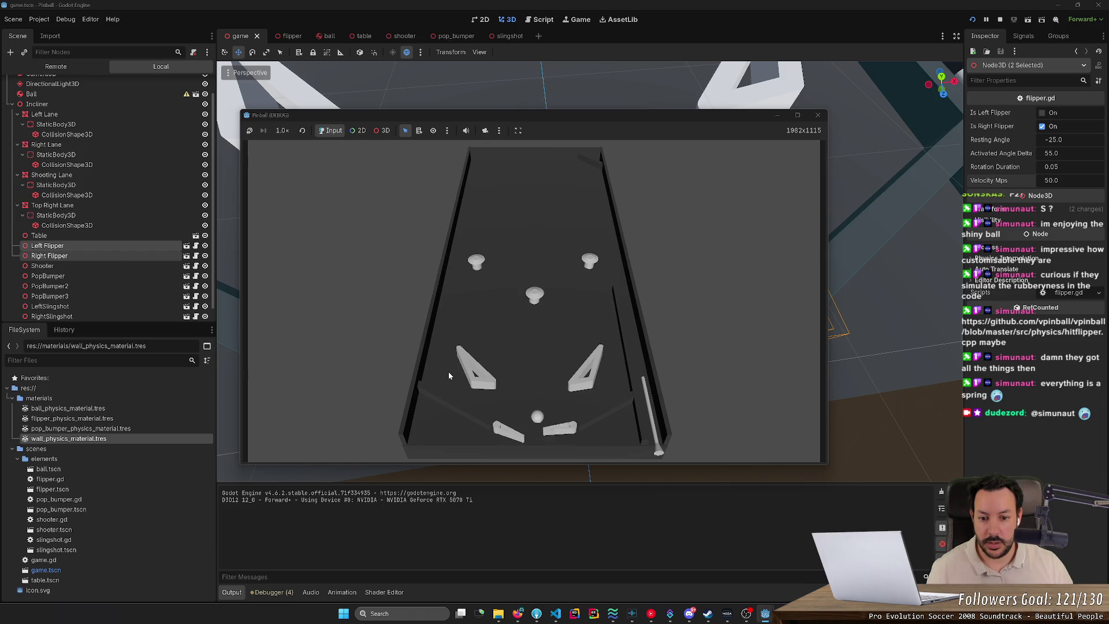
pyautogui.press('Left')
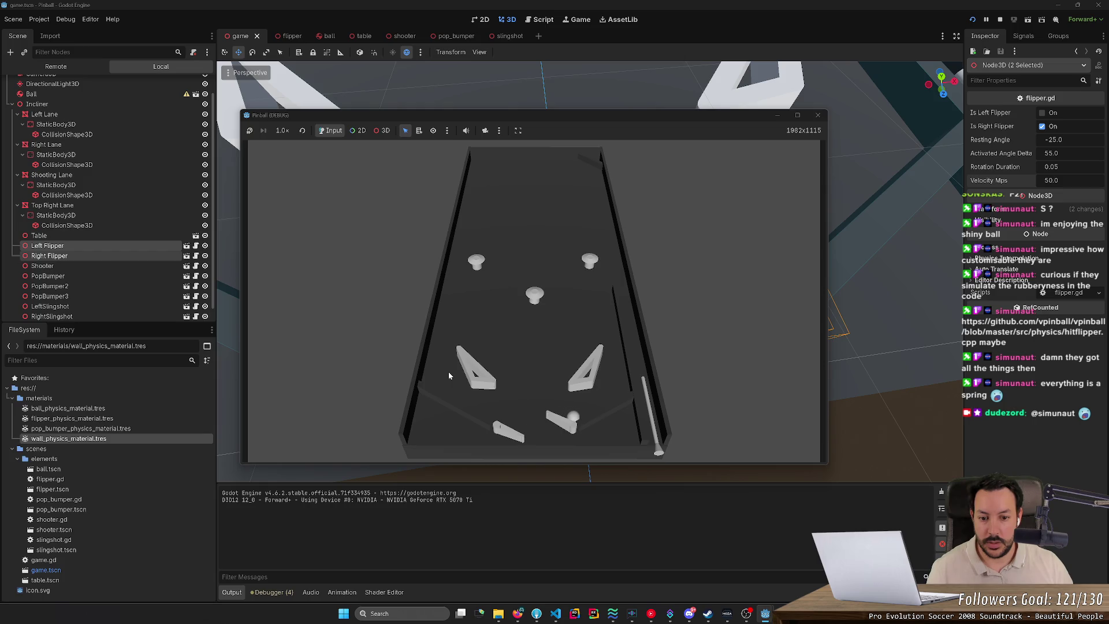
pyautogui.press('Left')
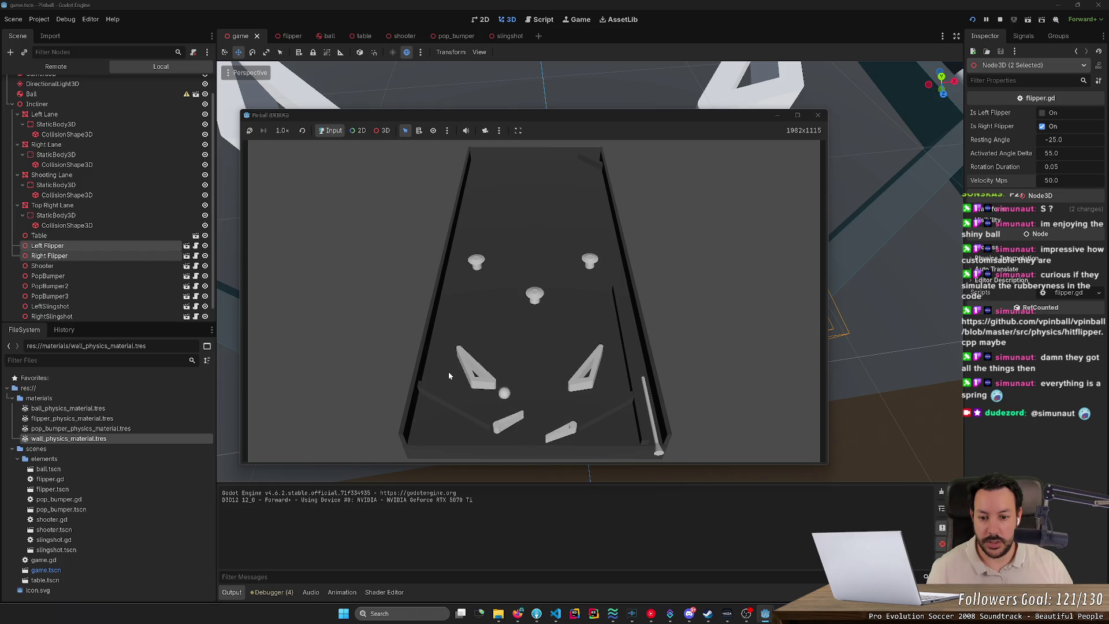
pyautogui.press('Left')
pyautogui.press('Left')
# Step: Keep the ball in play by flicking the left and right flippers at the falling ball
pyautogui.press('Right')
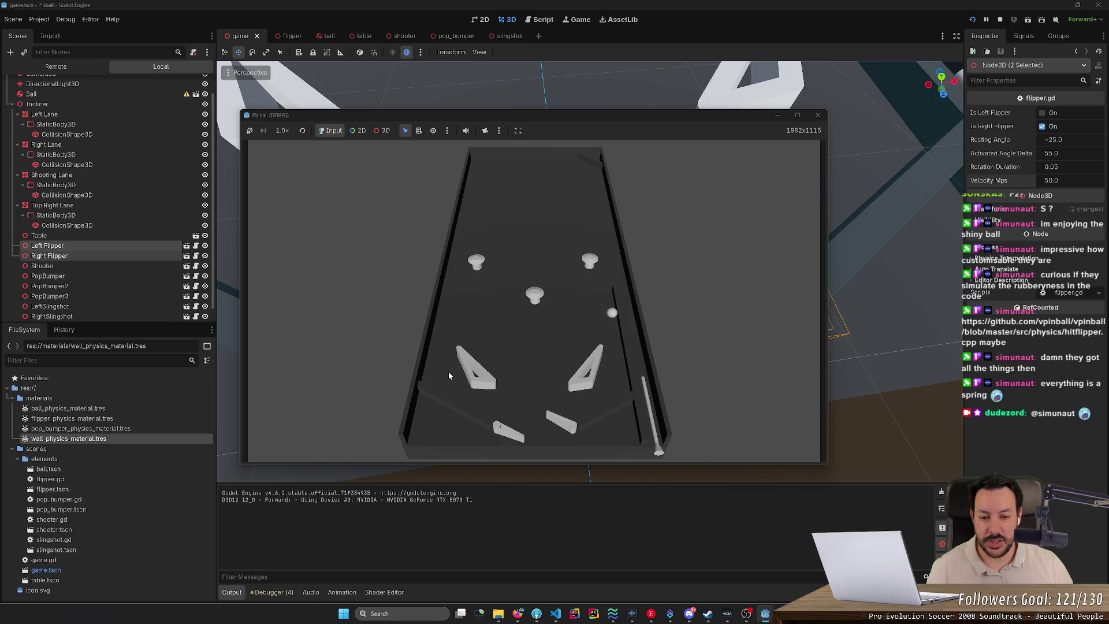
pyautogui.press('Left')
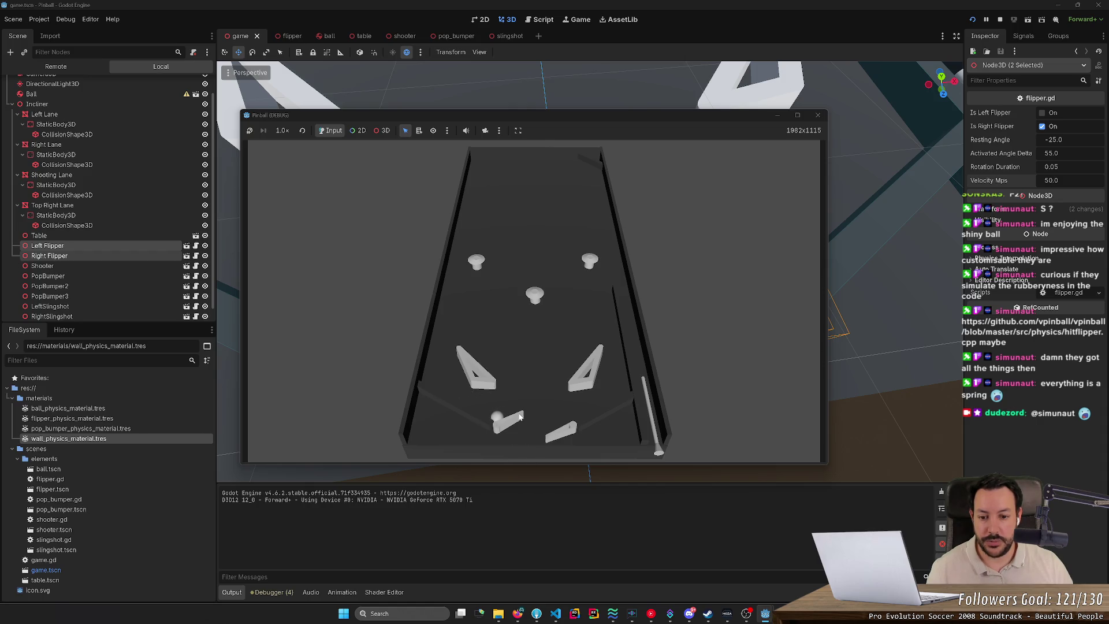
pyautogui.press('Left')
pyautogui.press('Right')
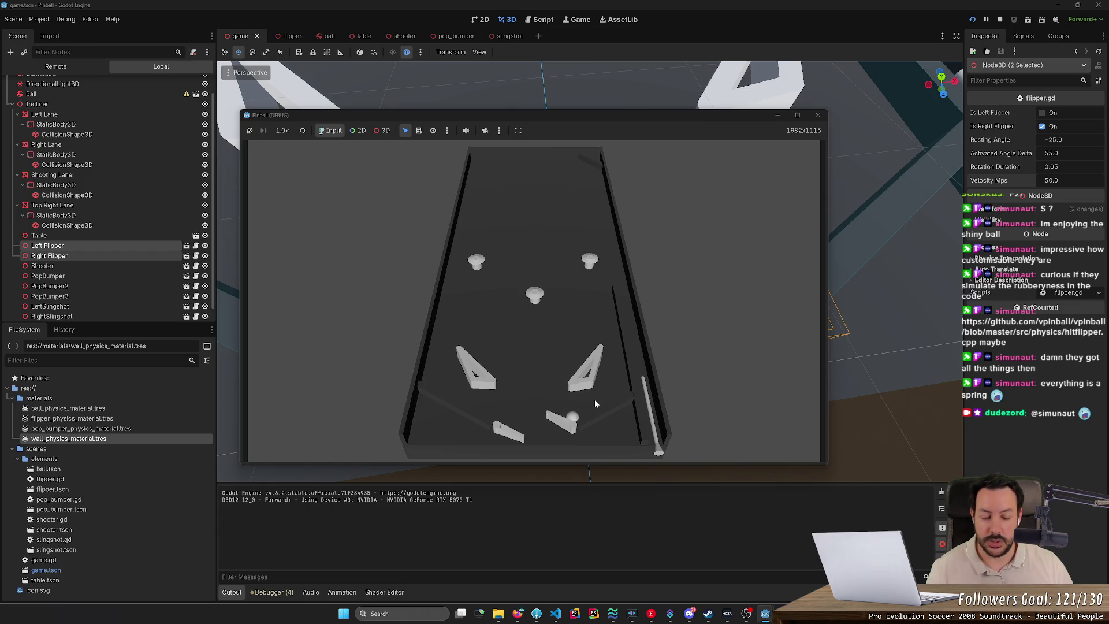
pyautogui.press('Right')
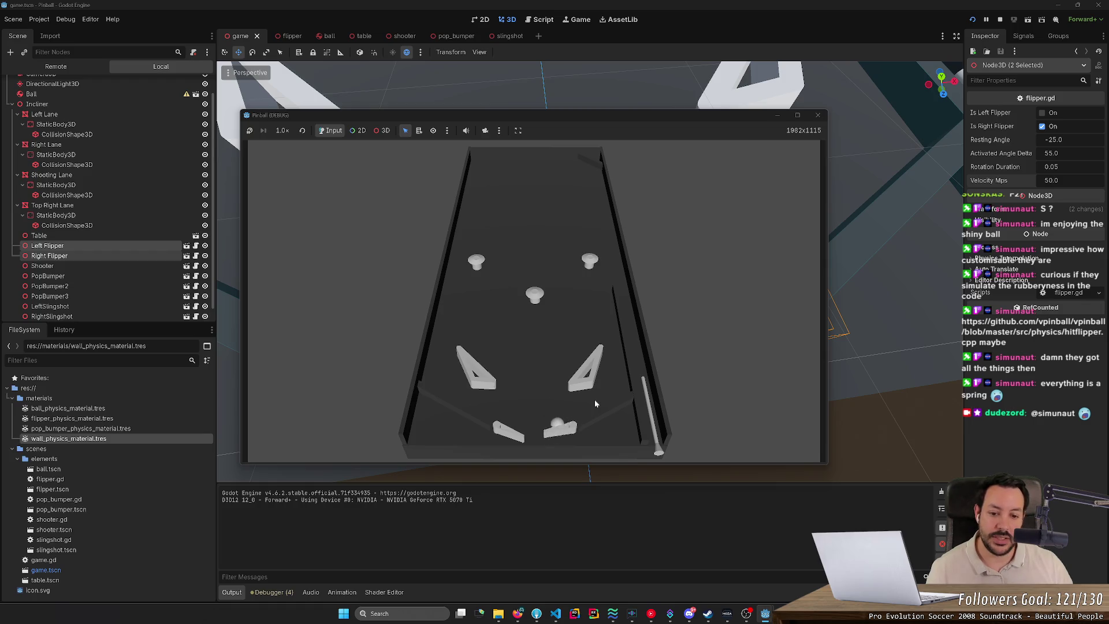
pyautogui.press('Left')
pyautogui.press('Right')
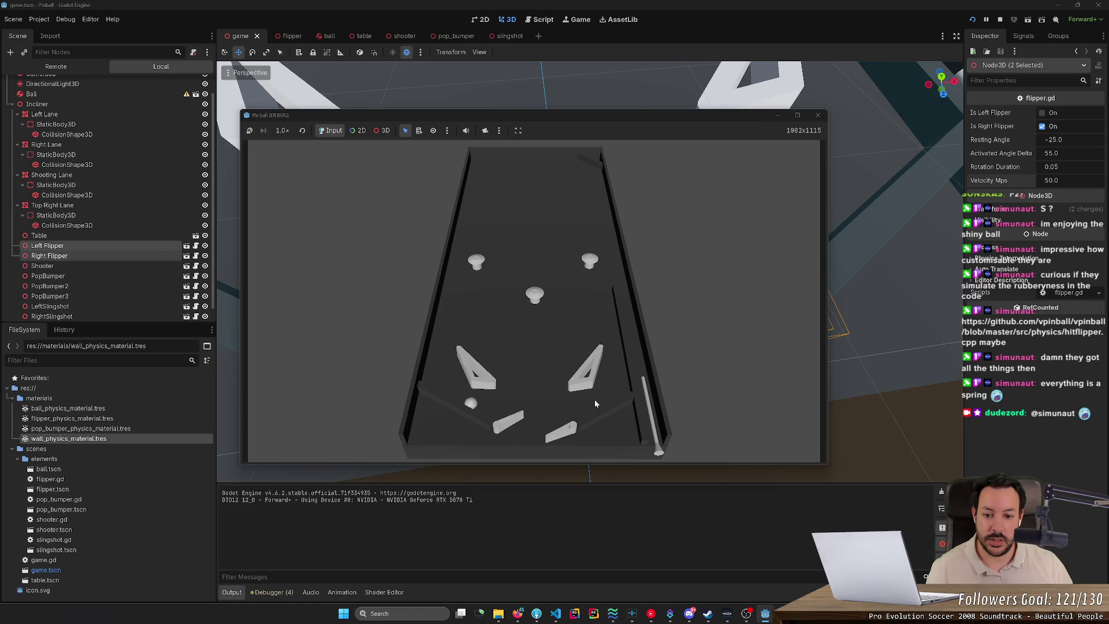
pyautogui.press('Right')
pyautogui.press('Left')
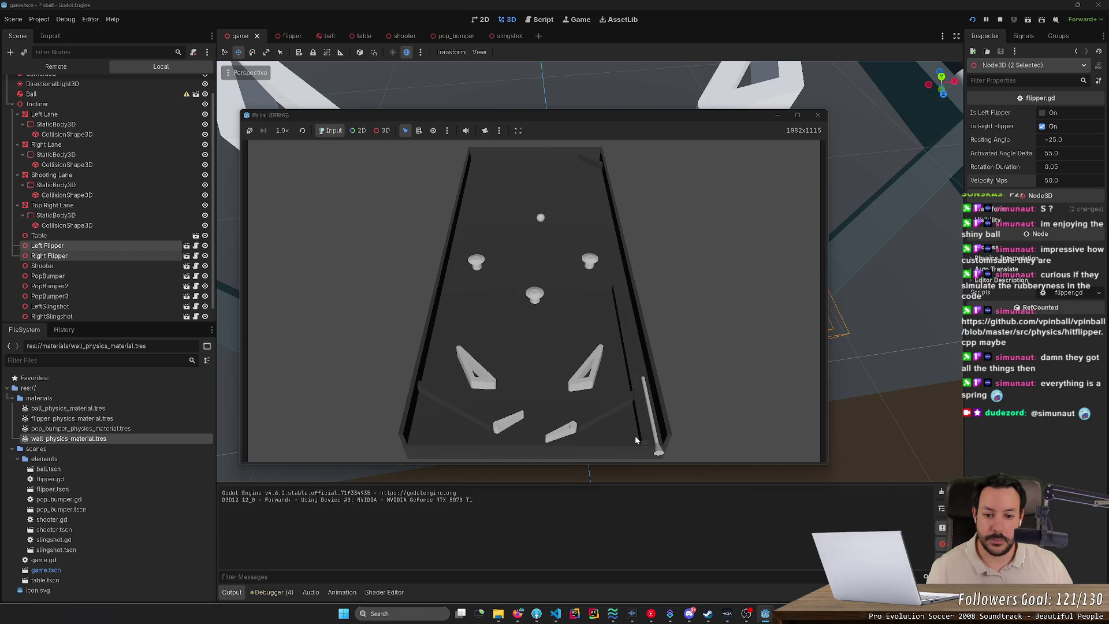
pyautogui.press('Left')
pyautogui.press('Right')
pyautogui.press('Left')
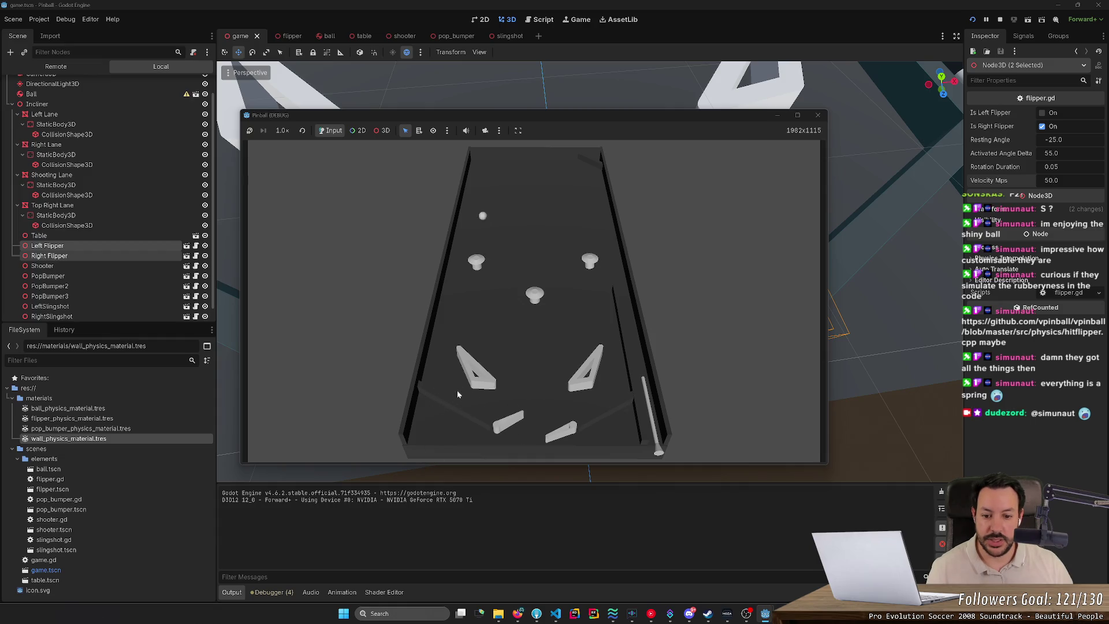
# Step: Place the ball above the left flipper twice and launch it, then stop the game with F8
pyautogui.click(452, 395)
pyautogui.press('Left')
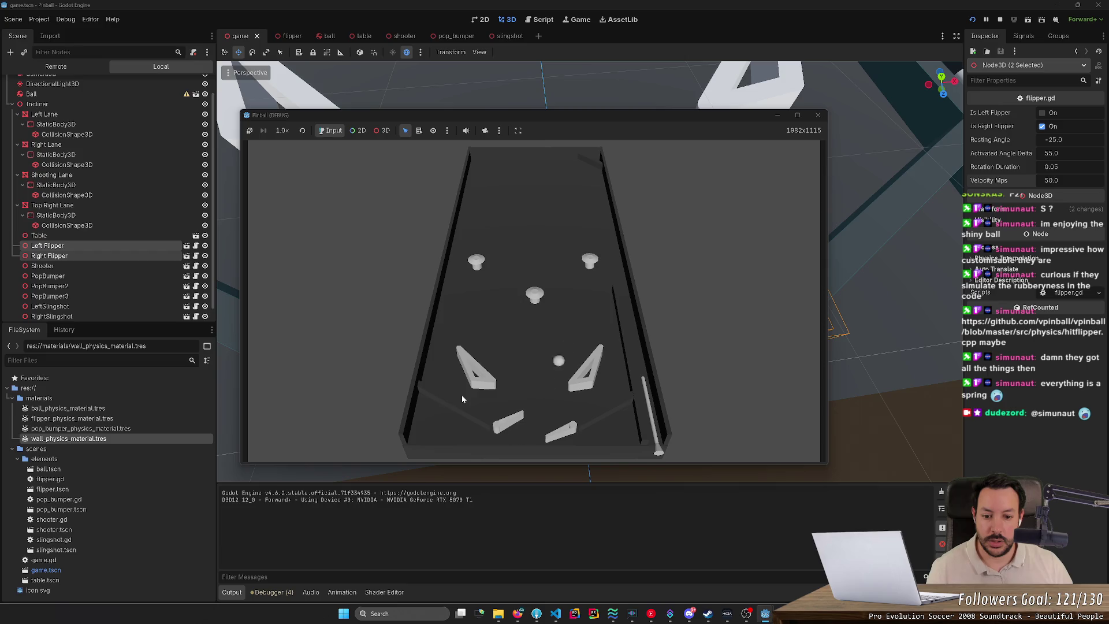
pyautogui.click(461, 387)
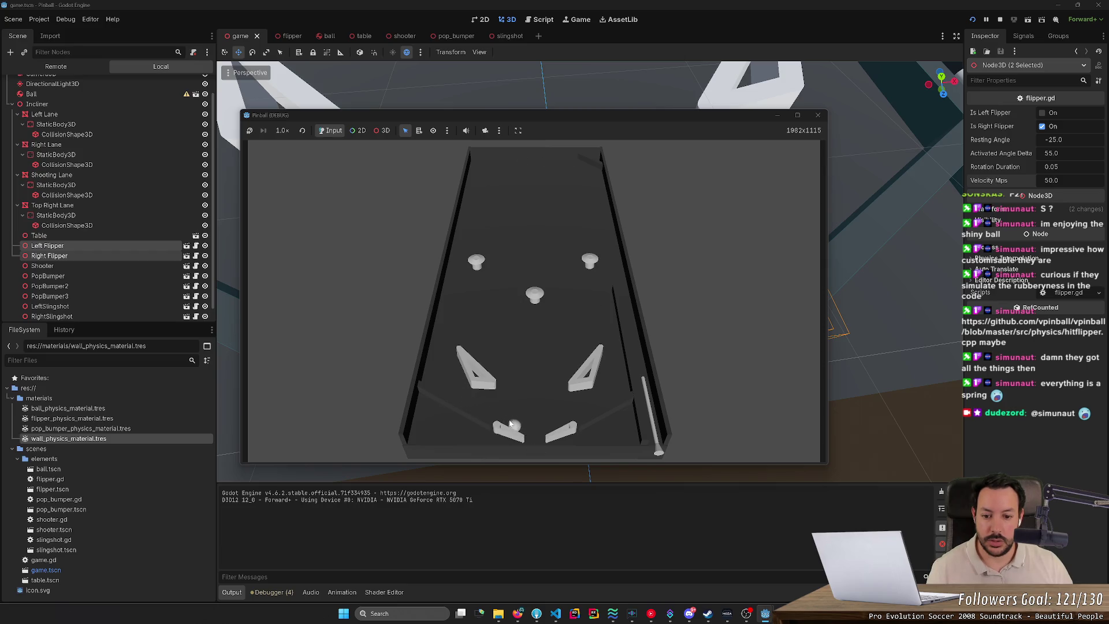
pyautogui.press('Left')
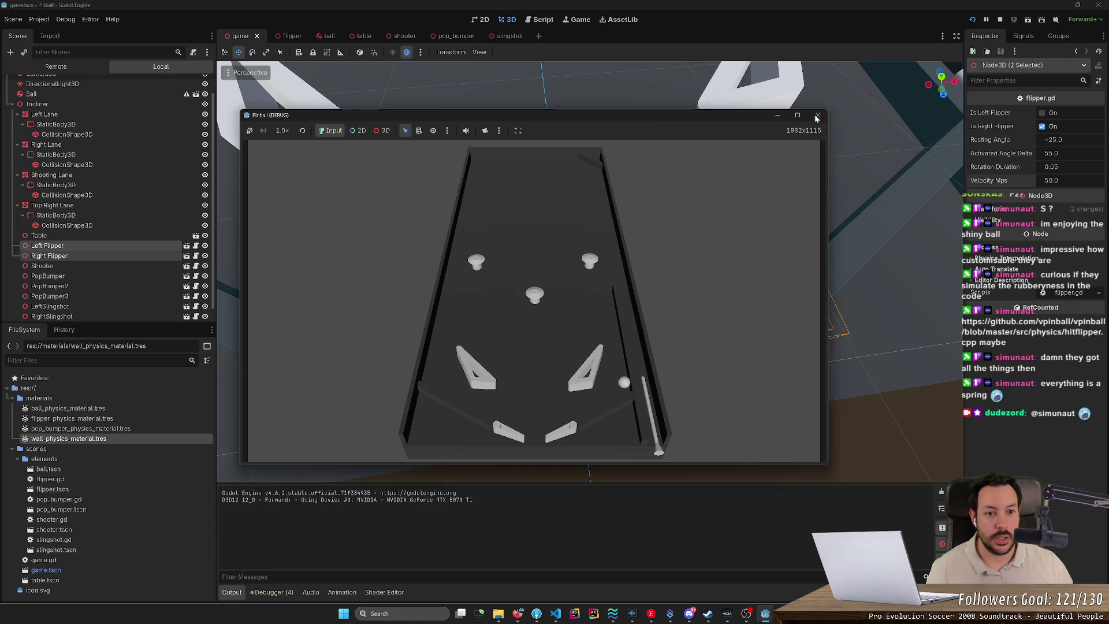
pyautogui.press('F8')
pyautogui.click(545, 233)
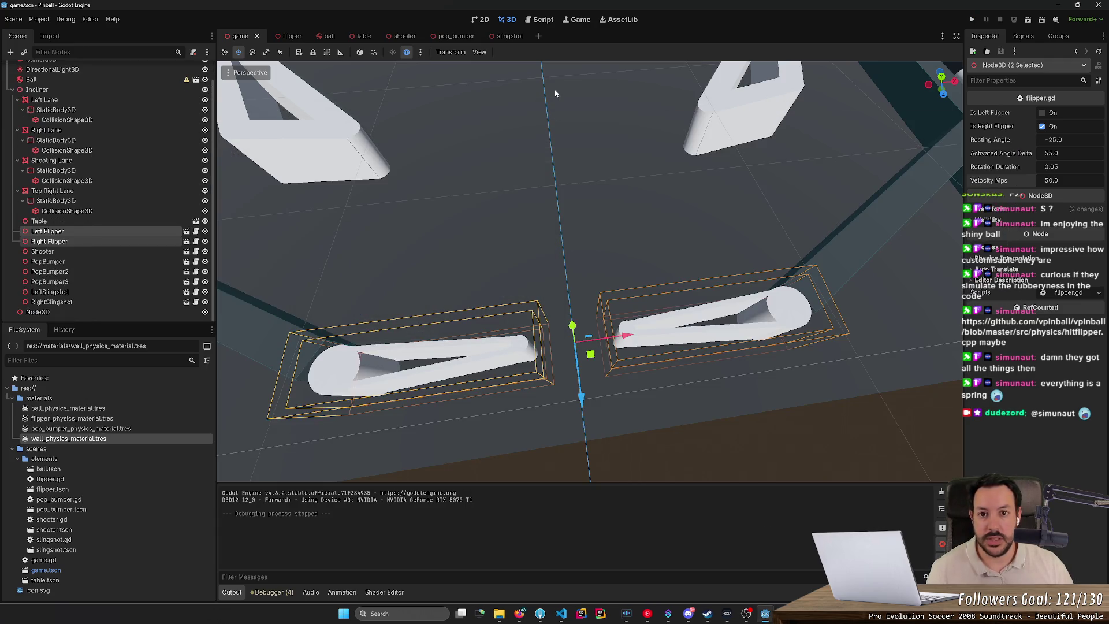
# Step: In flipper.gd, declare a colliding_ball variable set to null below current_angle
pyautogui.click(550, 22)
pyautogui.scroll(-1, 617, 263)
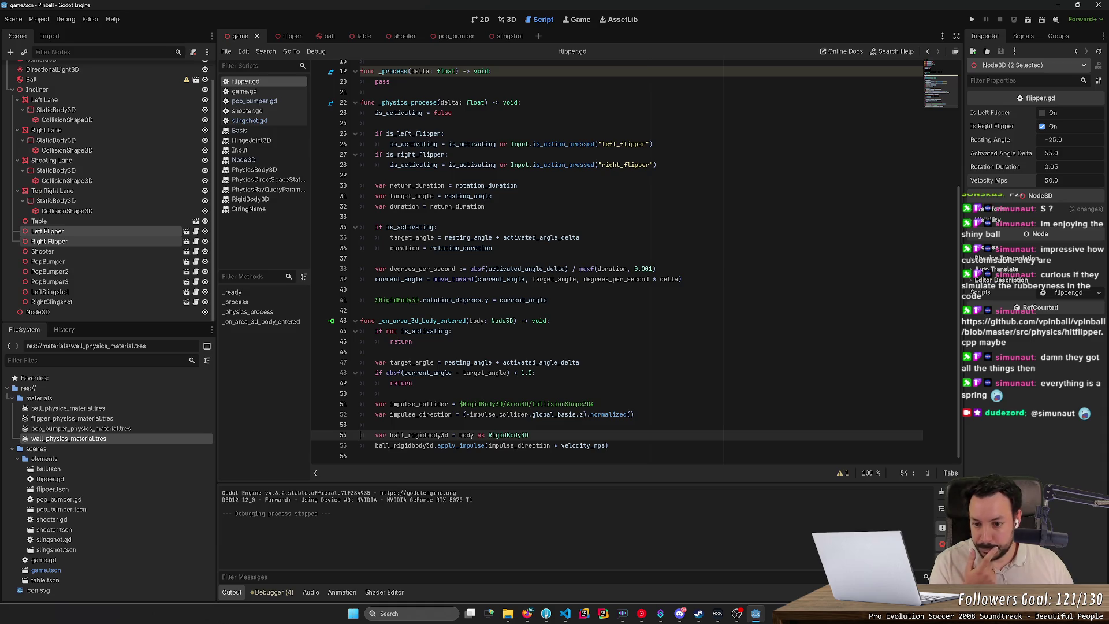
pyautogui.scroll(5, 617, 263)
pyautogui.scroll(-3, 617, 263)
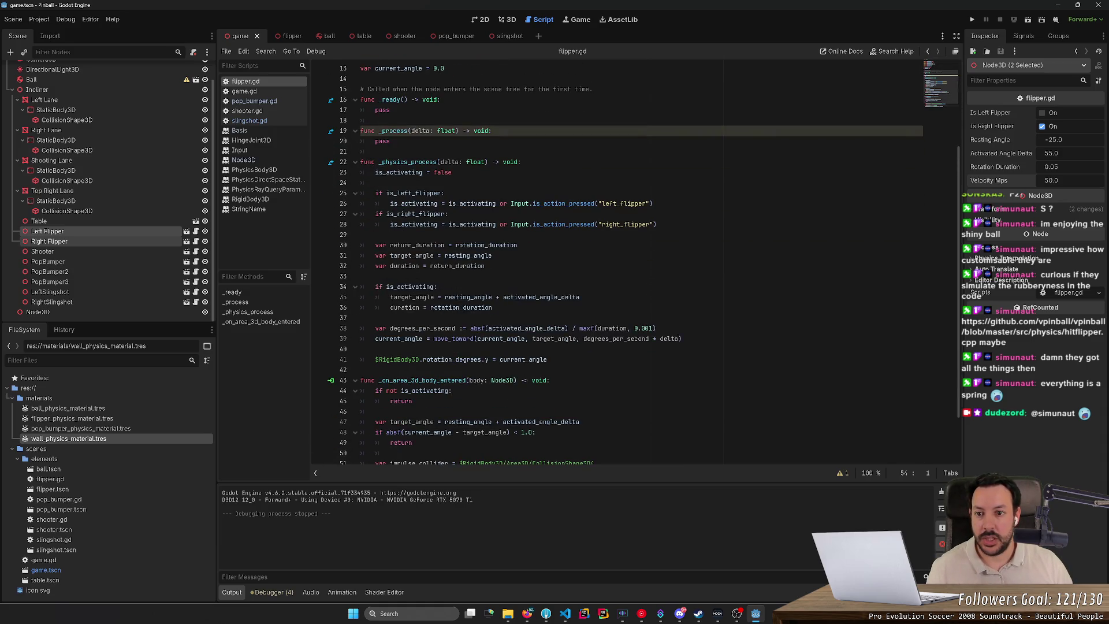
pyautogui.click(404, 79)
pyautogui.press('Return')
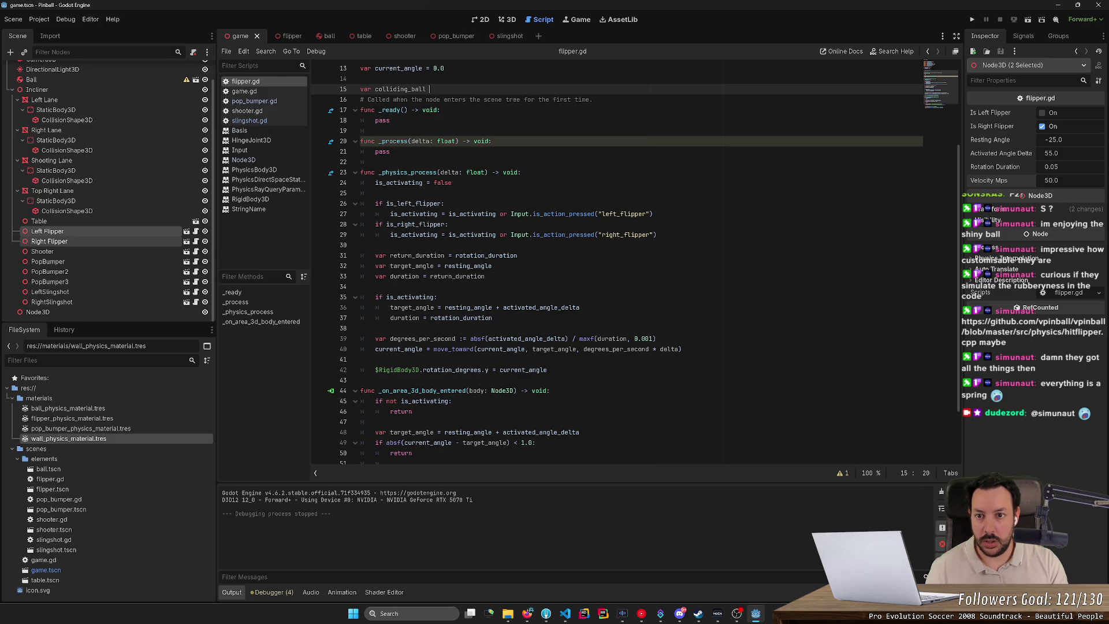
pyautogui.write('= null')
pyautogui.press('Return')
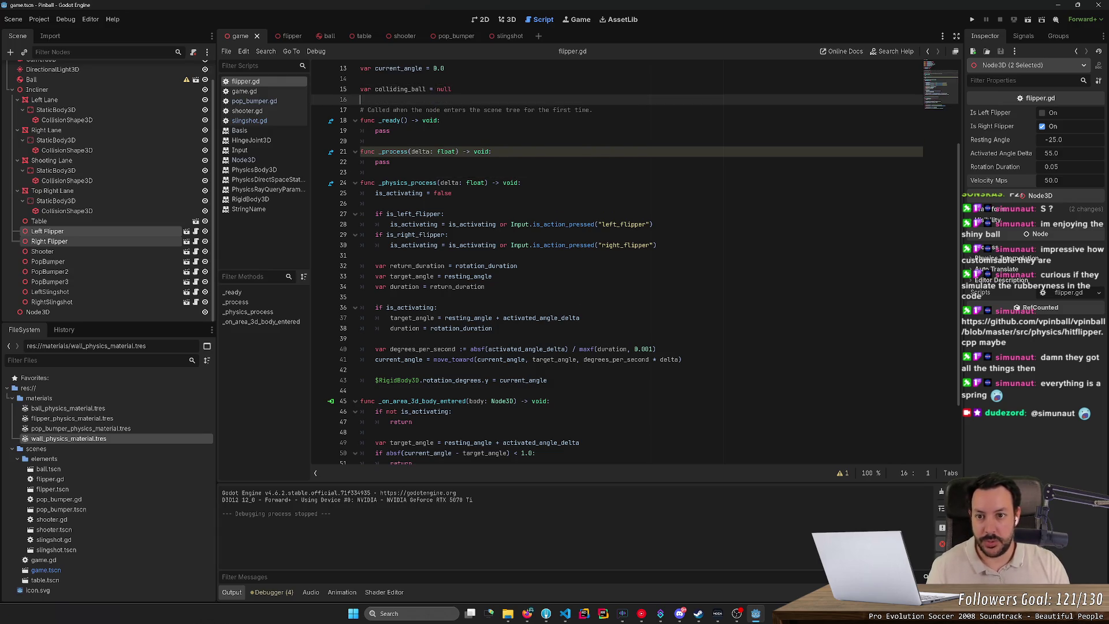
# Step: Replace 'var impulse_collider' on line 53 with colliding_shape
pyautogui.doubleClick(400, 89)
pyautogui.hotkey('ctrl', 'c')
pyautogui.scroll(-3, 635, 266)
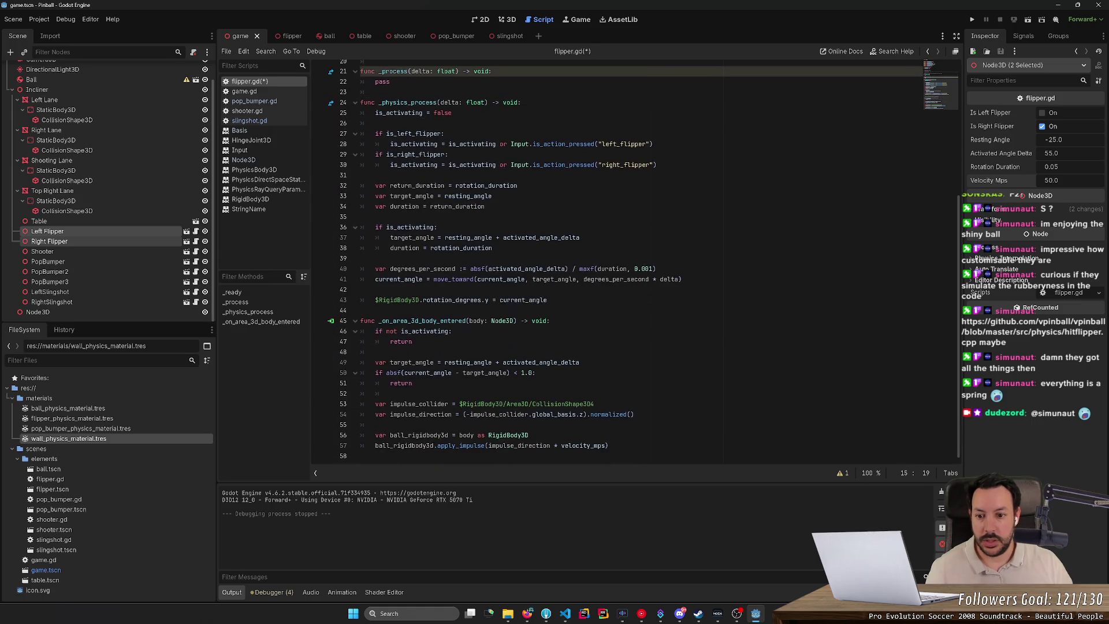
pyautogui.doubleClick(380, 404)
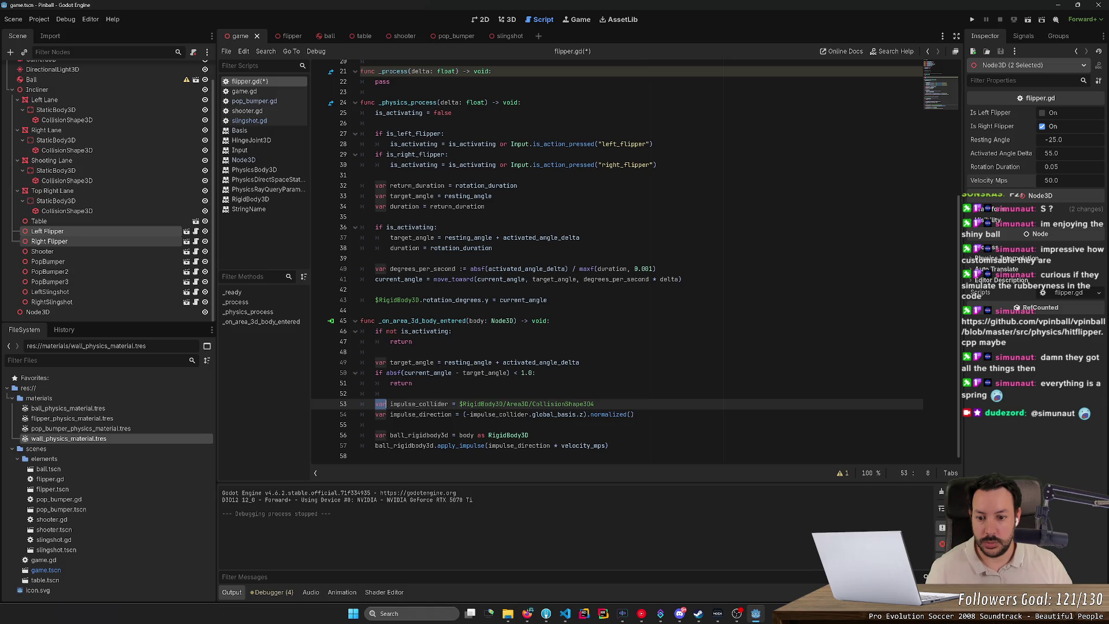
pyautogui.hotkey('ctrl', 'shift', 'Right')
pyautogui.hotkey('ctrl', 'v')
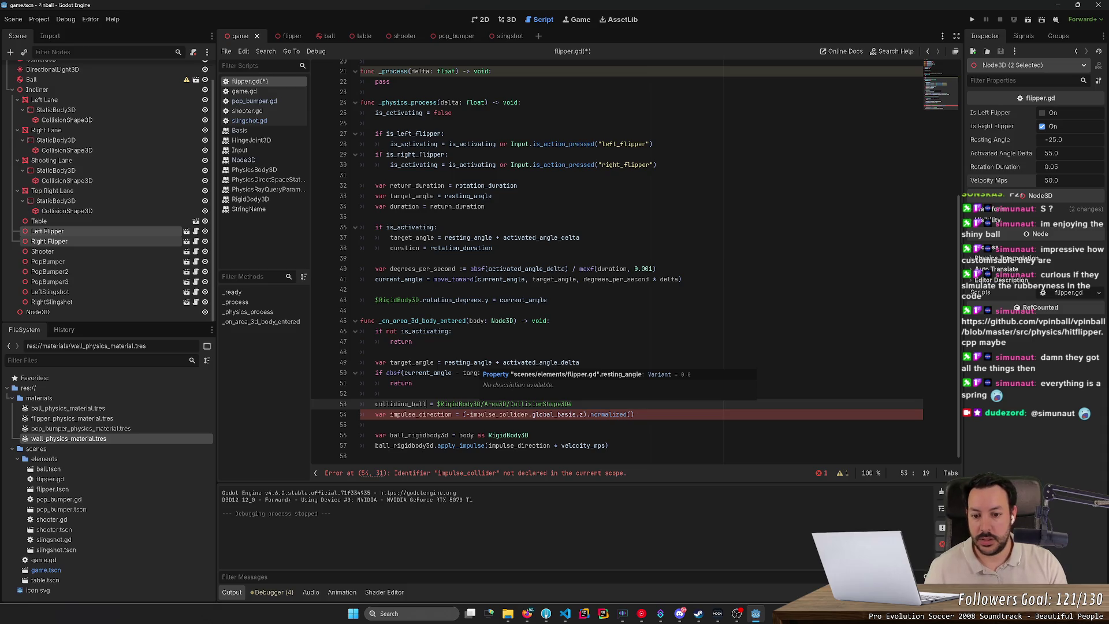
pyautogui.press('BackSpace')
pyautogui.press('BackSpace')
pyautogui.press('BackSpace')
pyautogui.write('shape')
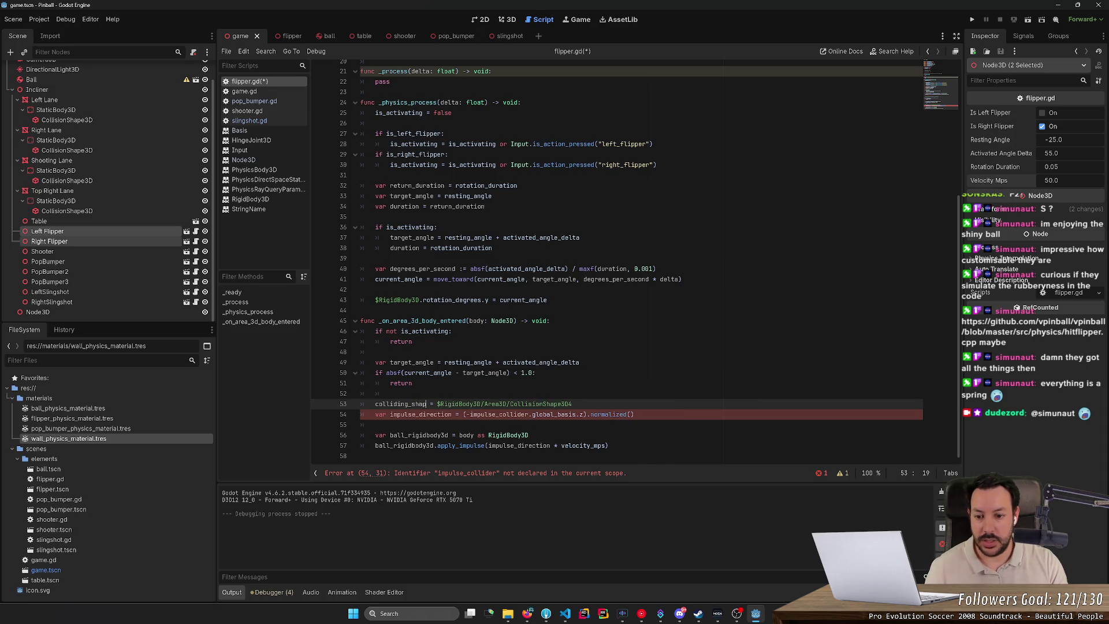
# Step: Rename the colliding_ball declaration to colliding_shape
pyautogui.scroll(5, 577, 260)
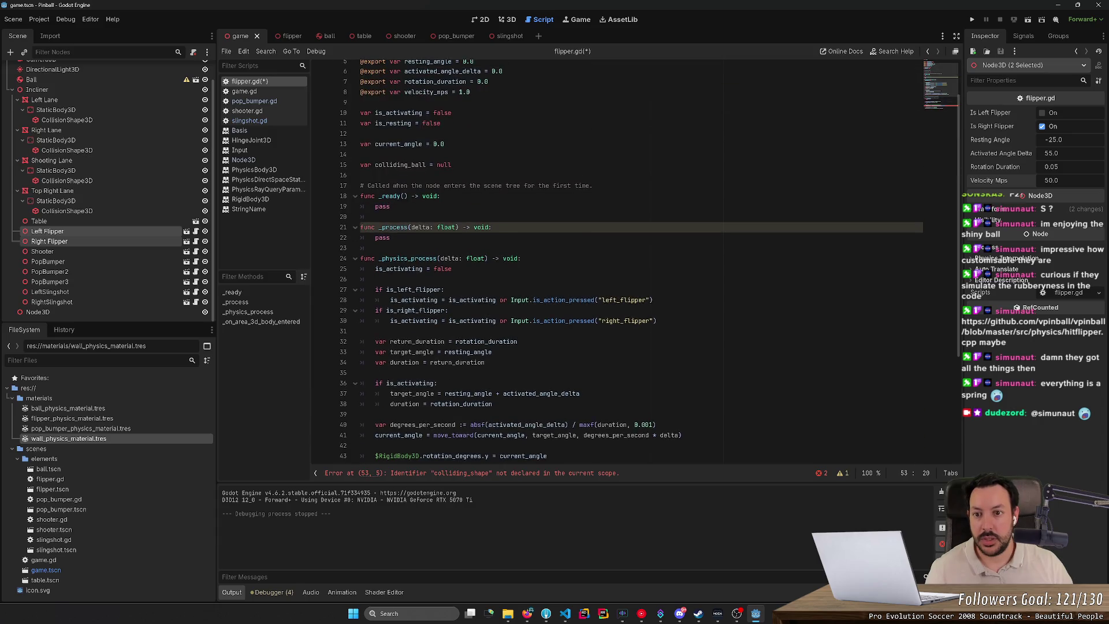
pyautogui.doubleClick(401, 164)
pyautogui.write('colliding_shape')
pyautogui.scroll(-5, 578, 260)
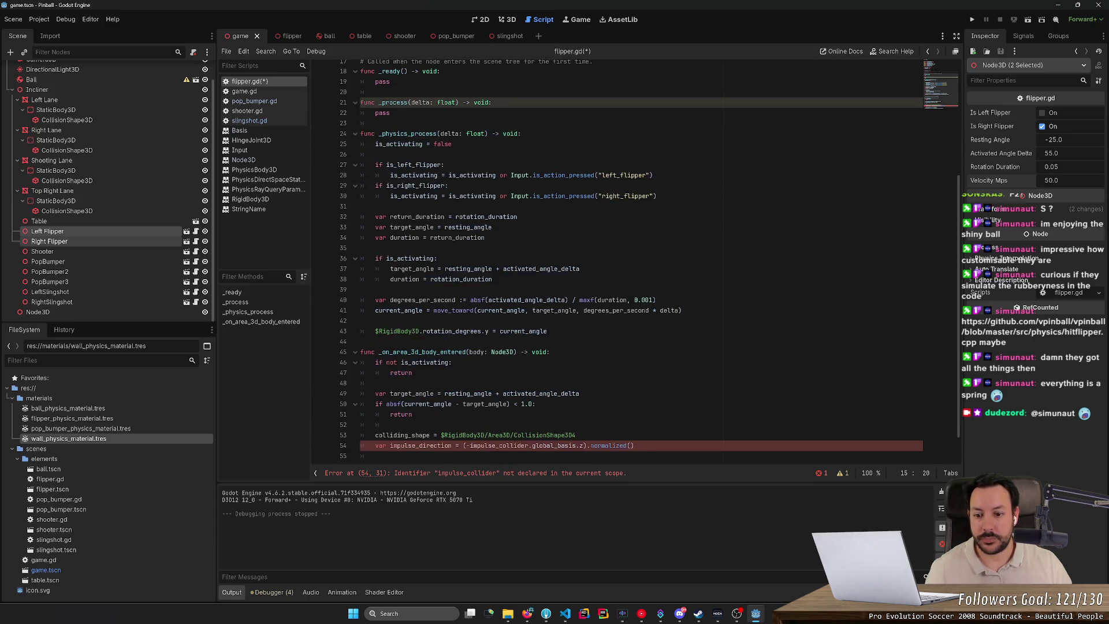
pyautogui.click(456, 331)
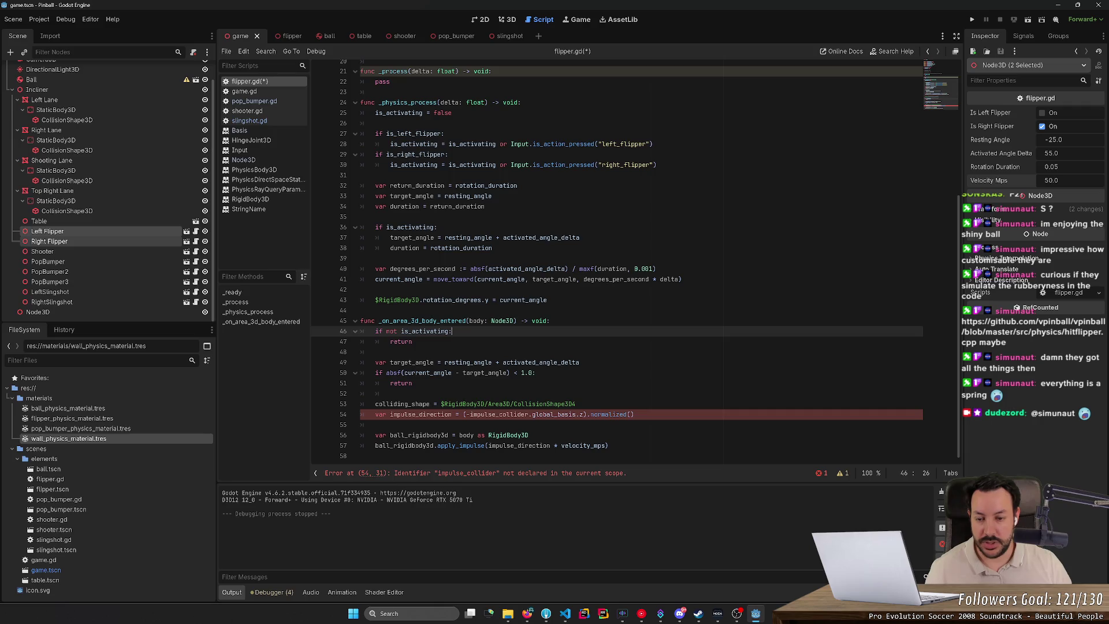
# Step: Add 'colliding_shape = null' before both early returns in _on_area_3d_body_entered
pyautogui.press('Return')
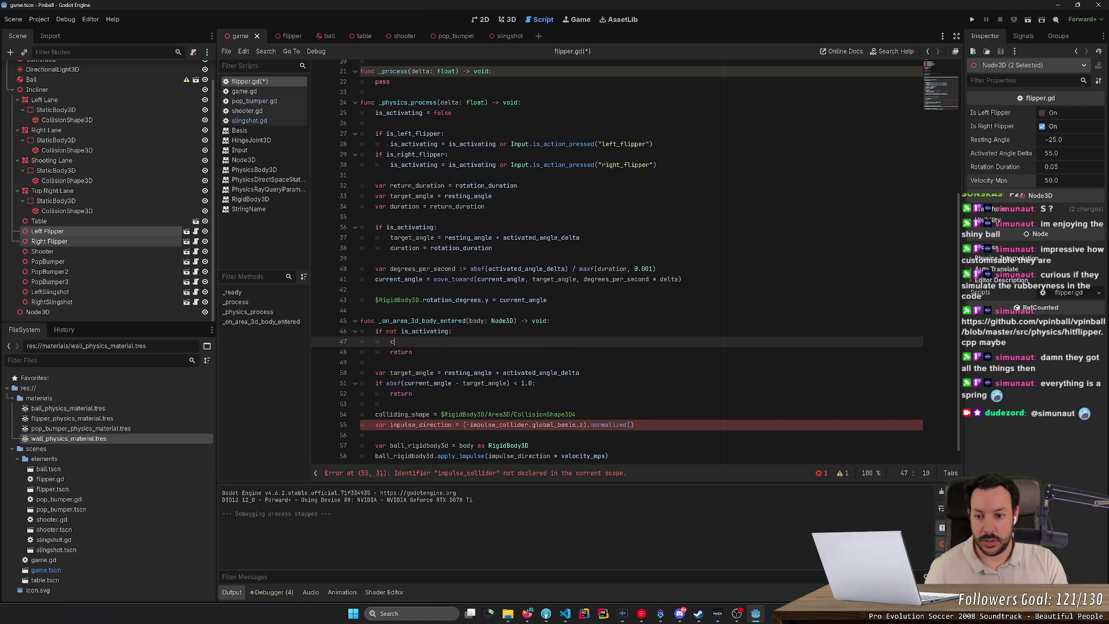
pyautogui.write('oll')
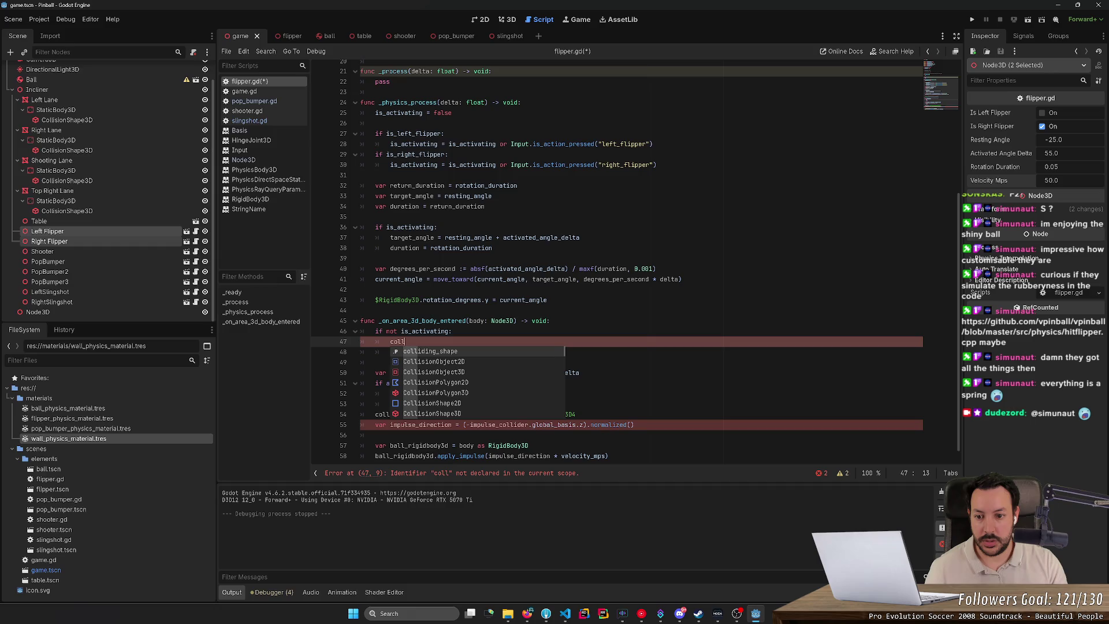
pyautogui.write('id')
pyautogui.press('Return')
pyautogui.write('= nu')
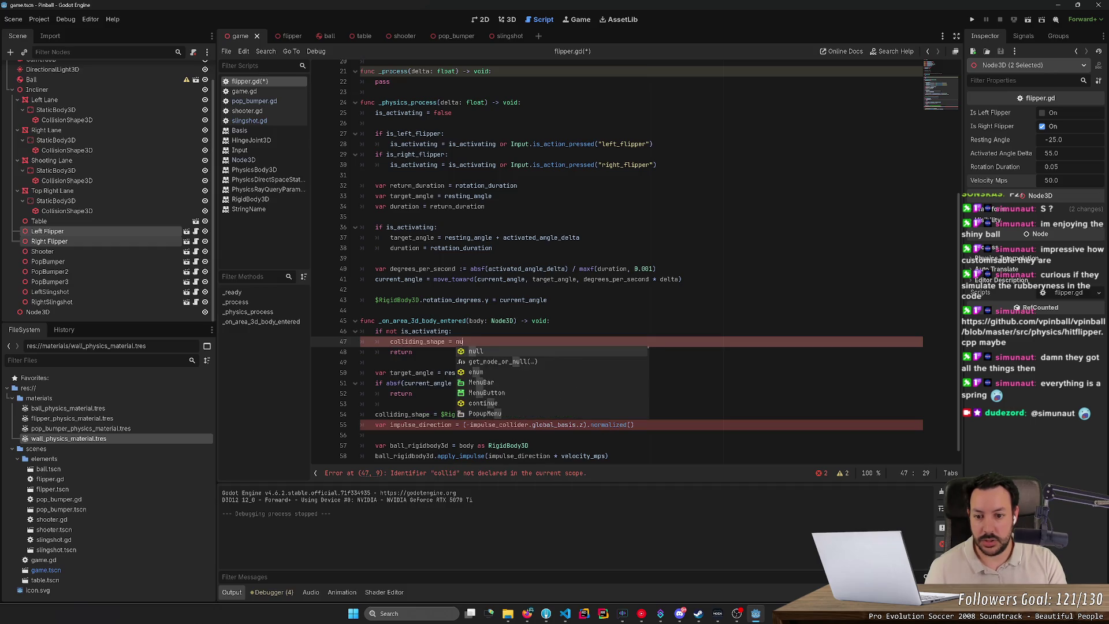
pyautogui.write('ll')
pyautogui.hotkey('ctrl', 'c')
pyautogui.click(390, 394)
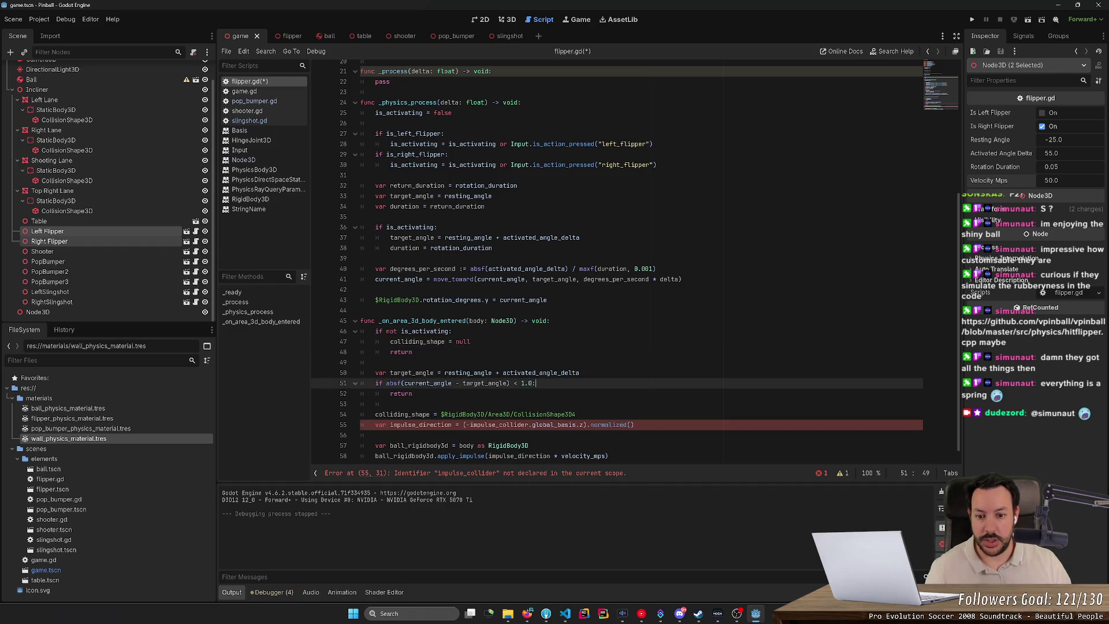
pyautogui.hotkey('ctrl', 'v')
# Step: Remove the impulse-applying lines from the body-entered handler
pyautogui.scroll(-1, 635, 259)
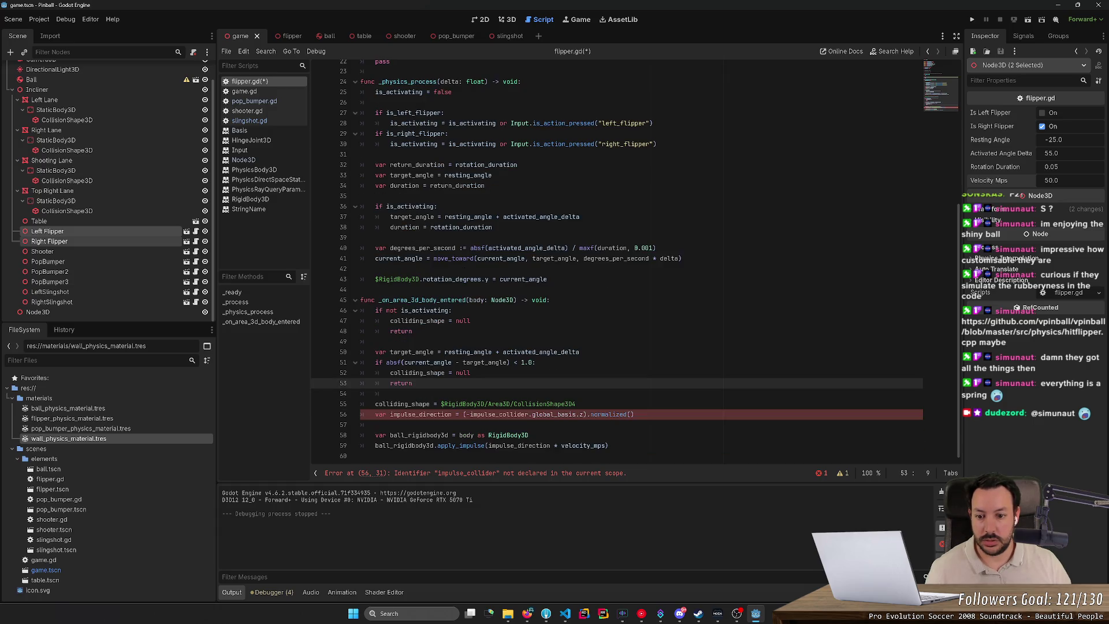
pyautogui.click(529, 415)
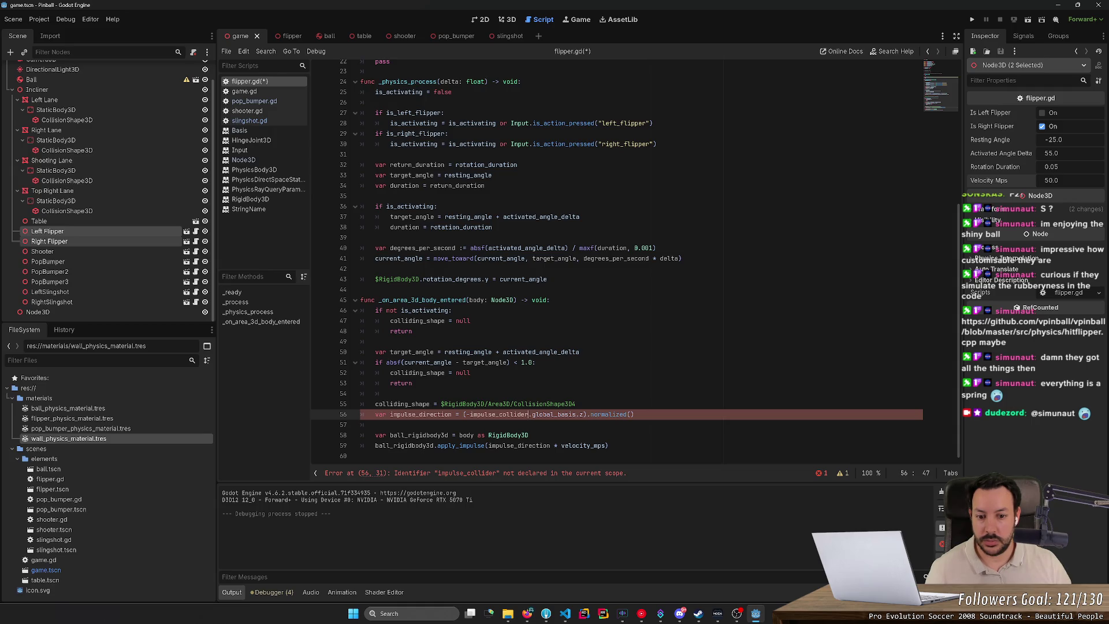
pyautogui.hotkey('shift', 'Up')
pyautogui.hotkey('shift', 'Down')
pyautogui.hotkey('shift', 'Down')
pyautogui.hotkey('shift', 'Down')
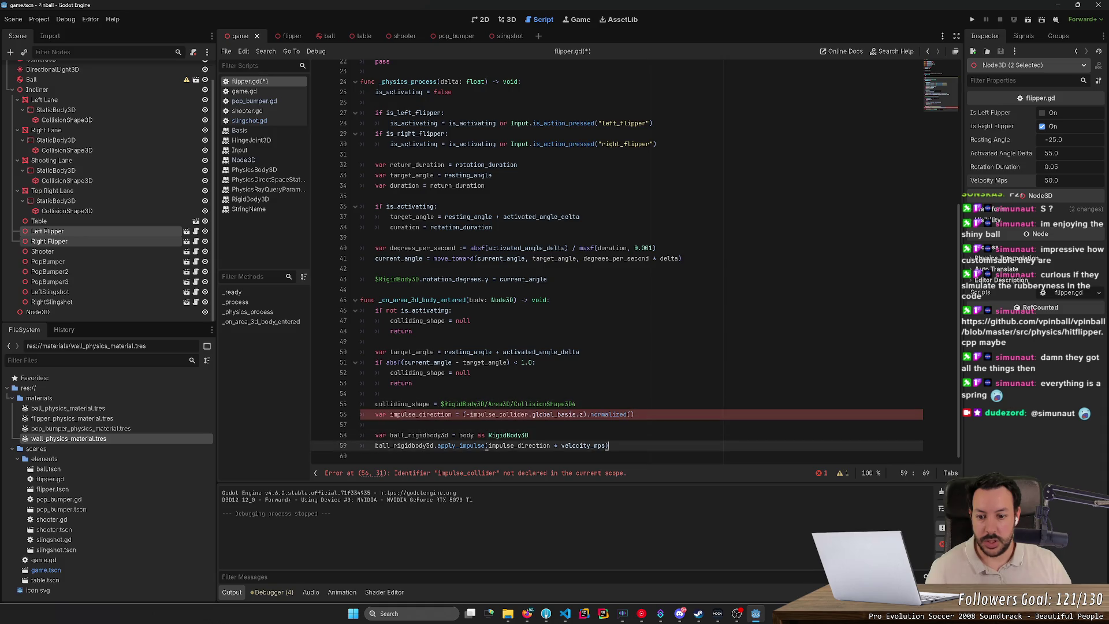
pyautogui.press('BackSpace')
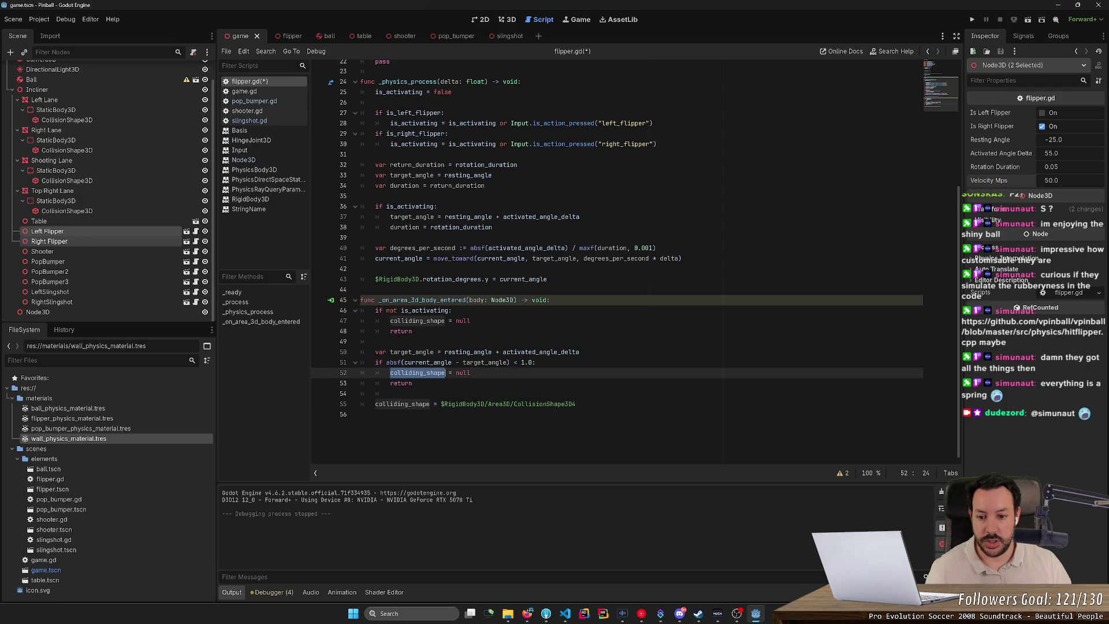
pyautogui.click(485, 404)
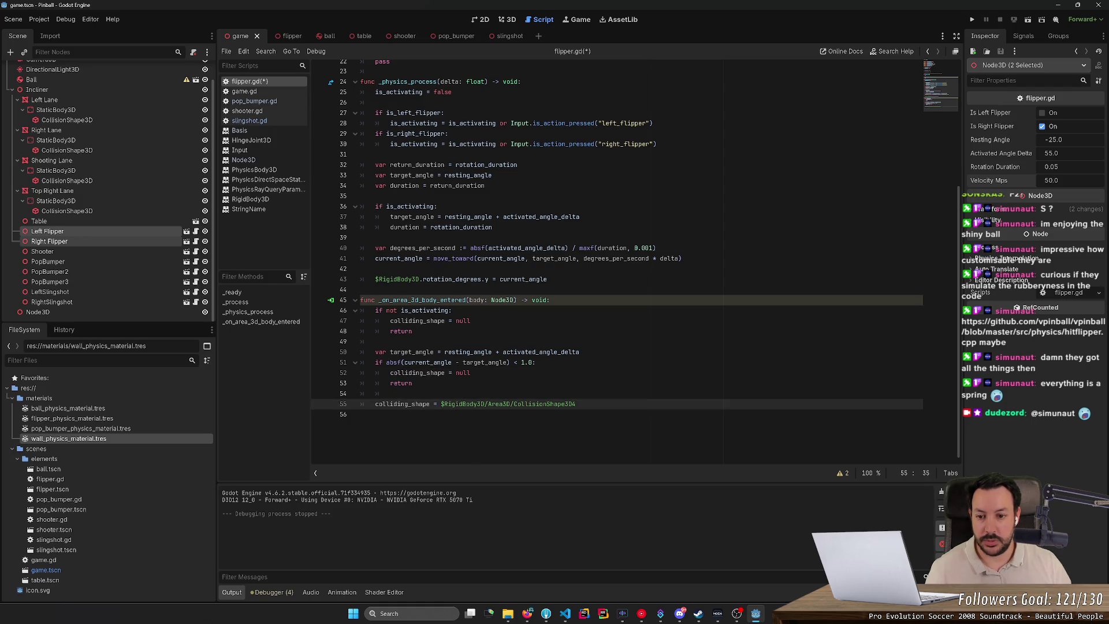
pyautogui.scroll(3, 617, 259)
pyautogui.scroll(-2, 635, 260)
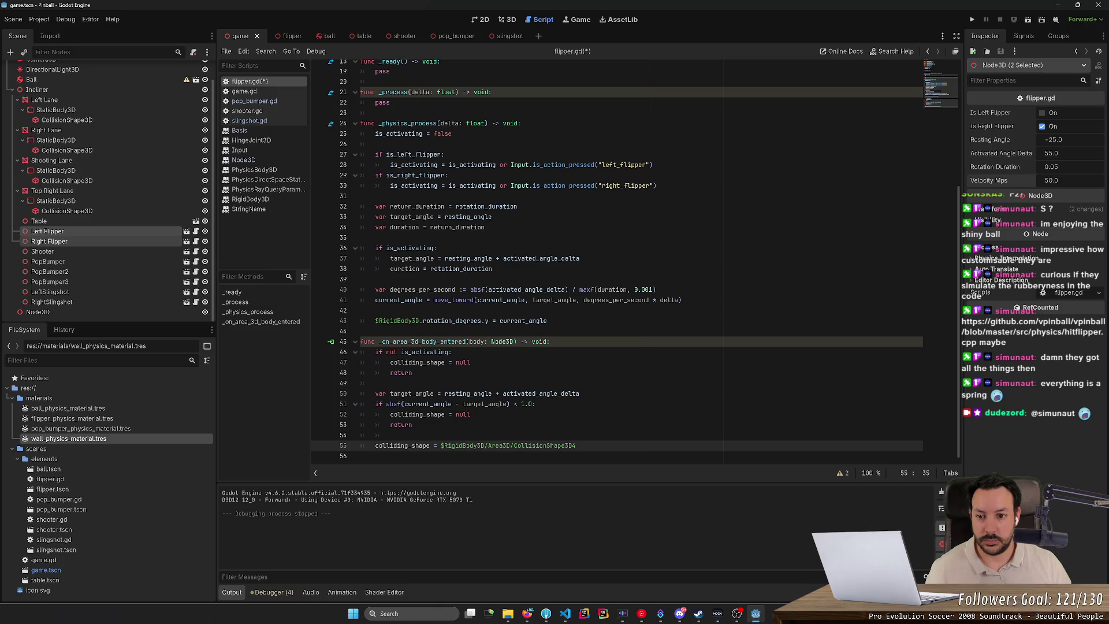
pyautogui.click(547, 320)
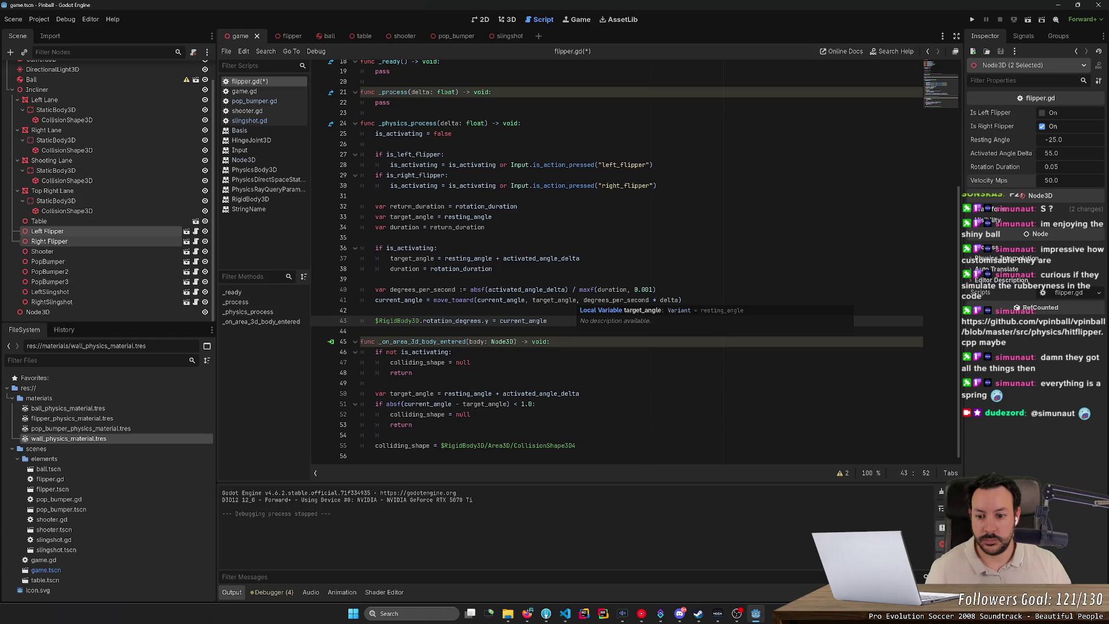
# Step: Paste the impulse code into _physics_process and save flipper.gd
pyautogui.hotkey('ctrl', 'v')
pyautogui.click(375, 331)
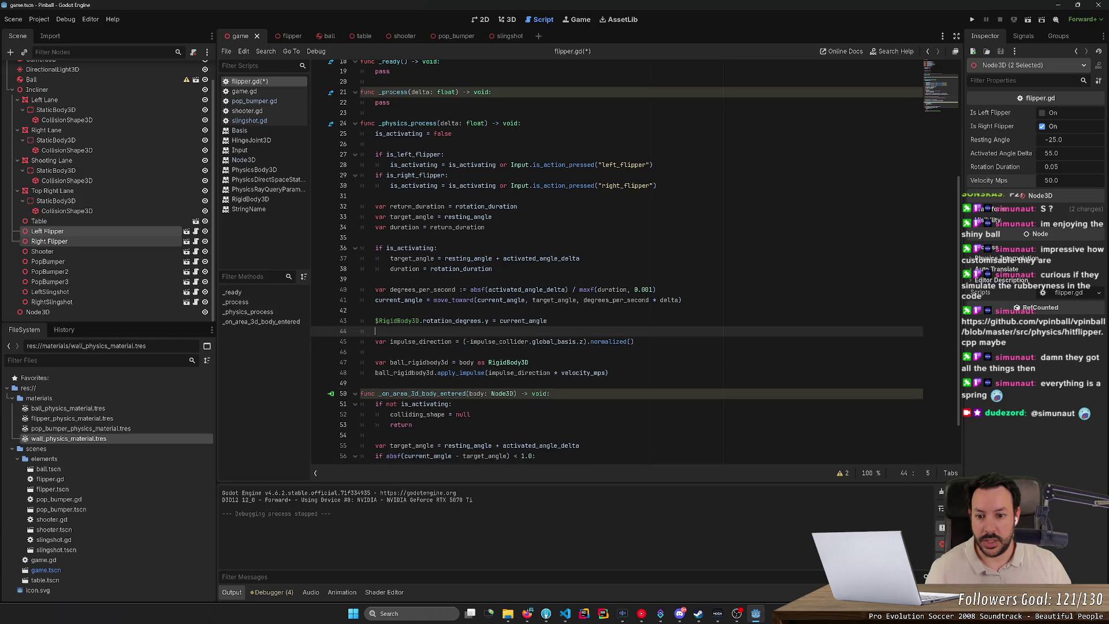
pyautogui.hotkey('ctrl', 's')
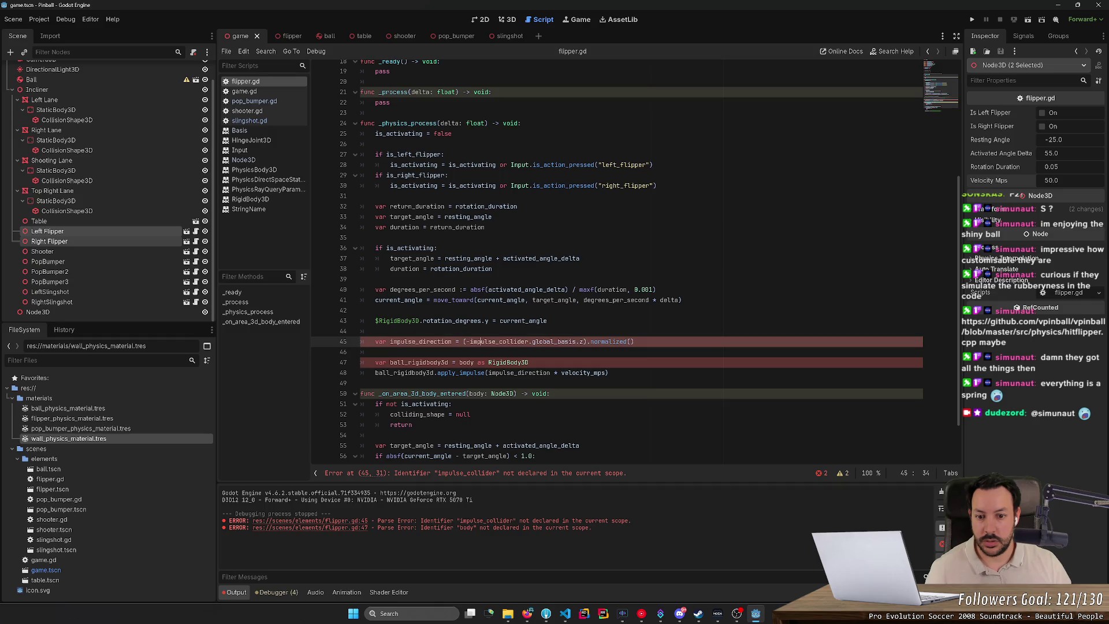
pyautogui.doubleClick(500, 341)
pyautogui.write('c')
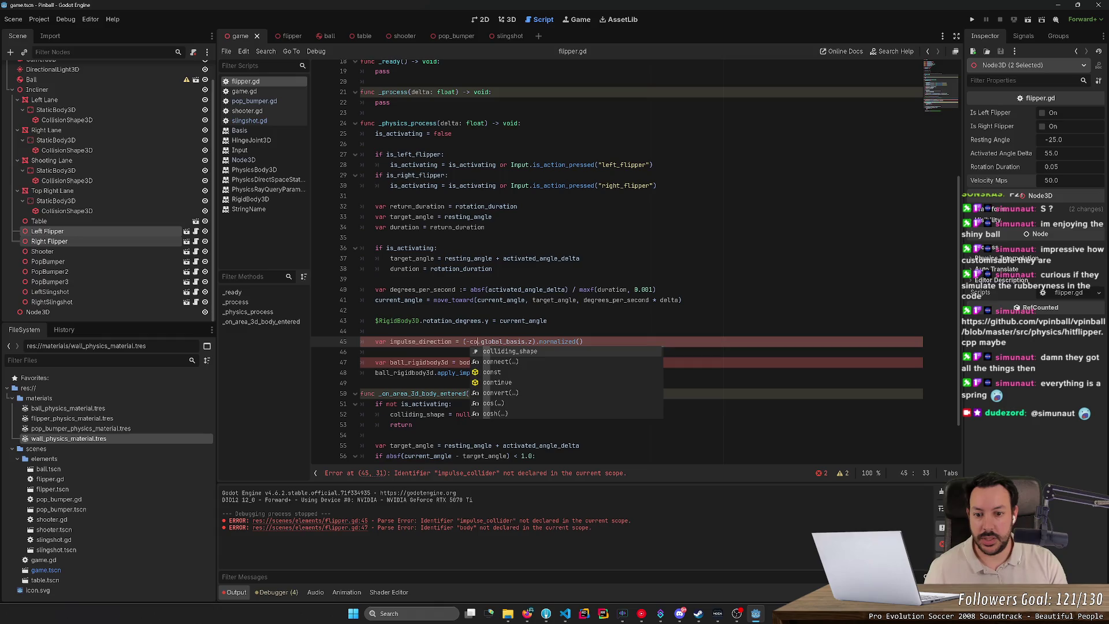
pyautogui.press('Return')
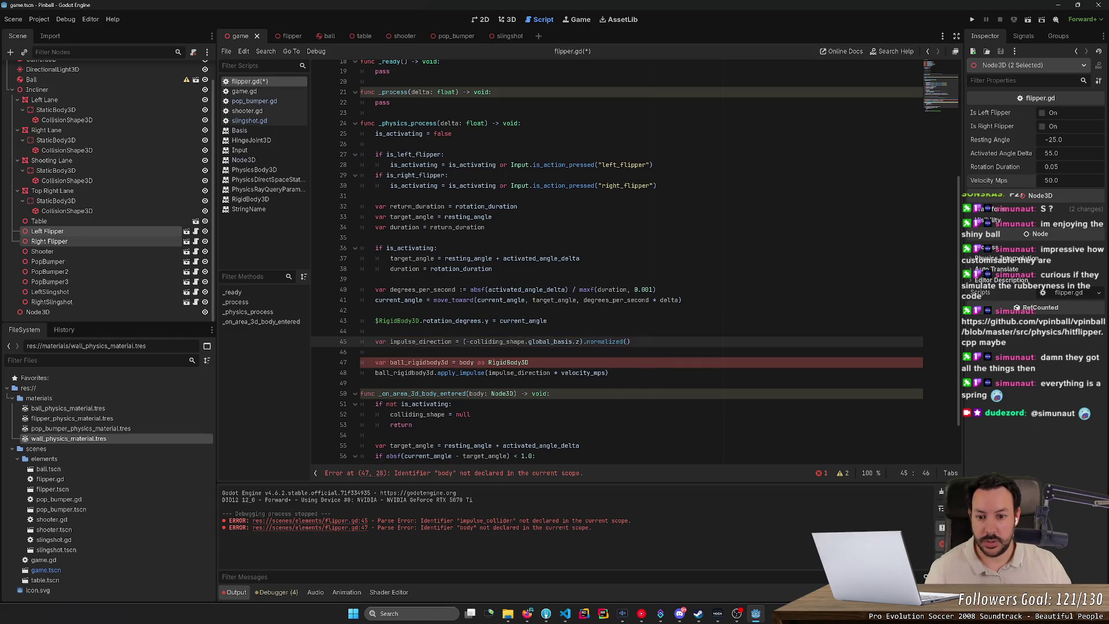
pyautogui.doubleClick(466, 362)
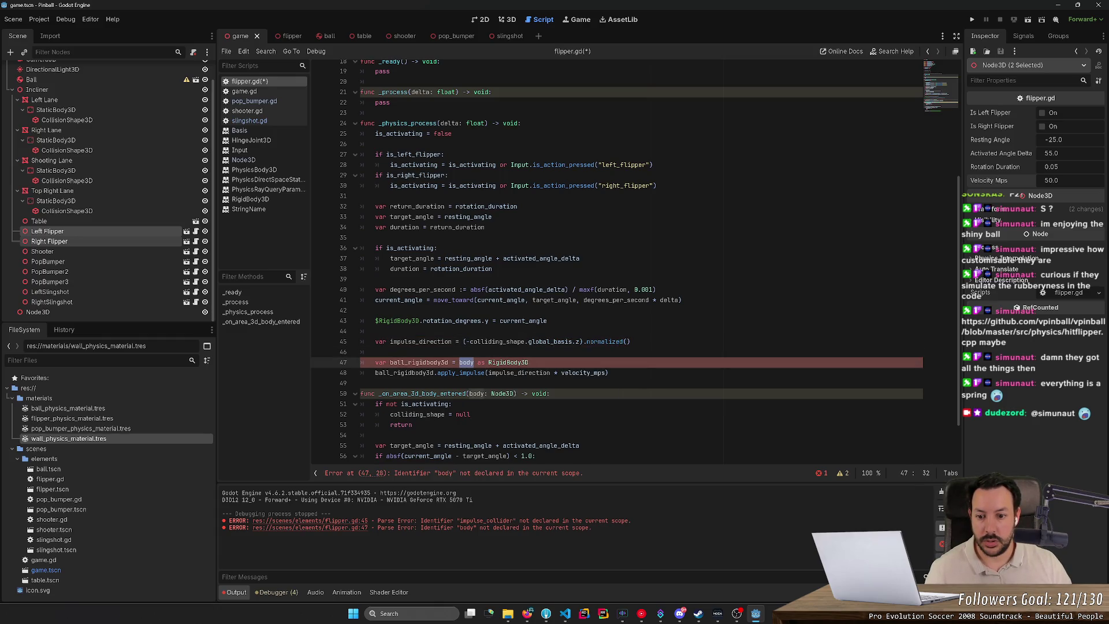
pyautogui.hotkey('ctrl', 'z')
pyautogui.hotkey('ctrl', 'z')
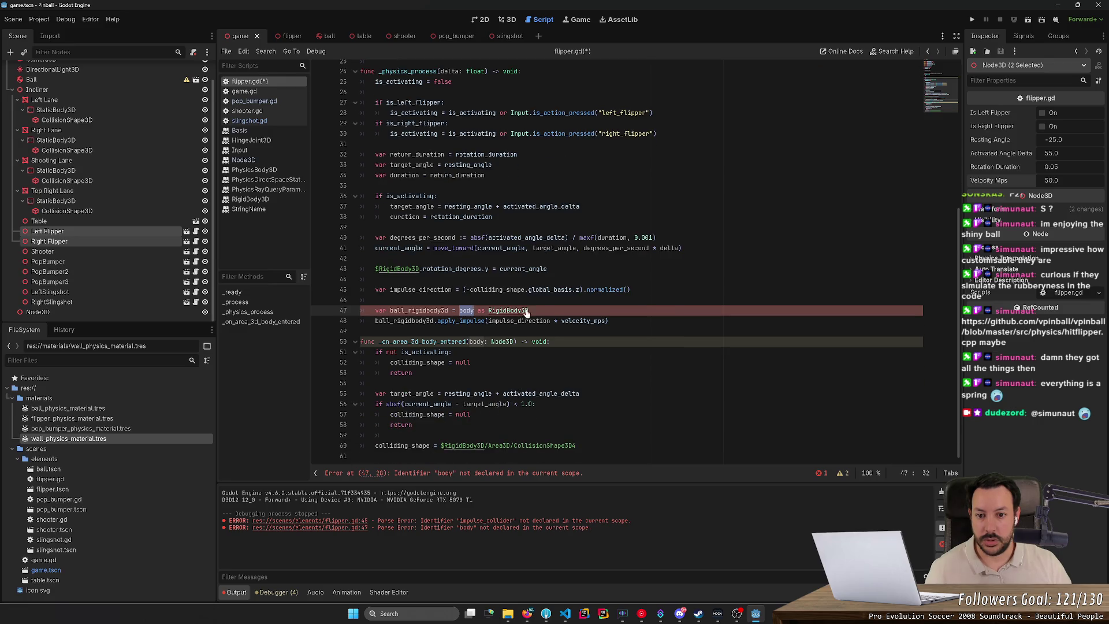
# Step: Rename the colliding_shape variable declaration to colliding_ball
pyautogui.scroll(7, 635, 260)
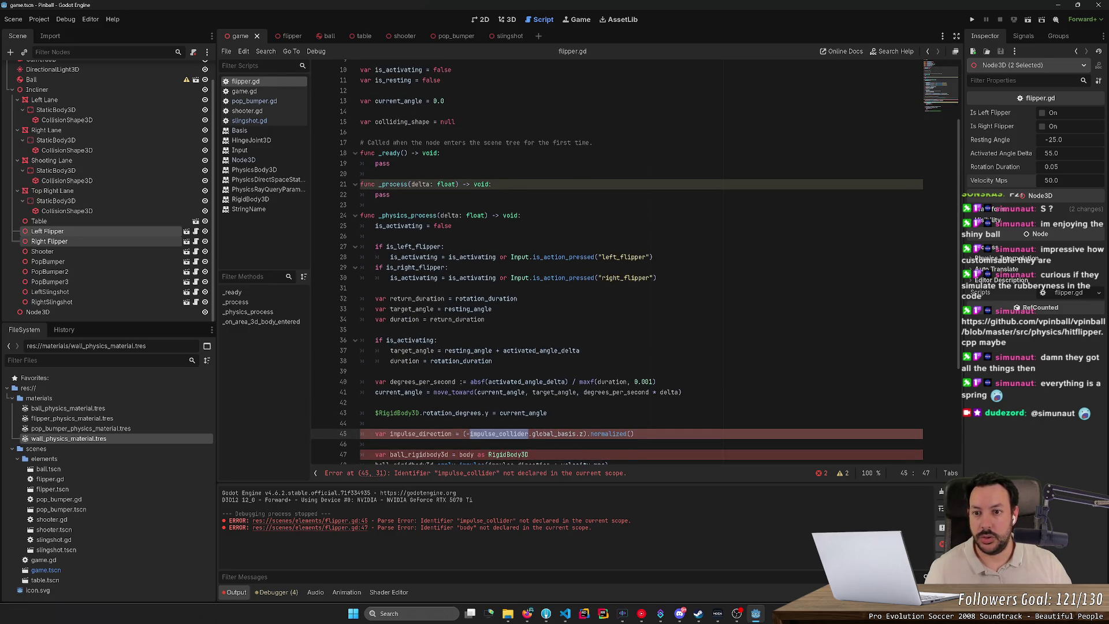
pyautogui.click(419, 214)
pyautogui.doubleClick(418, 214)
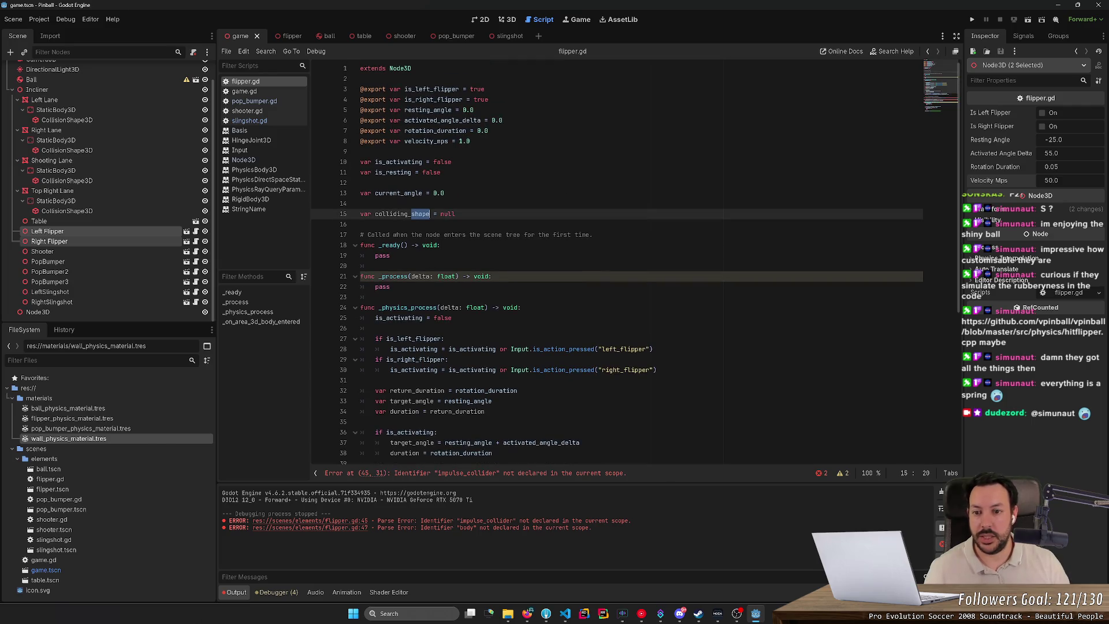
pyautogui.write('ball')
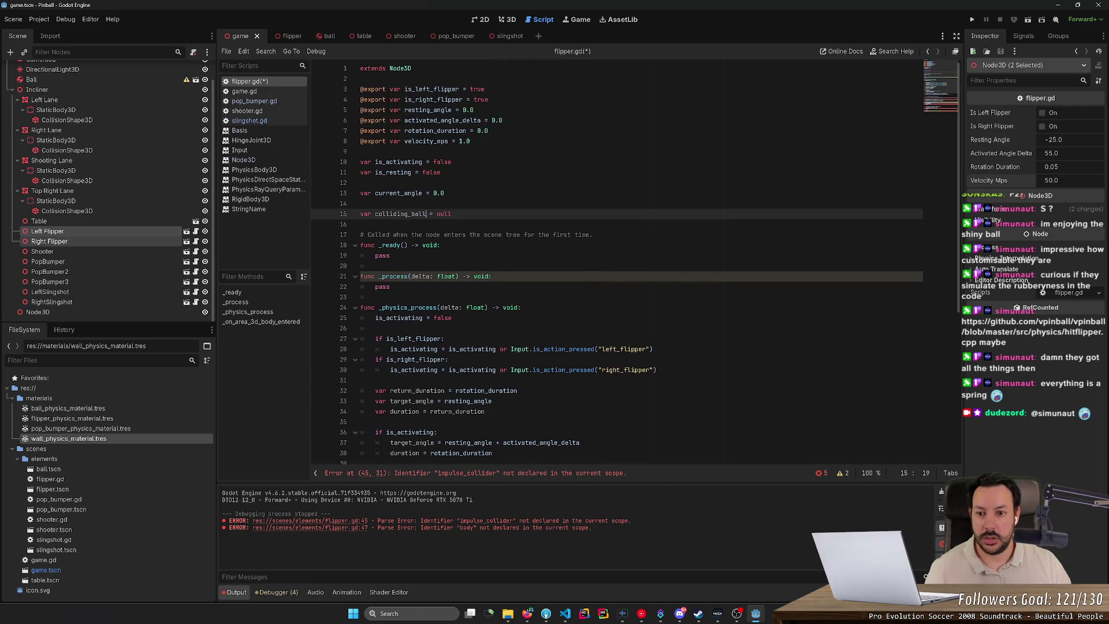
# Step: Assign 'colliding_ball = body as RigidBody3D' in the handler, replacing the old colliding_shape assignment, and save
pyautogui.scroll(-7, 636, 260)
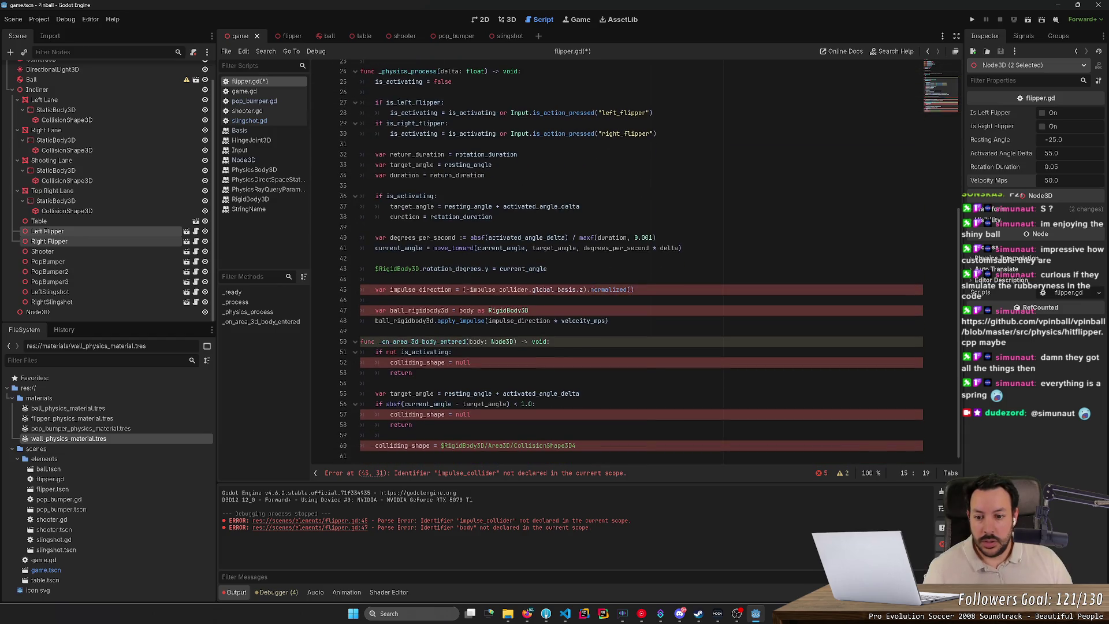
pyautogui.click(394, 435)
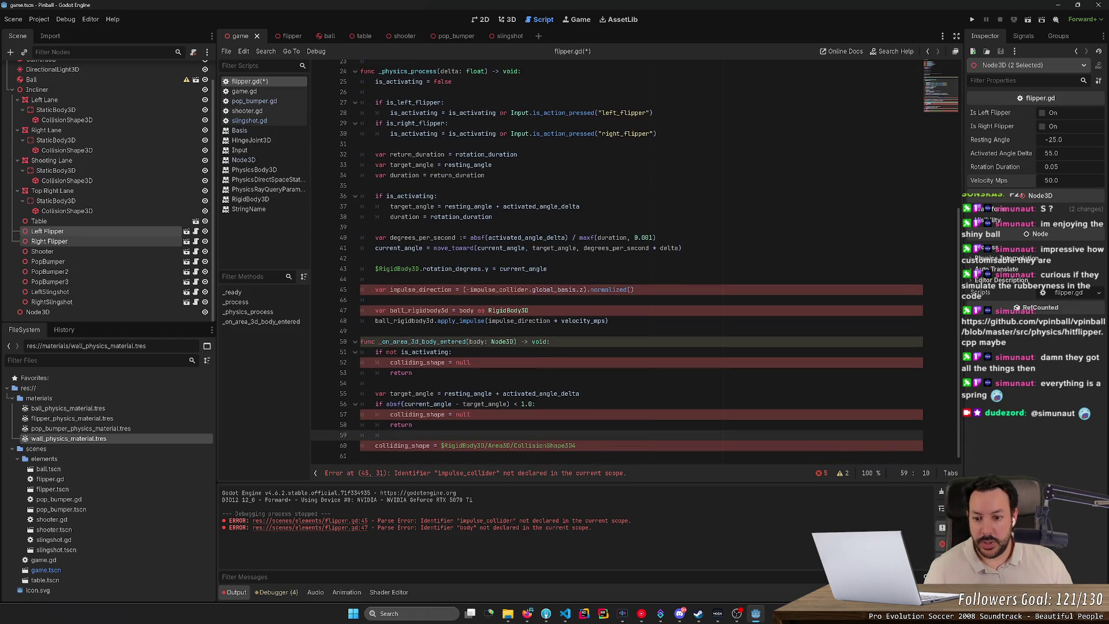
pyautogui.press('Return')
pyautogui.write('colliding_ball = ')
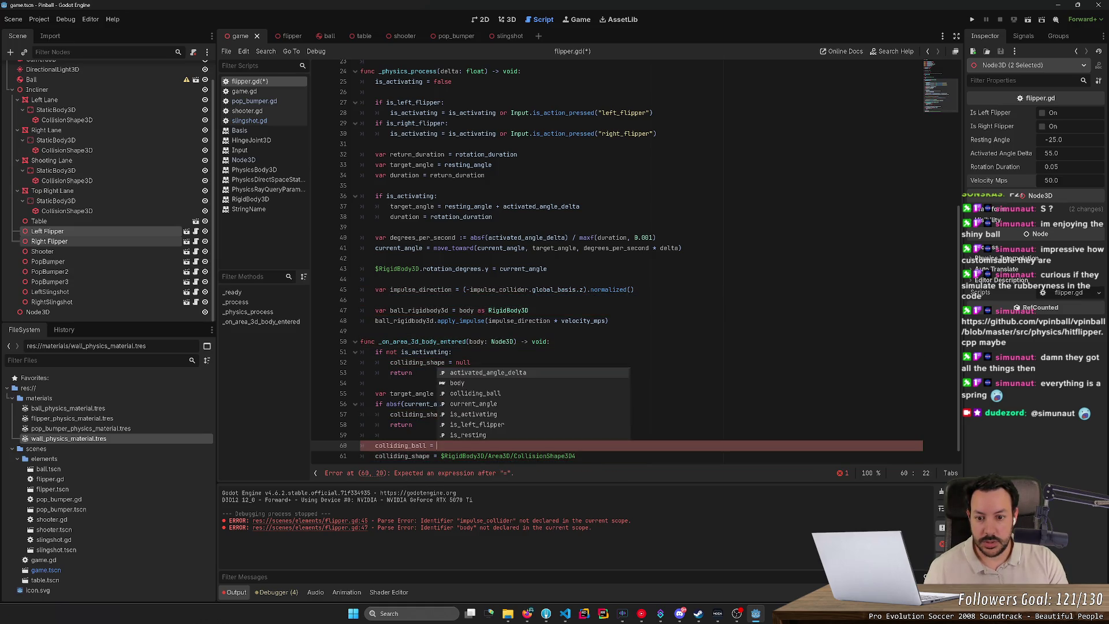
pyautogui.write('body ')
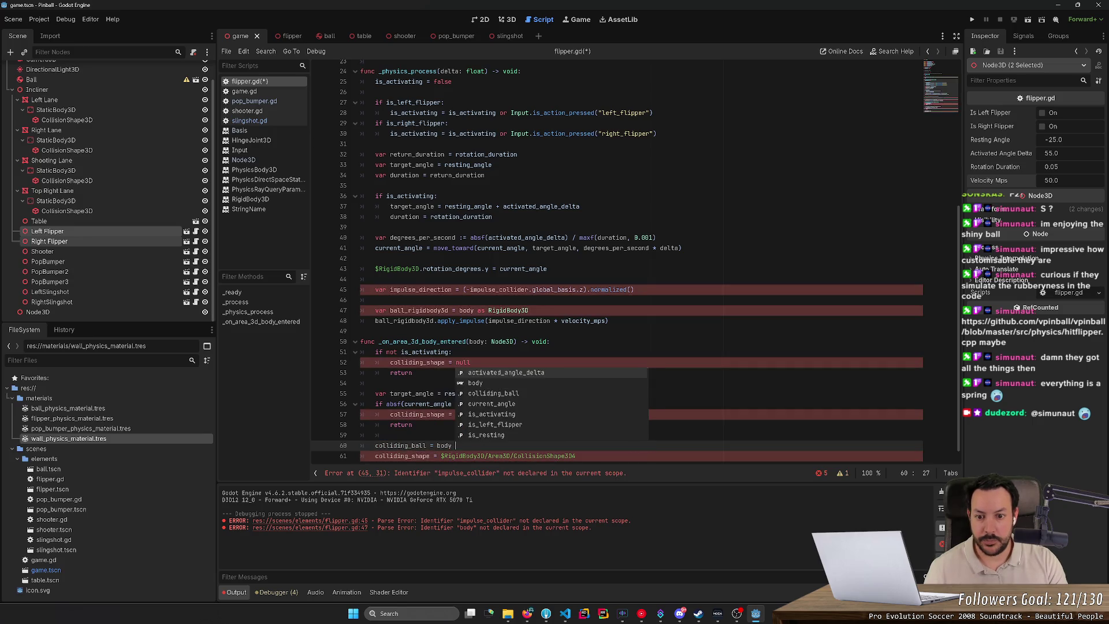
pyautogui.write('as Rig')
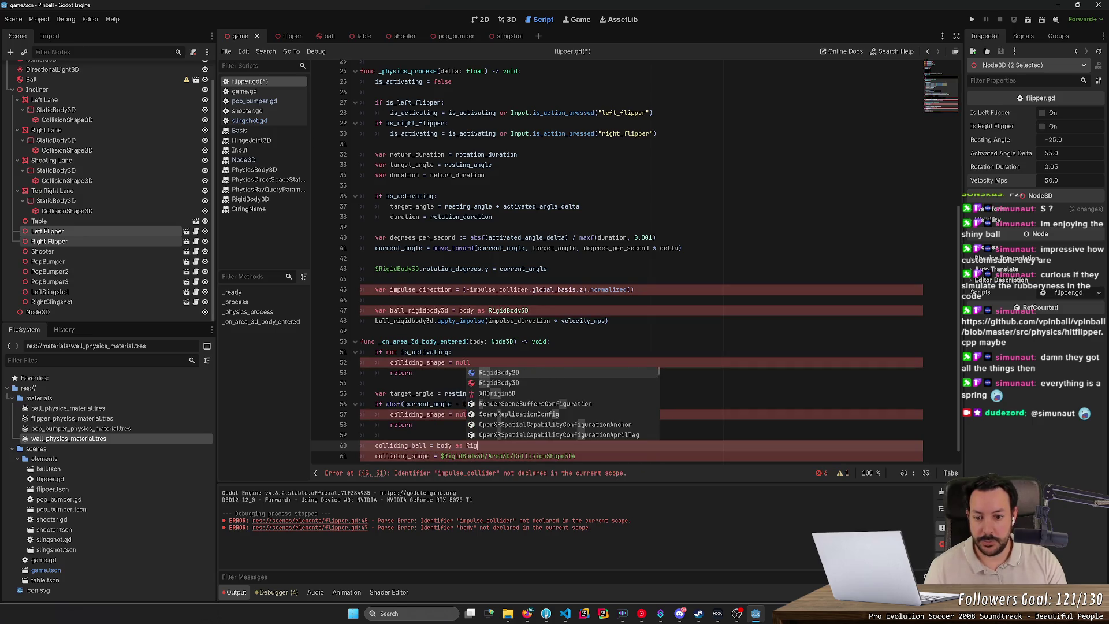
pyautogui.write('id')
pyautogui.press('Down')
pyautogui.press('Return')
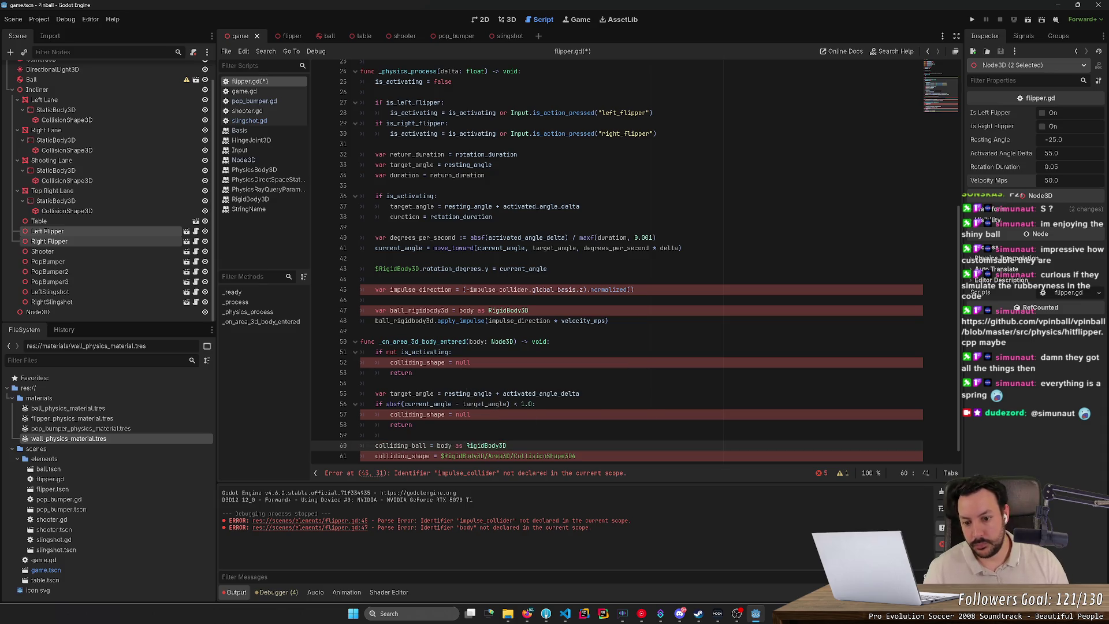
pyautogui.click(506, 456)
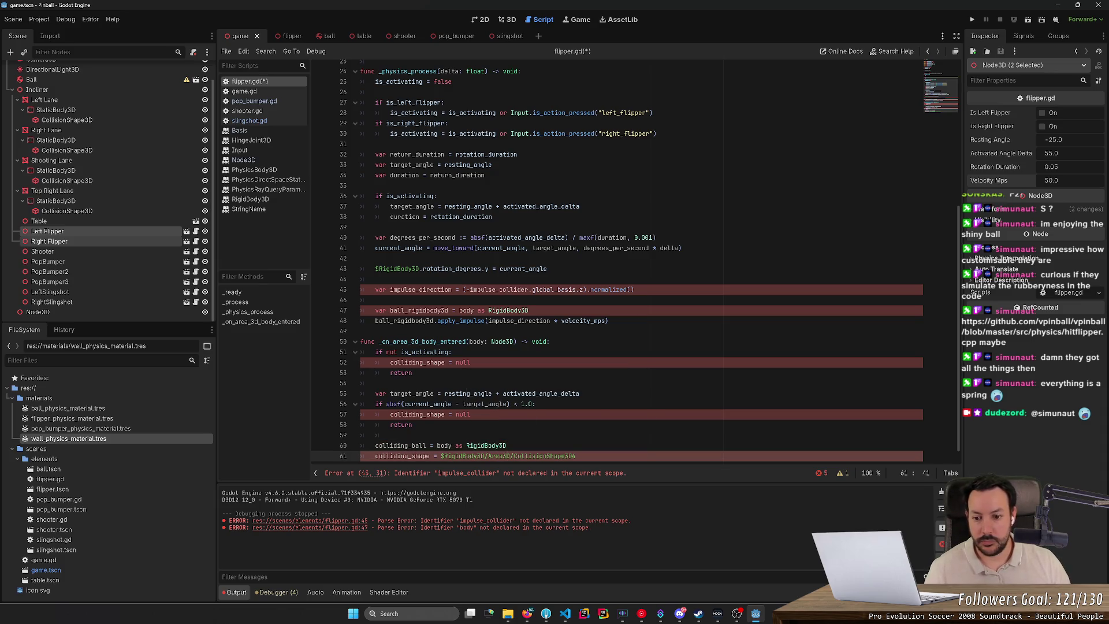
pyautogui.tripleClick(506, 455)
pyautogui.press('BackSpace')
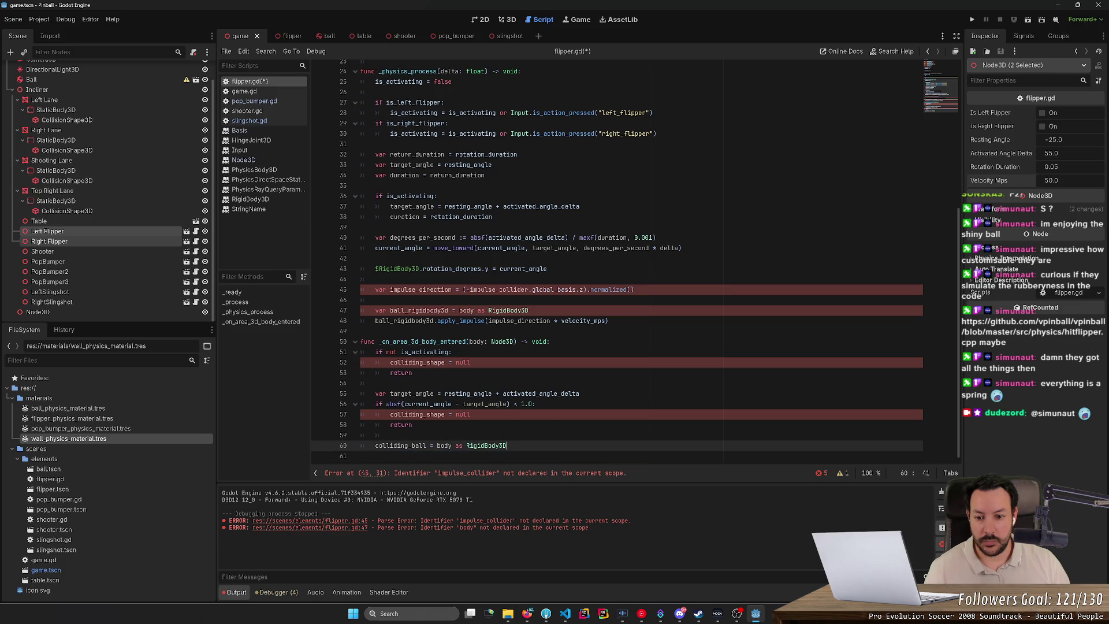
pyautogui.hotkey('ctrl', 's')
# Step: Change the colliding_shape references on lines 57 and 52 to colliding_ball and save
pyautogui.click(426, 414)
pyautogui.doubleClick(426, 414)
pyautogui.write('col')
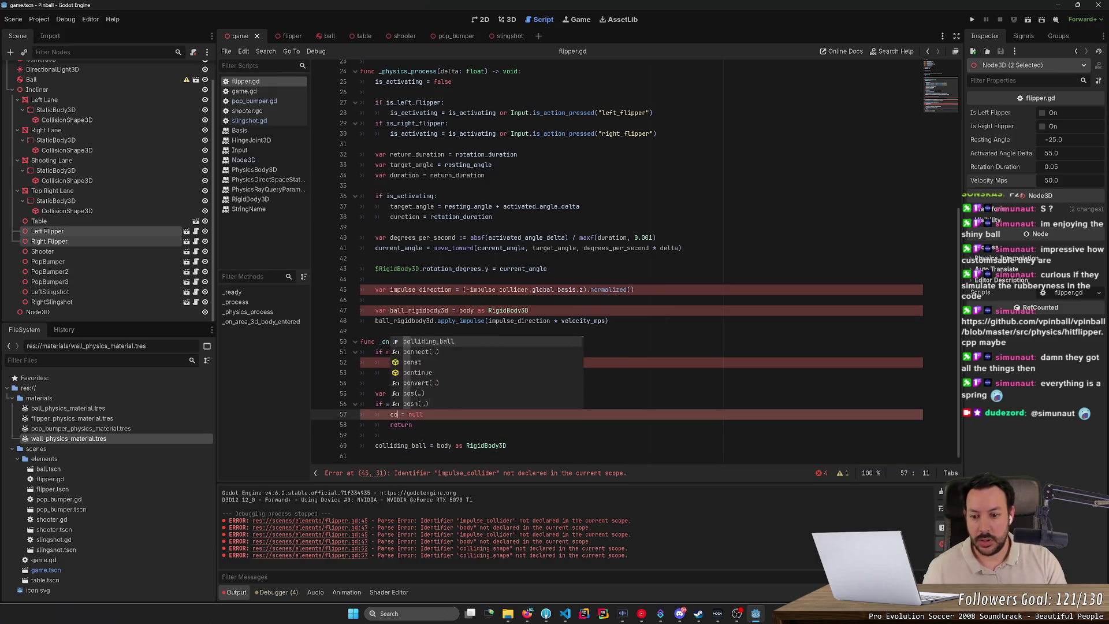
pyautogui.press('Return')
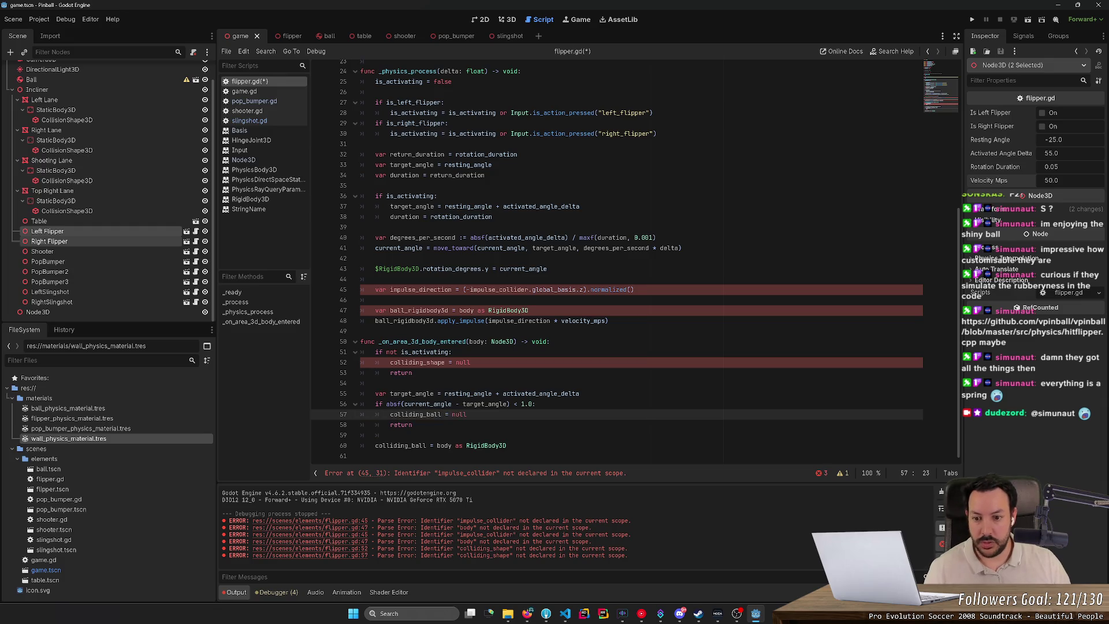
pyautogui.doubleClick(417, 362)
pyautogui.write('col')
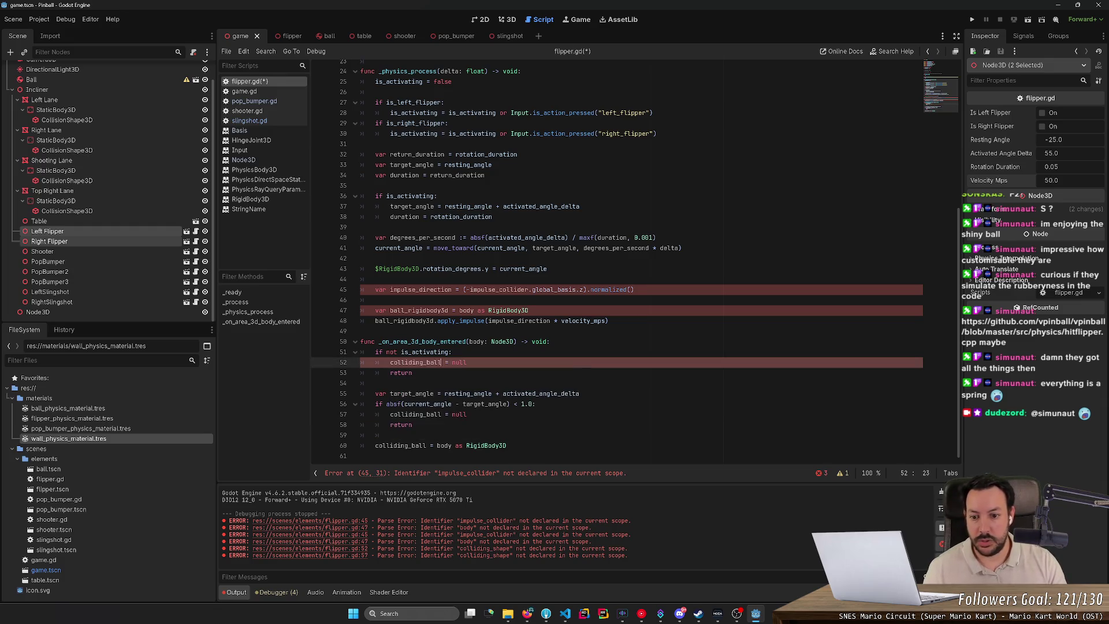
pyautogui.press('Return')
pyautogui.hotkey('ctrl', 's')
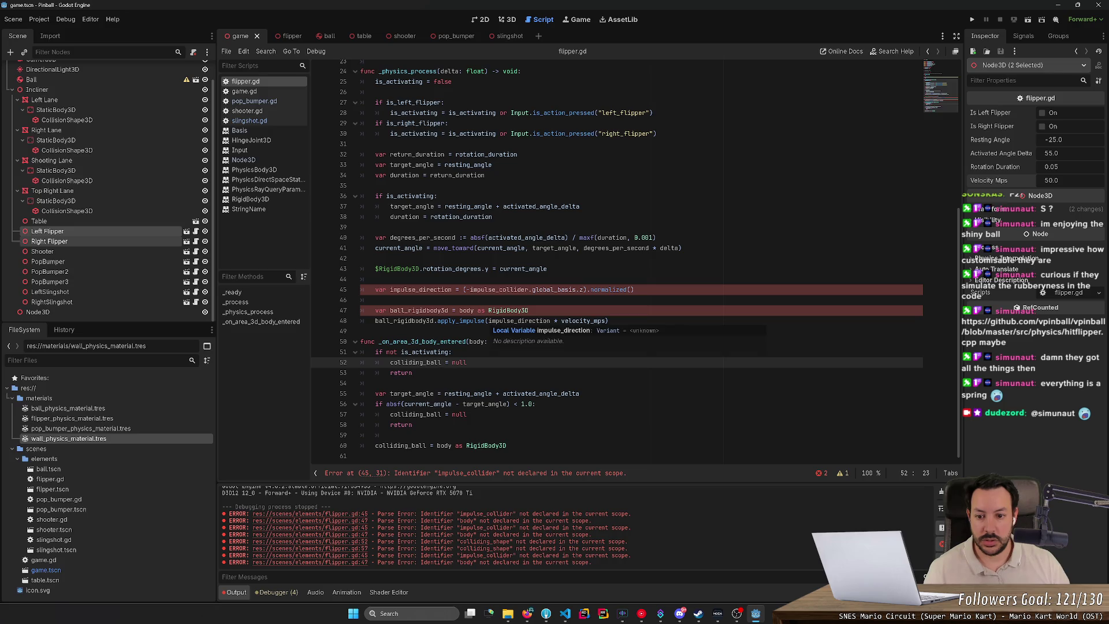
# Step: Delete the activation and angle checks on lines 51–59 of _on_area_3d_body_entered
pyautogui.moveTo(395, 435)
pyautogui.mouseDown()
pyautogui.moveTo(416, 351)
pyautogui.moveTo(552, 341)
pyautogui.mouseUp()
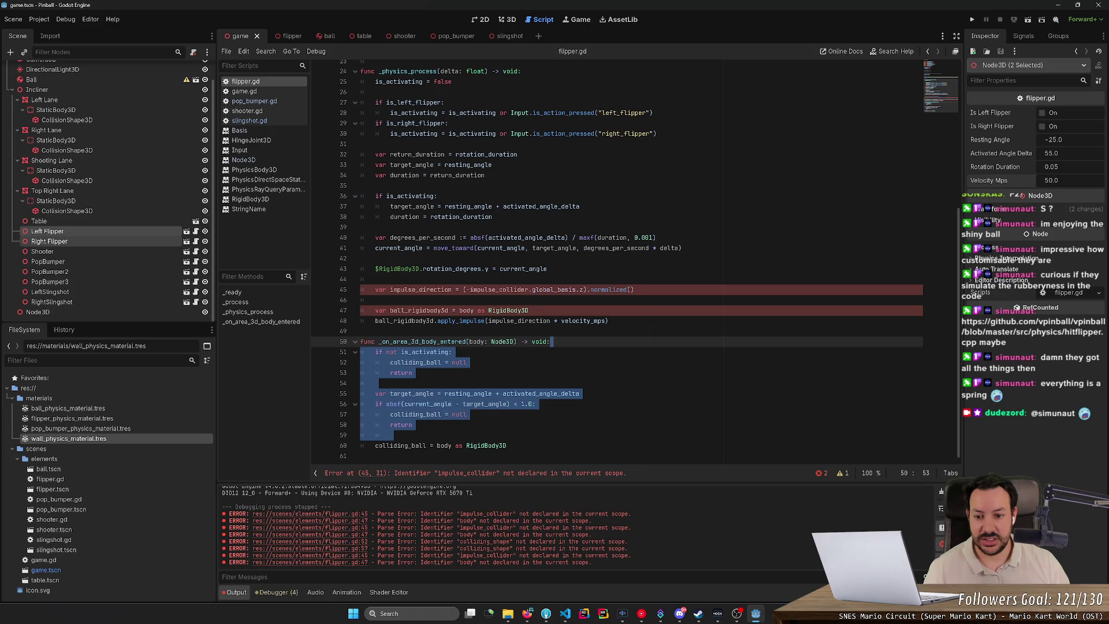
pyautogui.moveTo(395, 435)
pyautogui.mouseDown()
pyautogui.moveTo(404, 372)
pyautogui.moveTo(552, 341)
pyautogui.mouseUp()
pyautogui.moveTo(394, 435); pyautogui.dragTo(552, 341)
pyautogui.hotkey('ctrl', 'c')
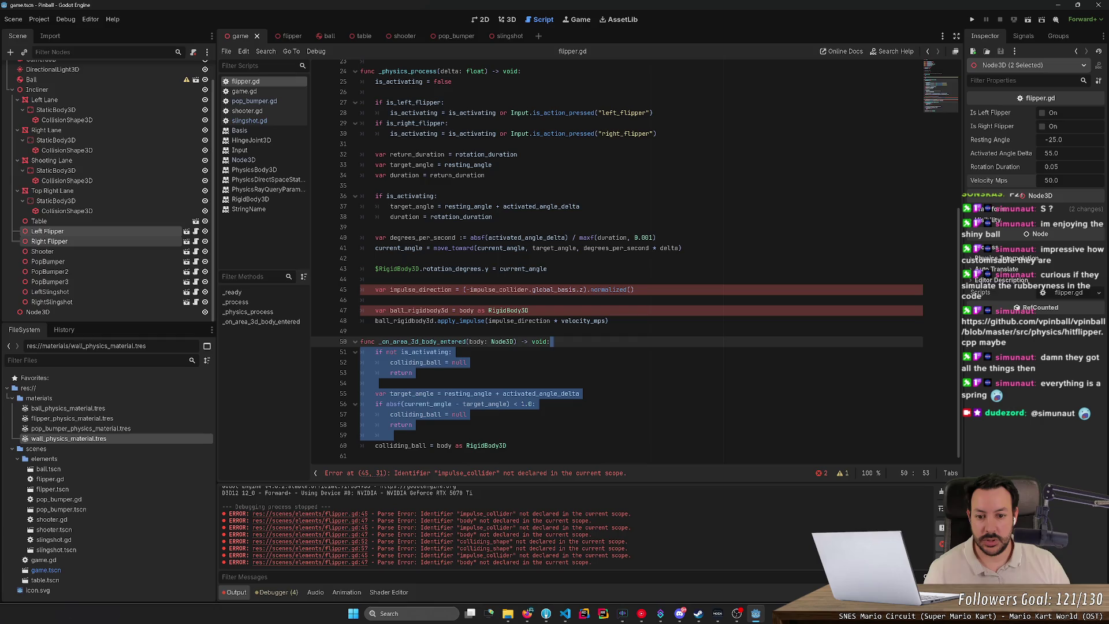
pyautogui.press('BackSpace')
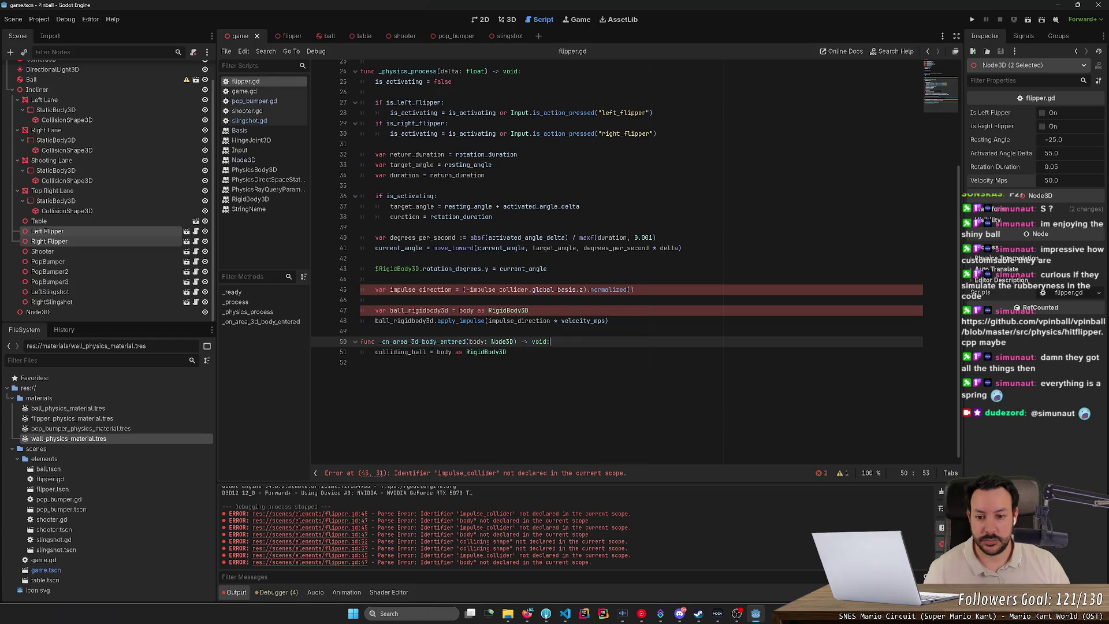
# Step: Restore the deleted checks and rename ball_rigidbody3d to colliding_ball on line 48
pyautogui.hotkey('ctrl', 'z')
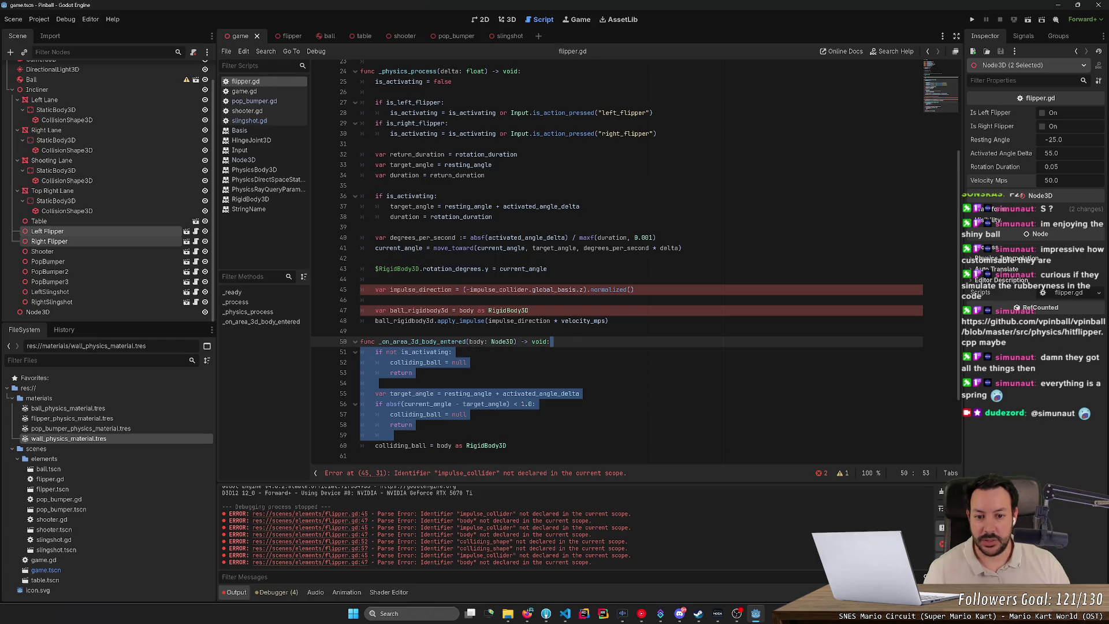
pyautogui.click(405, 320)
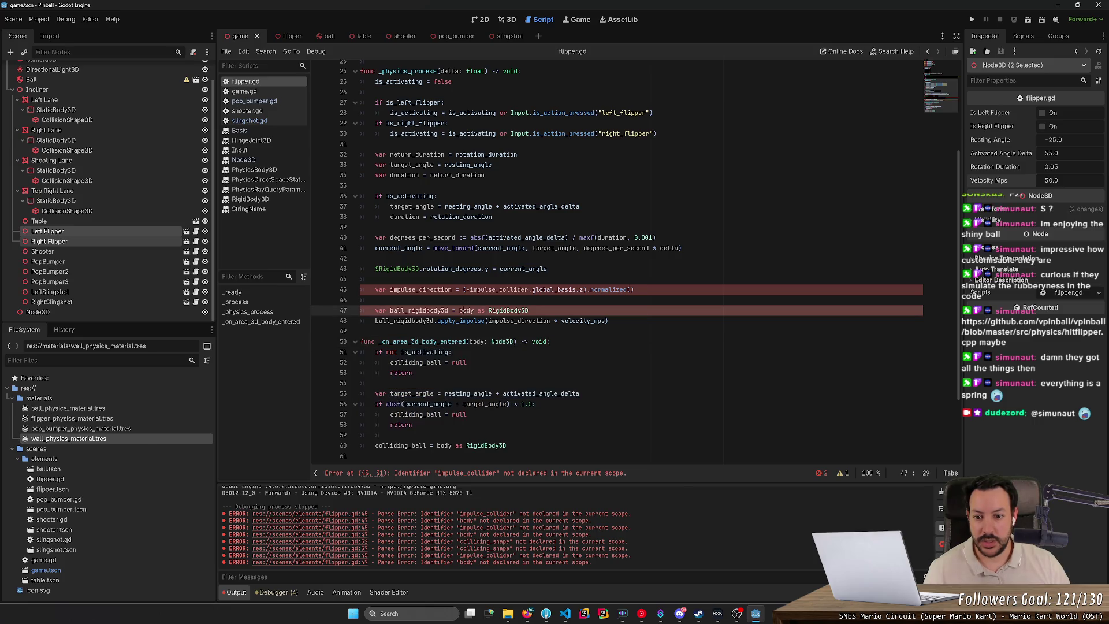
pyautogui.doubleClick(412, 321)
pyautogui.write('col')
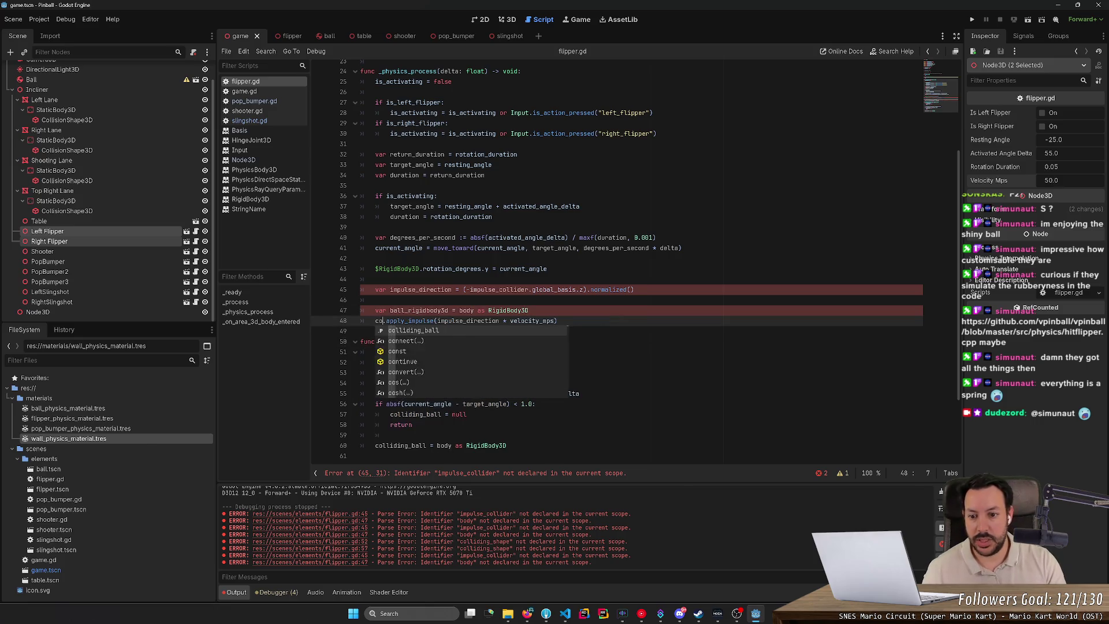
pyautogui.press('Return')
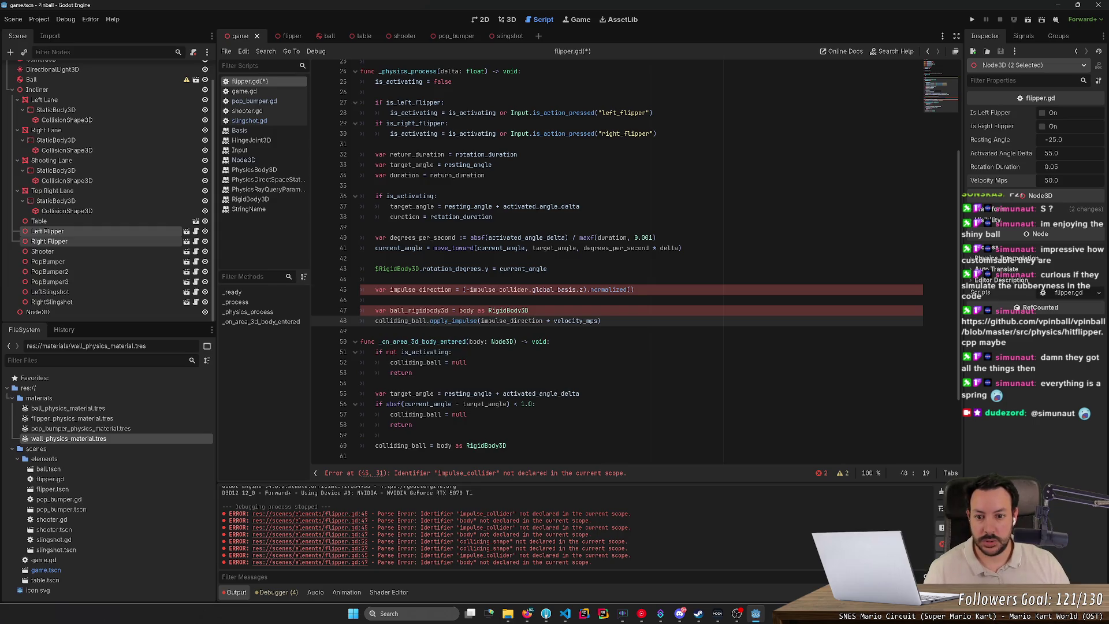
# Step: Start a 'var impulse_collider =' declaration on line 45, then view the flippers in 3D
pyautogui.doubleClick(499, 290)
pyautogui.click(547, 269)
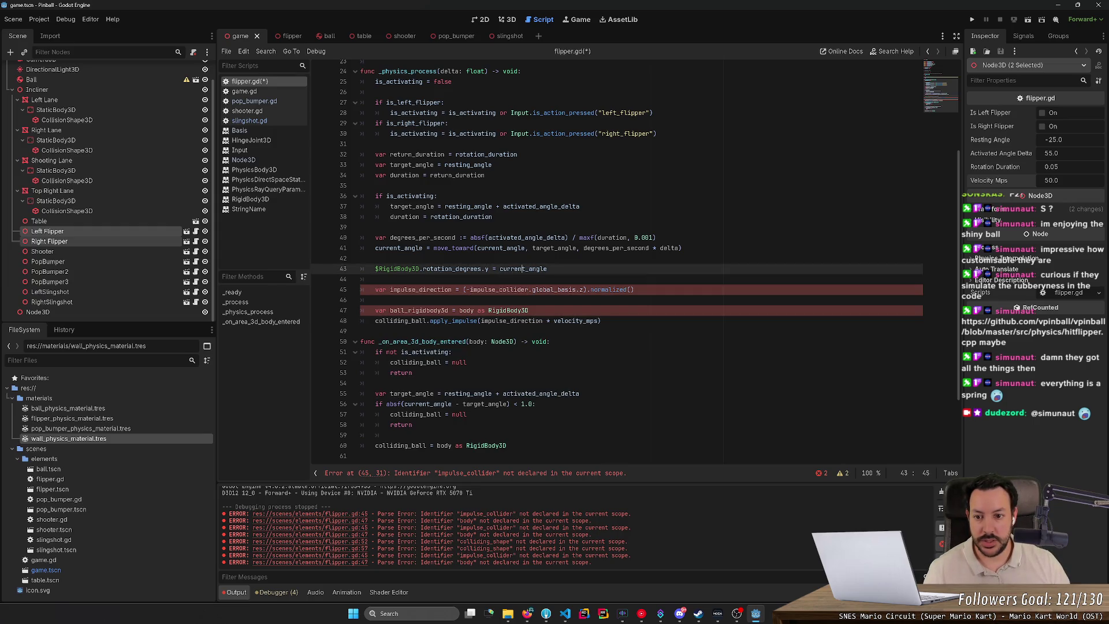
pyautogui.hotkey('ctrl', 'v')
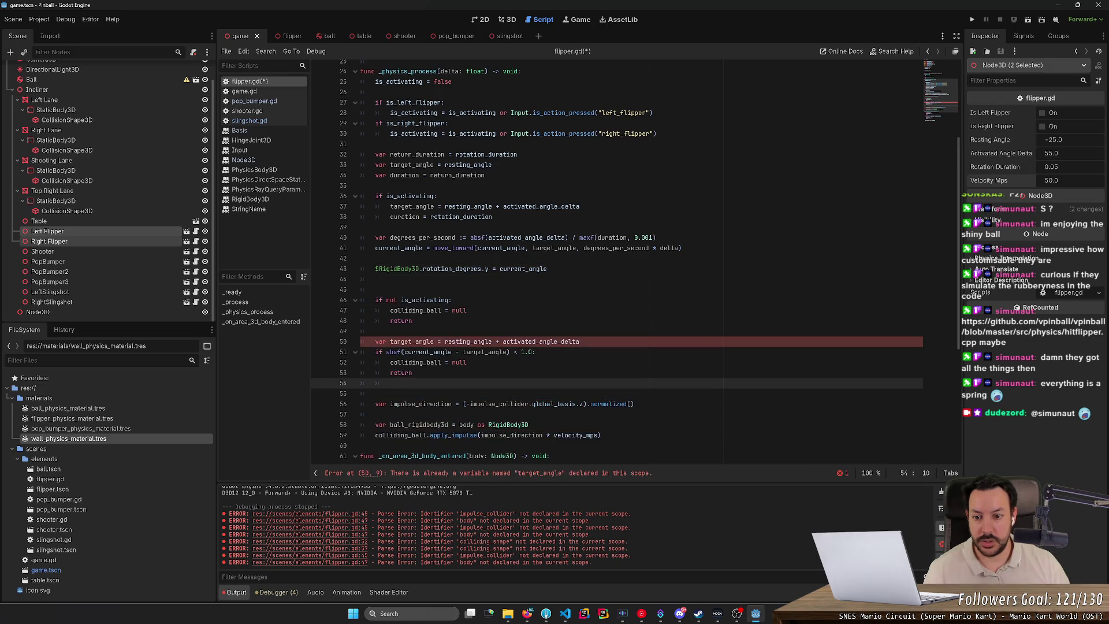
pyautogui.moveTo(411, 372)
pyautogui.mouseDown()
pyautogui.moveTo(381, 342)
pyautogui.moveTo(375, 279)
pyautogui.mouseUp()
pyautogui.hotkey('ctrl', 'x')
pyautogui.click(376, 362)
pyautogui.hotkey('ctrl', 'v')
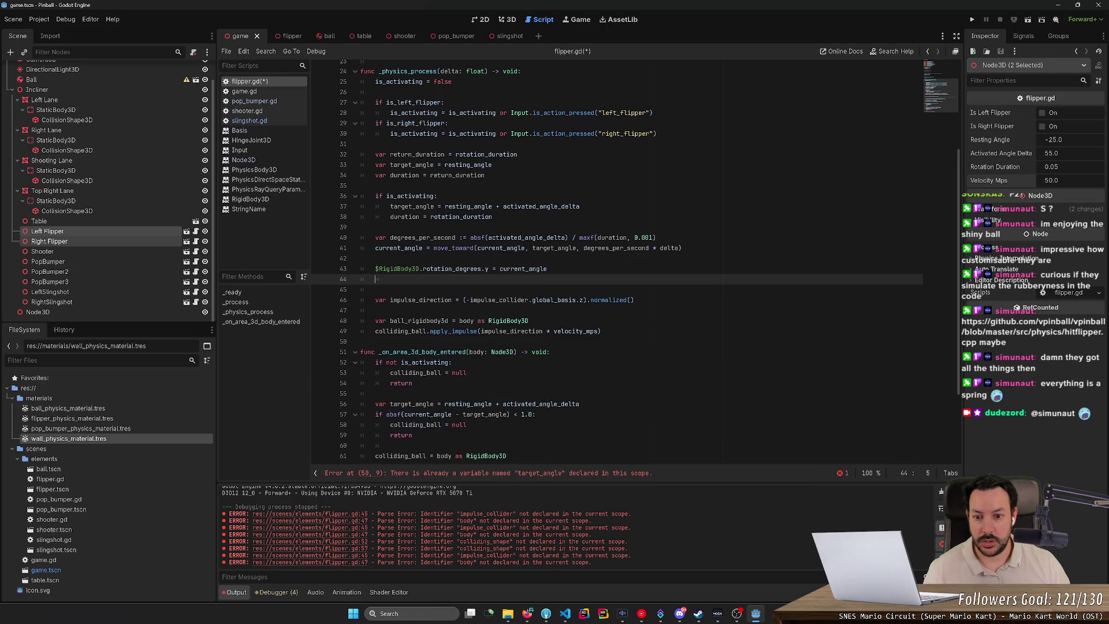
pyautogui.click(376, 289)
pyautogui.write('ar impulse_co')
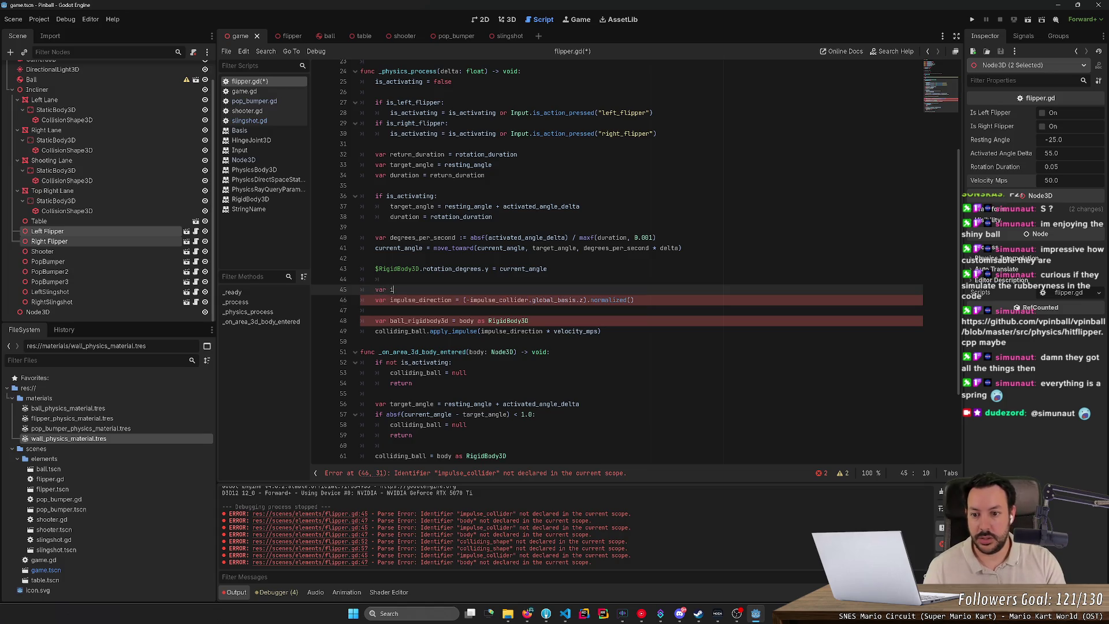
pyautogui.write('llider =')
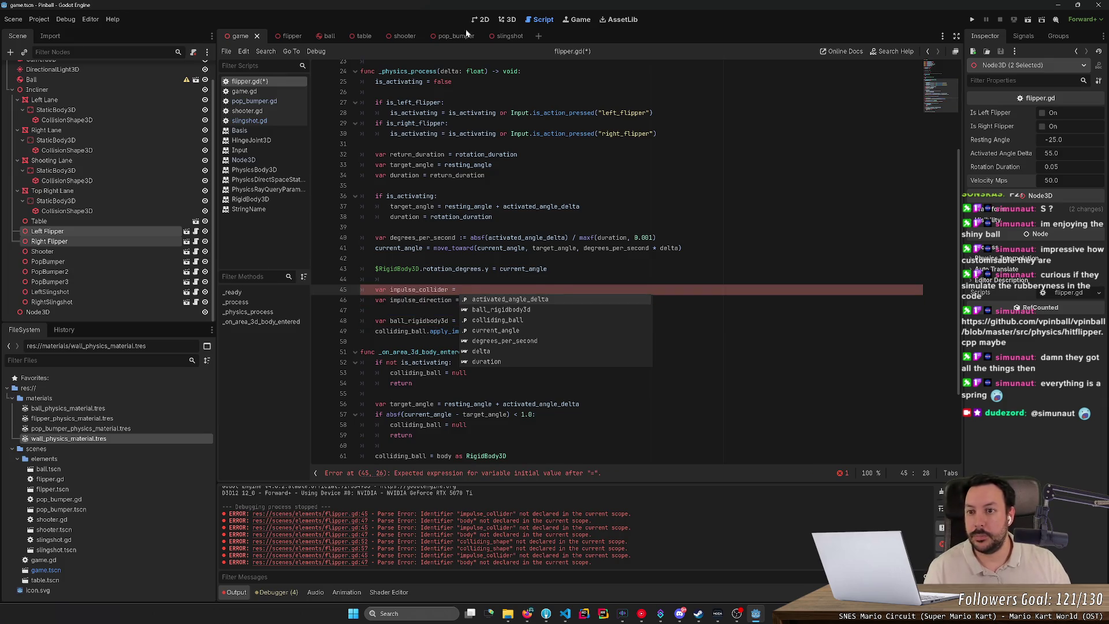
pyautogui.click(505, 19)
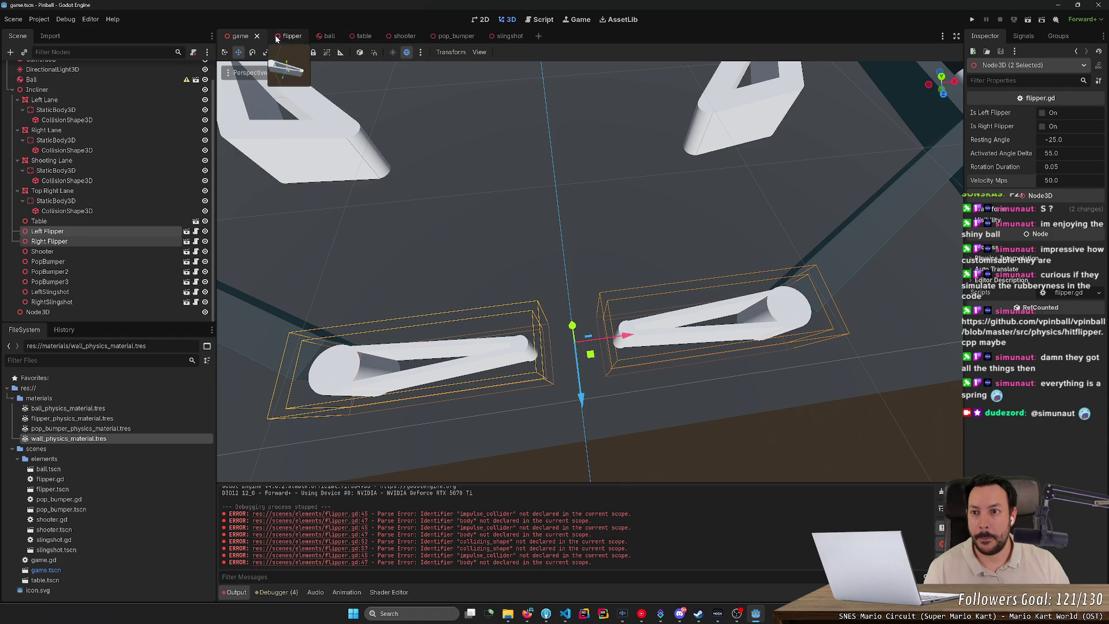
# Step: Set impulse_collider to the $RigidBody3D/Area3D/CollisionShape3D4 node path
pyautogui.click(288, 36)
pyautogui.click(542, 20)
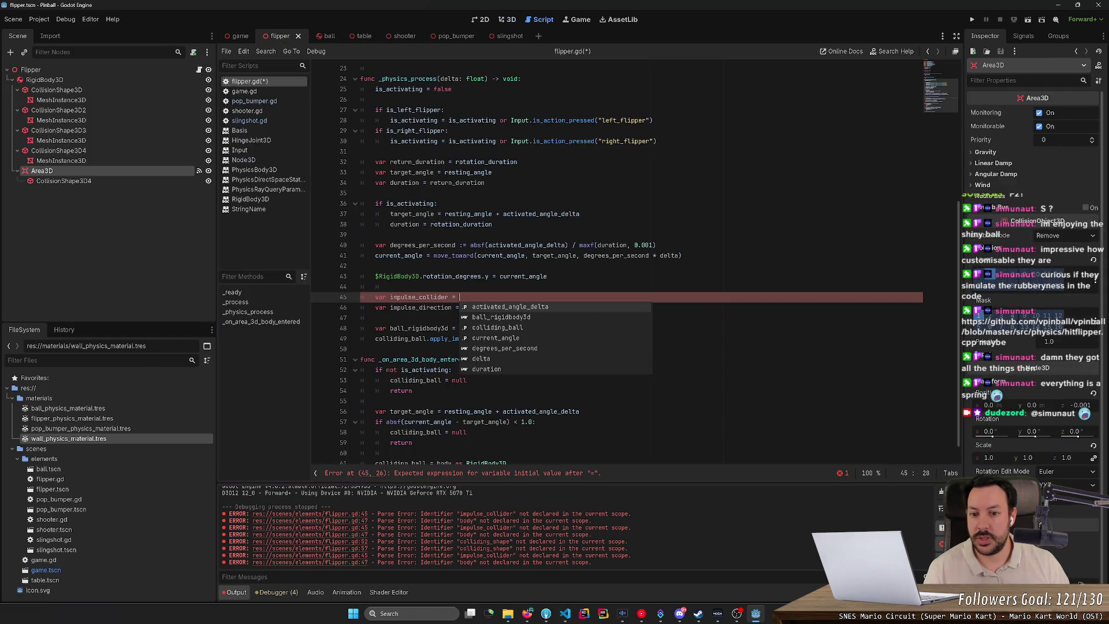
pyautogui.write('%')
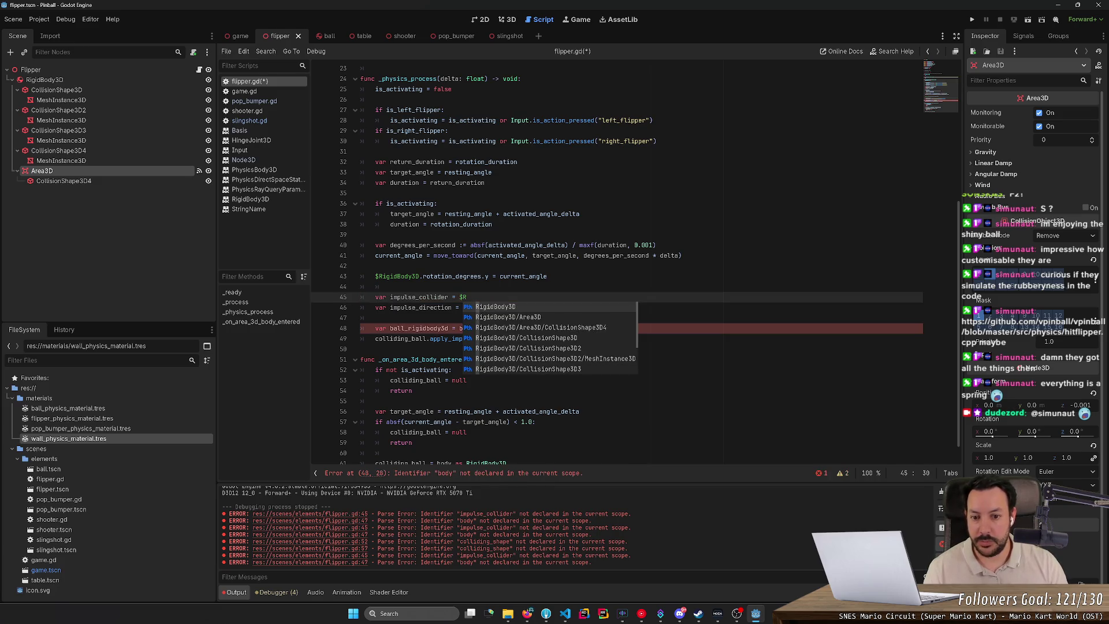
pyautogui.write('R')
pyautogui.press('Return')
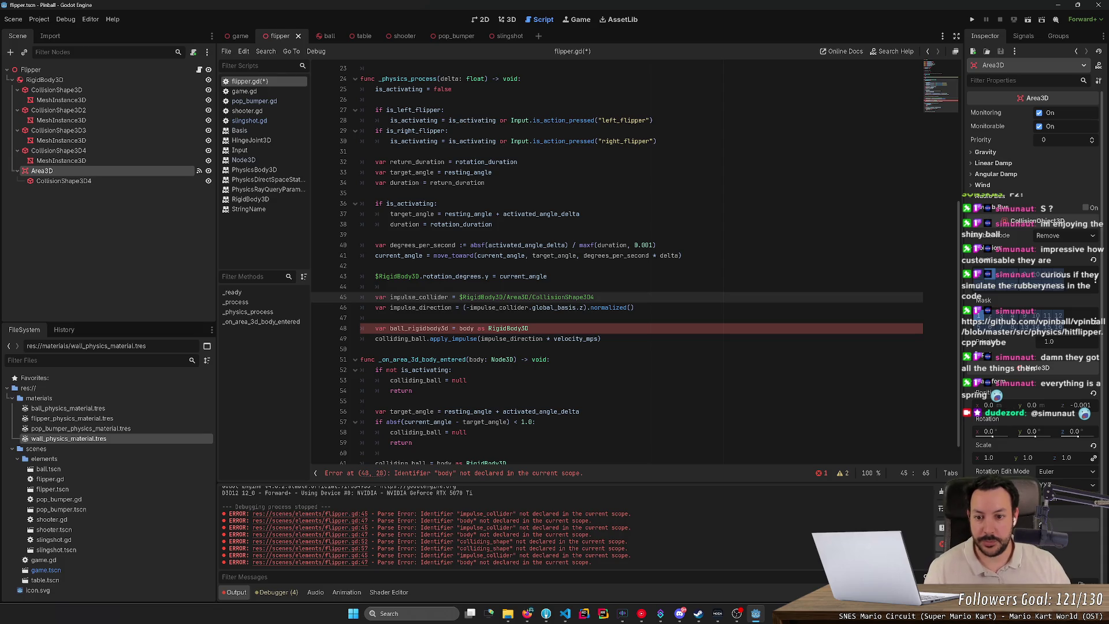
# Step: Delete the unused ball_rigidbody3d line and save flipper.gd
pyautogui.doubleClick(419, 297)
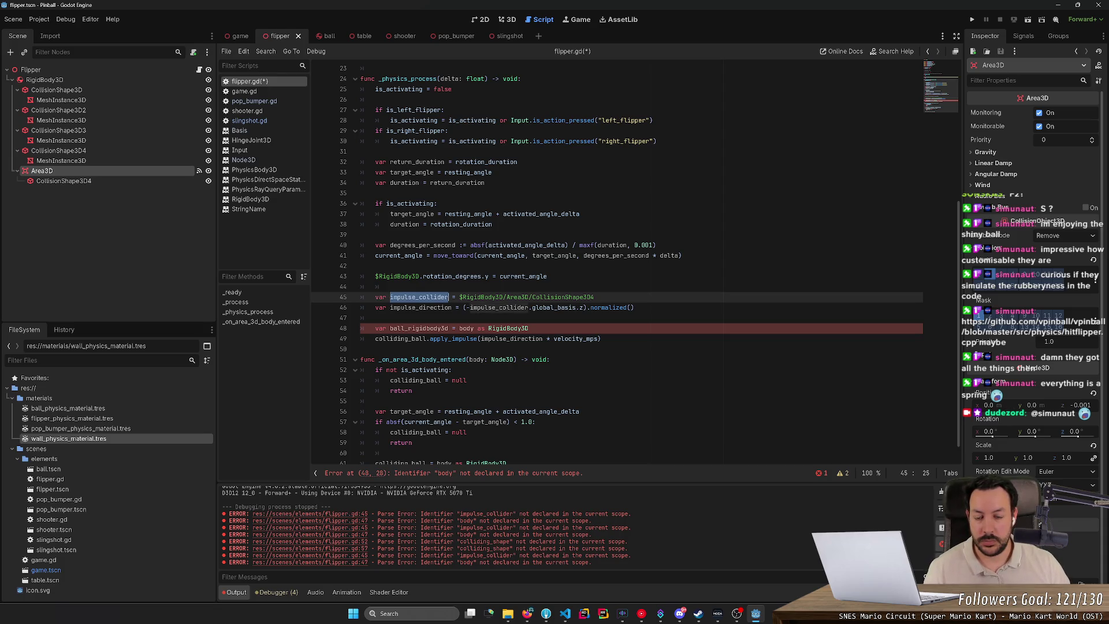
pyautogui.click(454, 328)
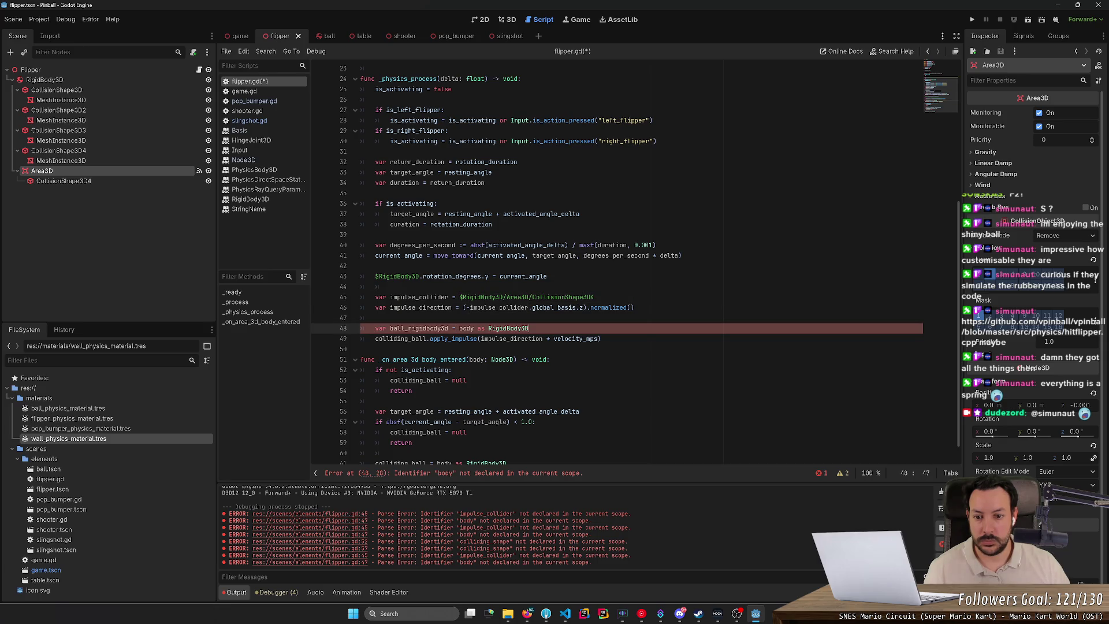
pyautogui.hotkey('shift', 'Up')
pyautogui.hotkey('shift', 'Up')
pyautogui.hotkey('shift', 'End')
pyautogui.press('BackSpace')
pyautogui.hotkey('ctrl', 's')
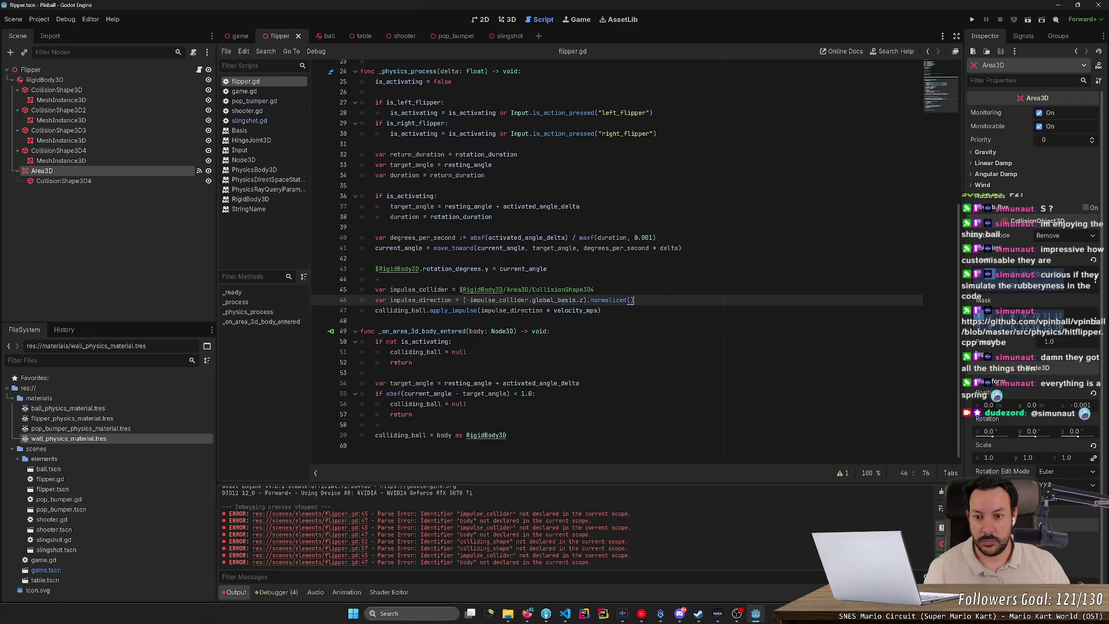
# Step: Wrap the three impulse lines in an 'if colliding_ball:' check and run the game
pyautogui.click(381, 279)
pyautogui.press('Return')
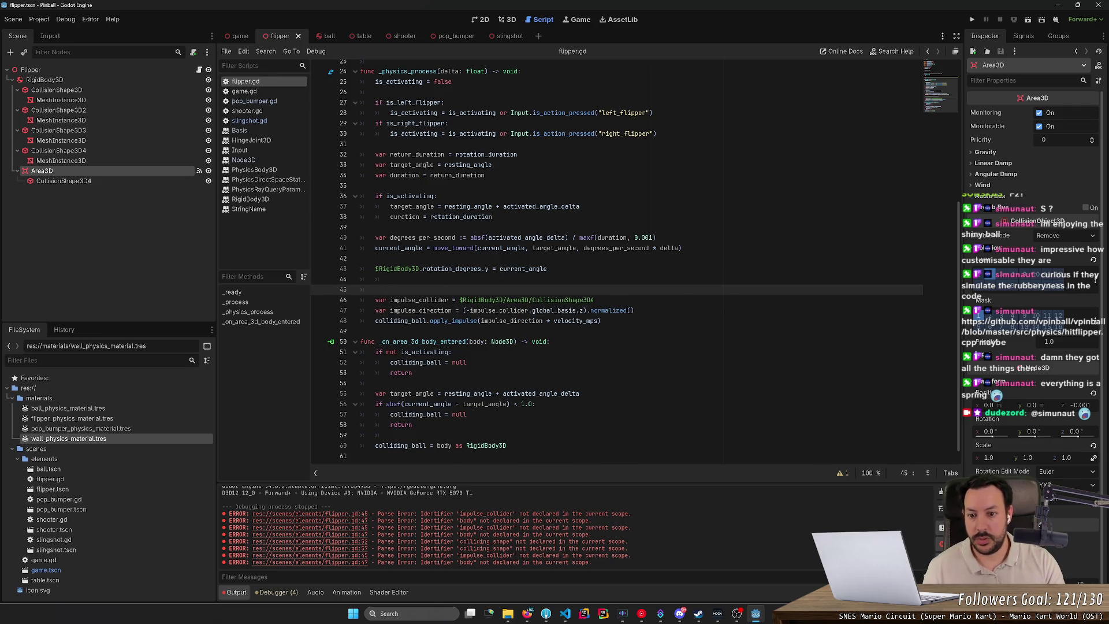
pyautogui.write('if colli')
pyautogui.press('Return')
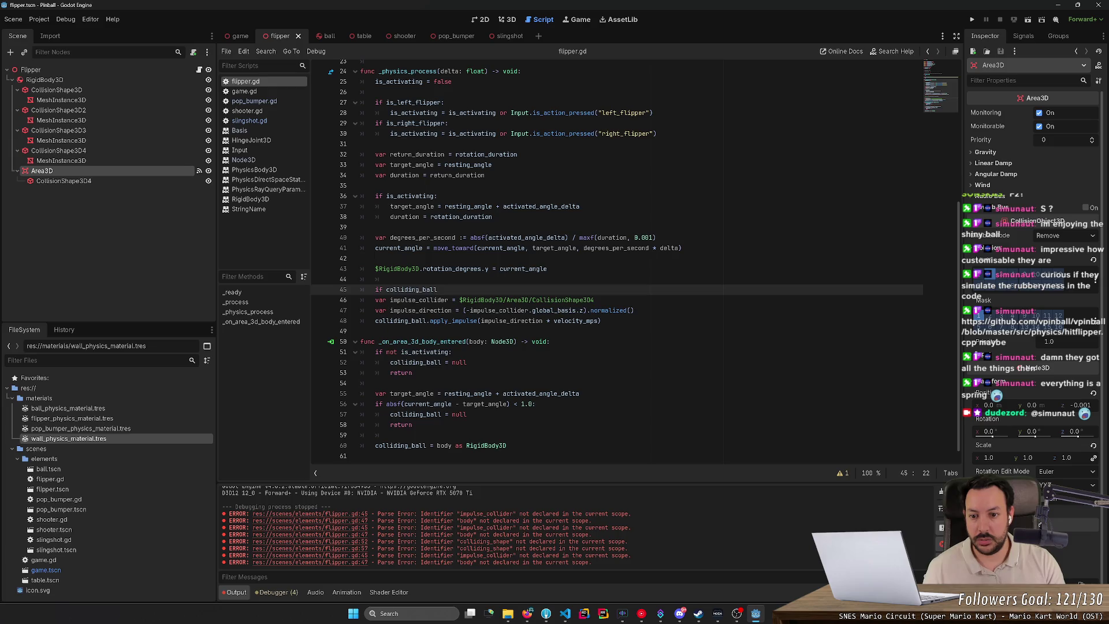
pyautogui.hotkey('shift', 'Down')
pyautogui.hotkey('shift', 'Down')
pyautogui.hotkey('shift', 'Down')
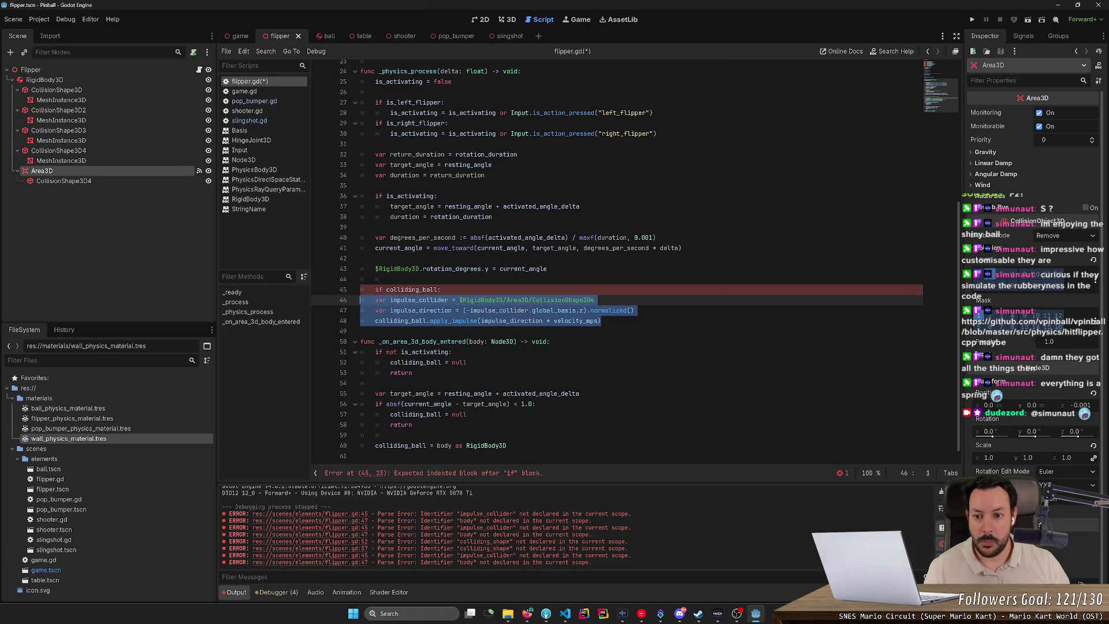
pyautogui.press('Tab')
pyautogui.click(394, 279)
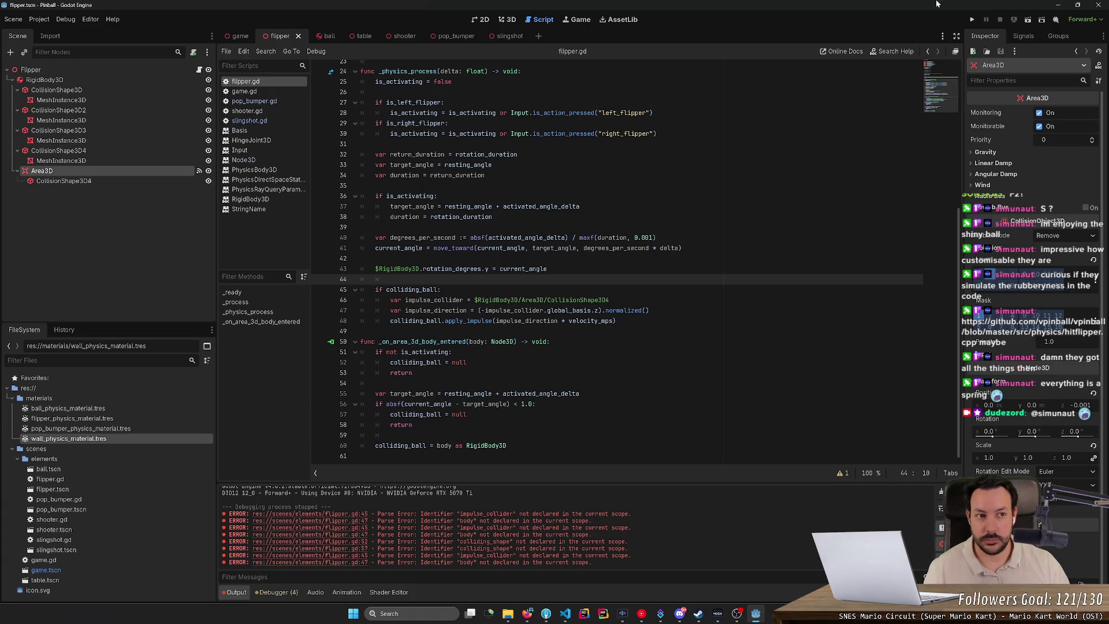
pyautogui.click(972, 19)
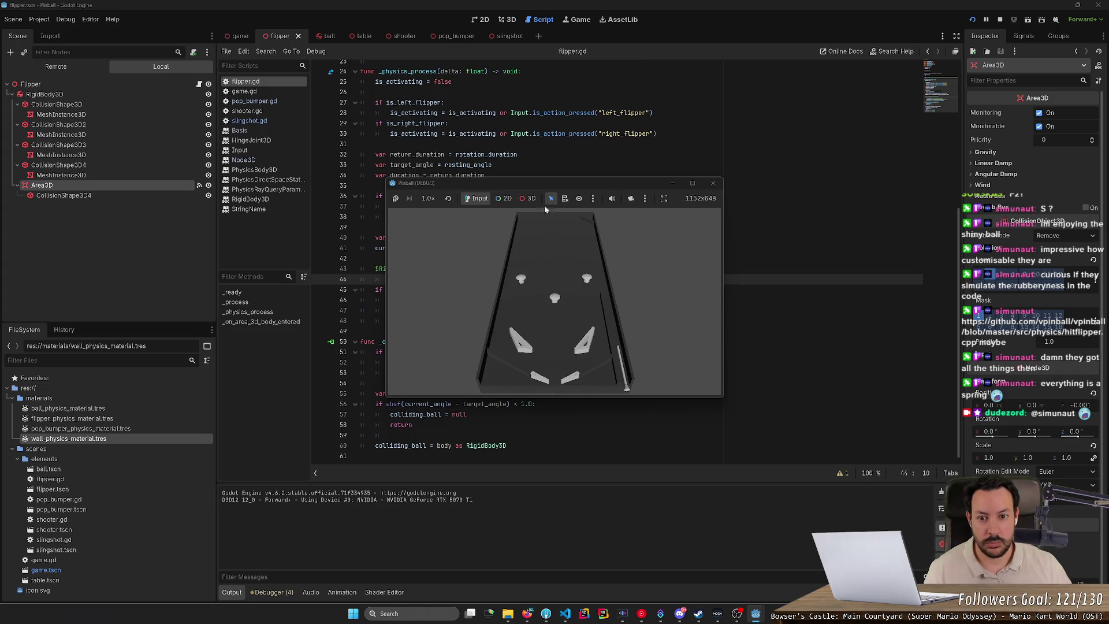
# Step: Restart and stop the game, then check the debugger's error list and stack trace
pyautogui.click(714, 184)
pyautogui.press('F5')
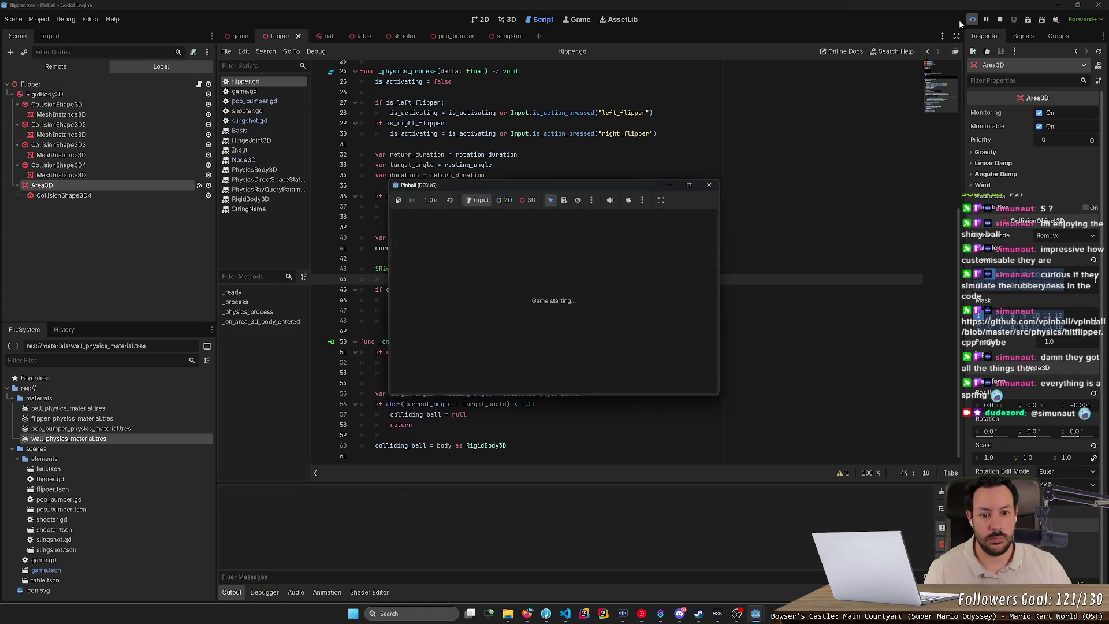
pyautogui.click(714, 183)
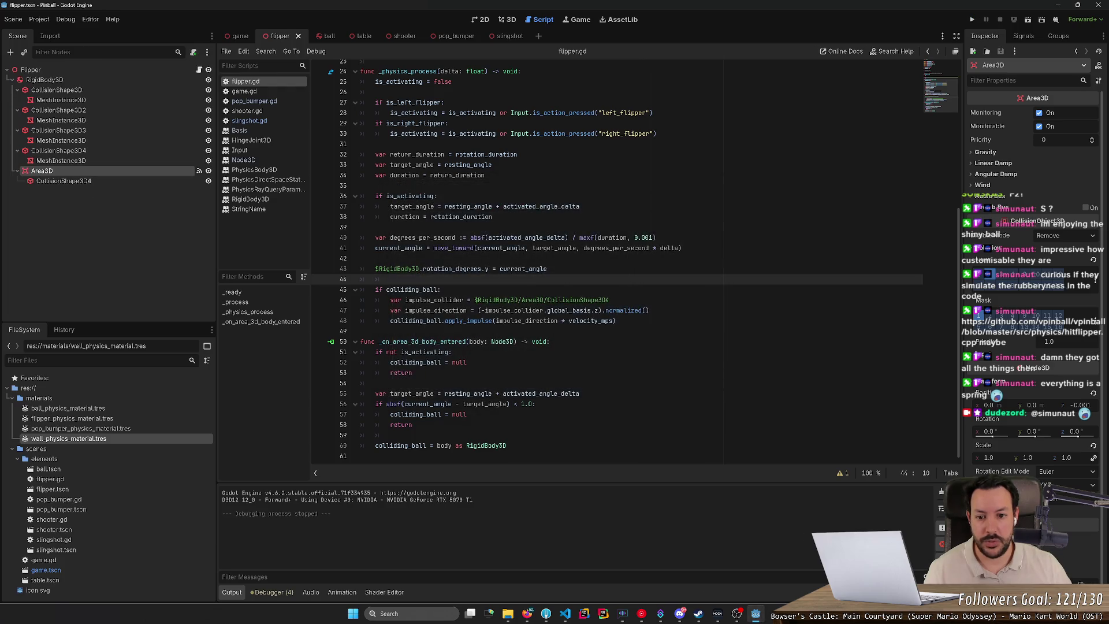
pyautogui.press('Up')
pyautogui.press('End')
pyautogui.hotkey('shift', 'Home')
pyautogui.hotkey('shift', 'Home')
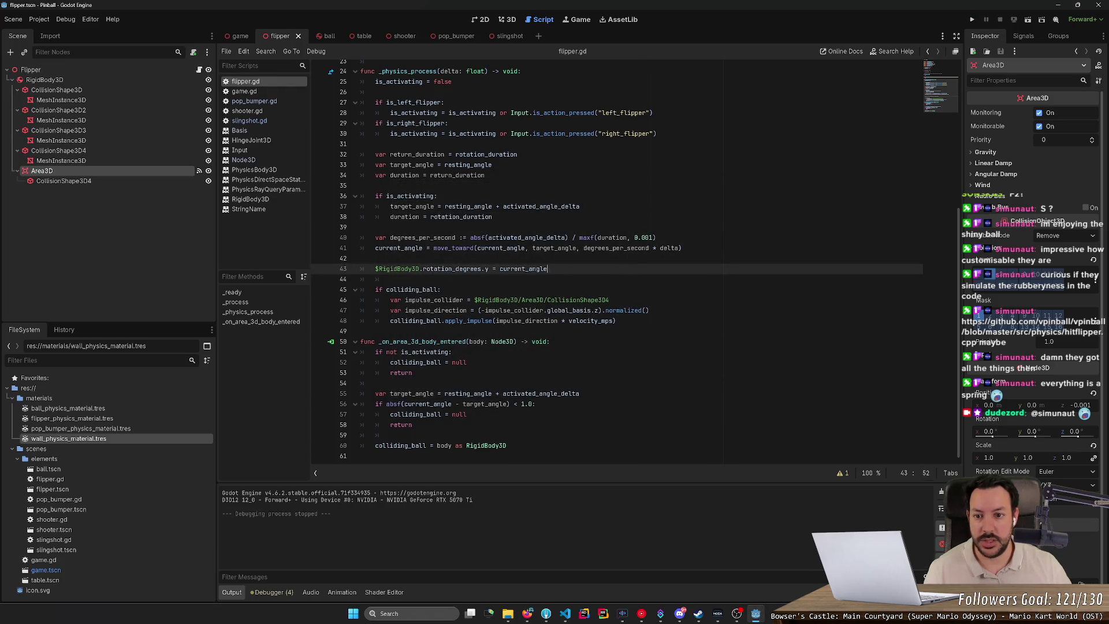
pyautogui.click(271, 592)
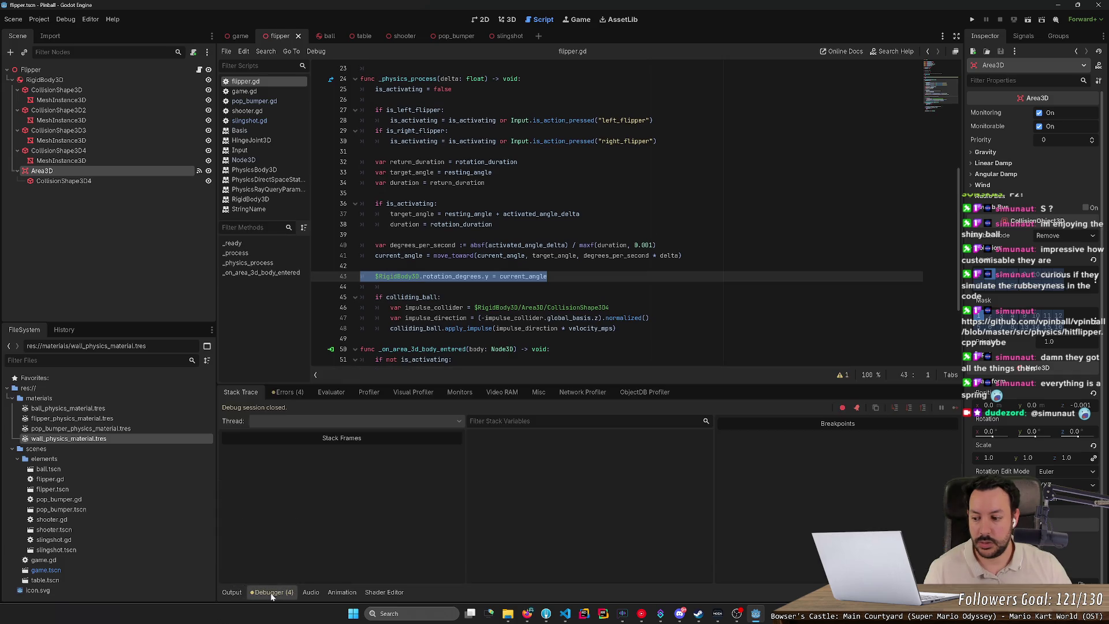
pyautogui.click(285, 393)
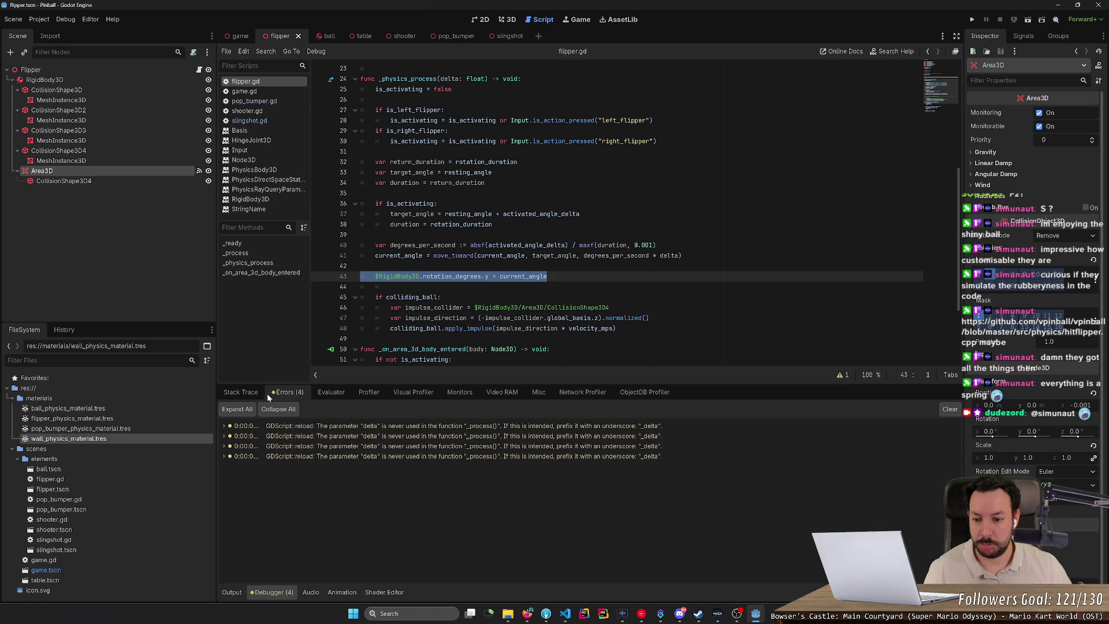
pyautogui.click(245, 398)
pyautogui.scroll(-3, 618, 214)
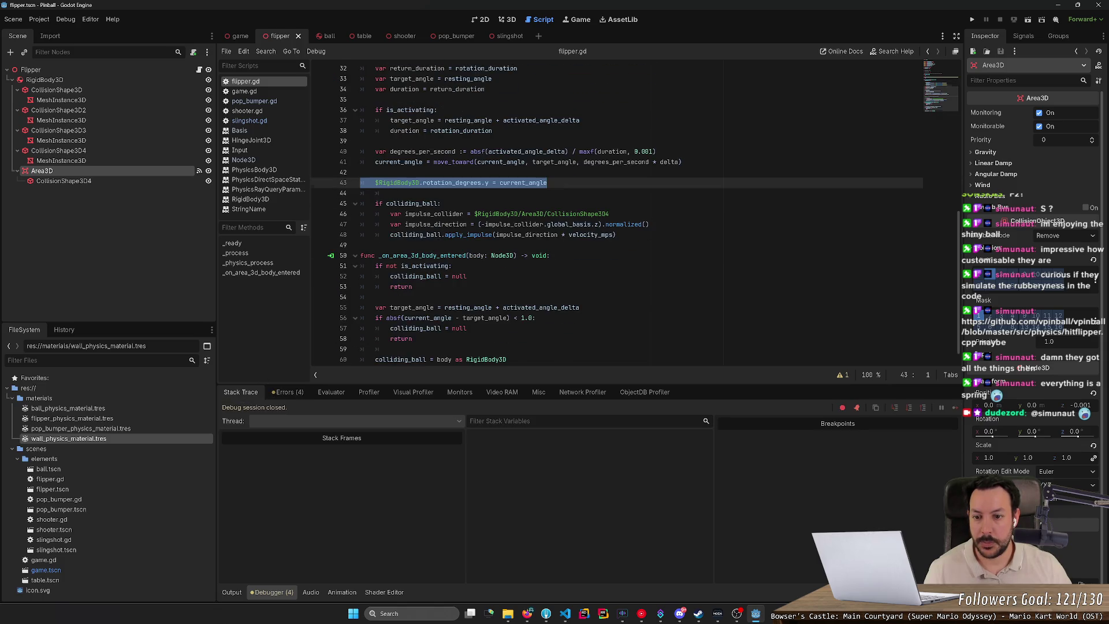
pyautogui.scroll(-1, 520, 312)
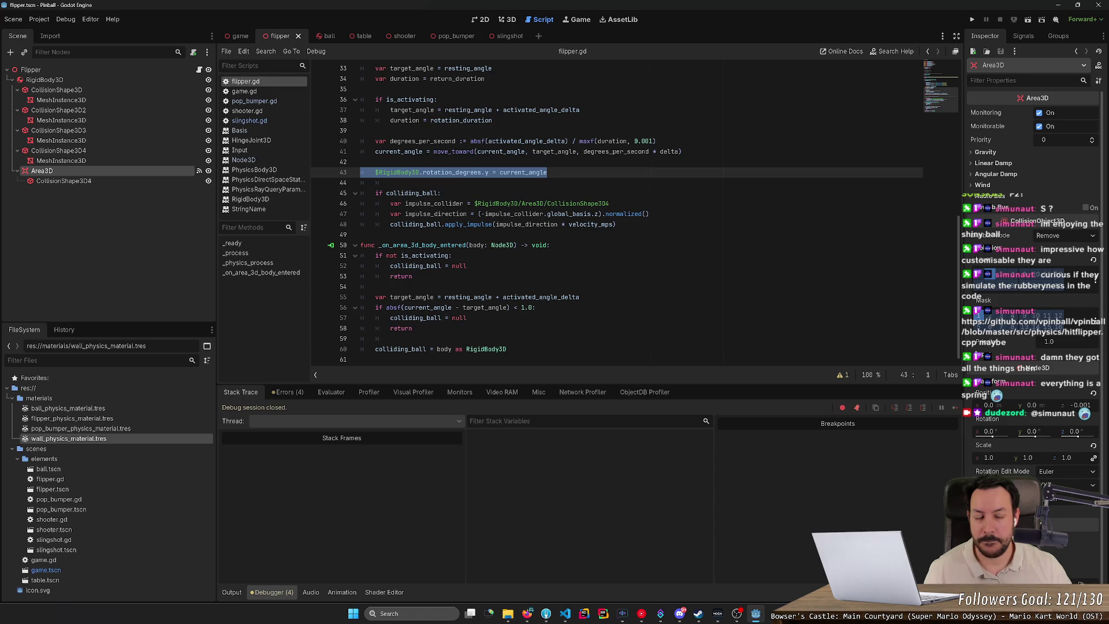
# Step: Run the game again, place the ball beside the centre bumper, and stop it with F8
pyautogui.click(973, 20)
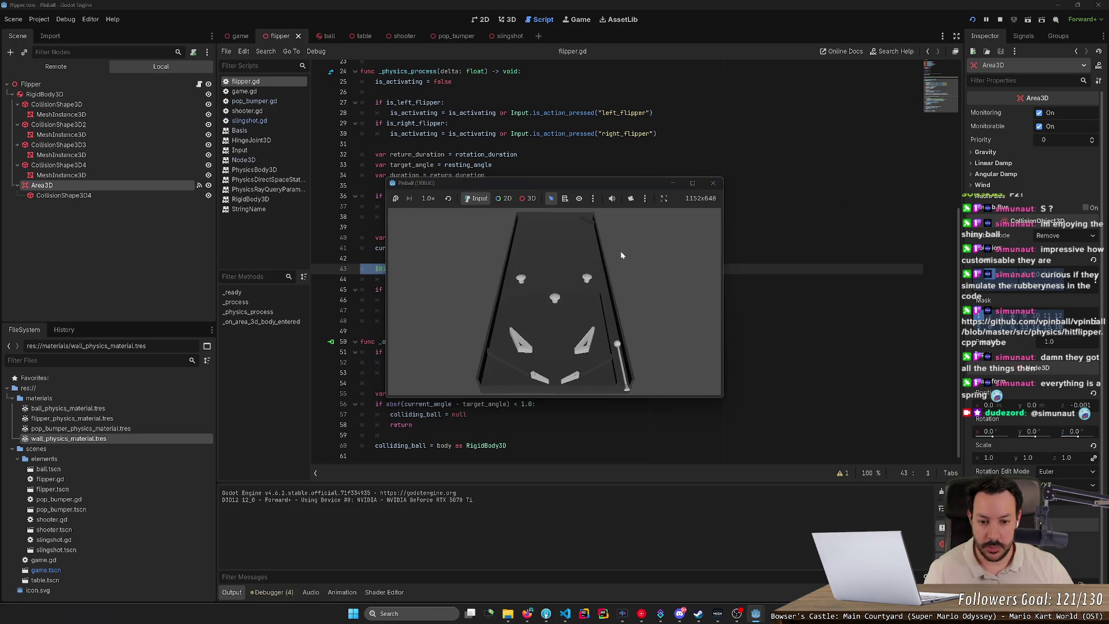
pyautogui.click(556, 296)
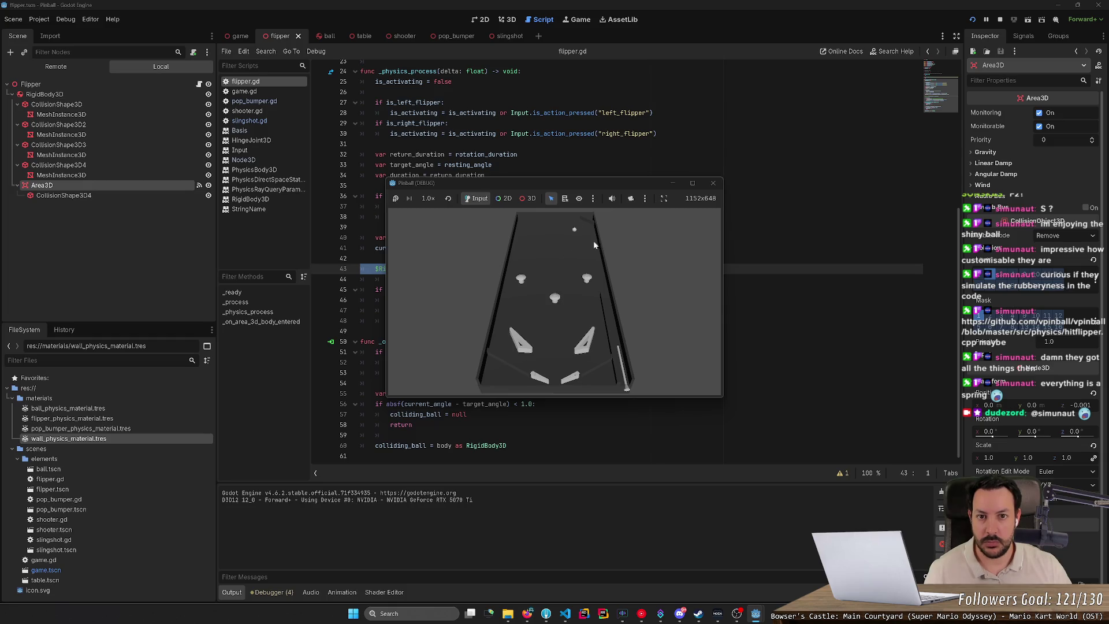
pyautogui.press('F8')
pyautogui.moveTo(619, 320); pyautogui.dragTo(360, 290)
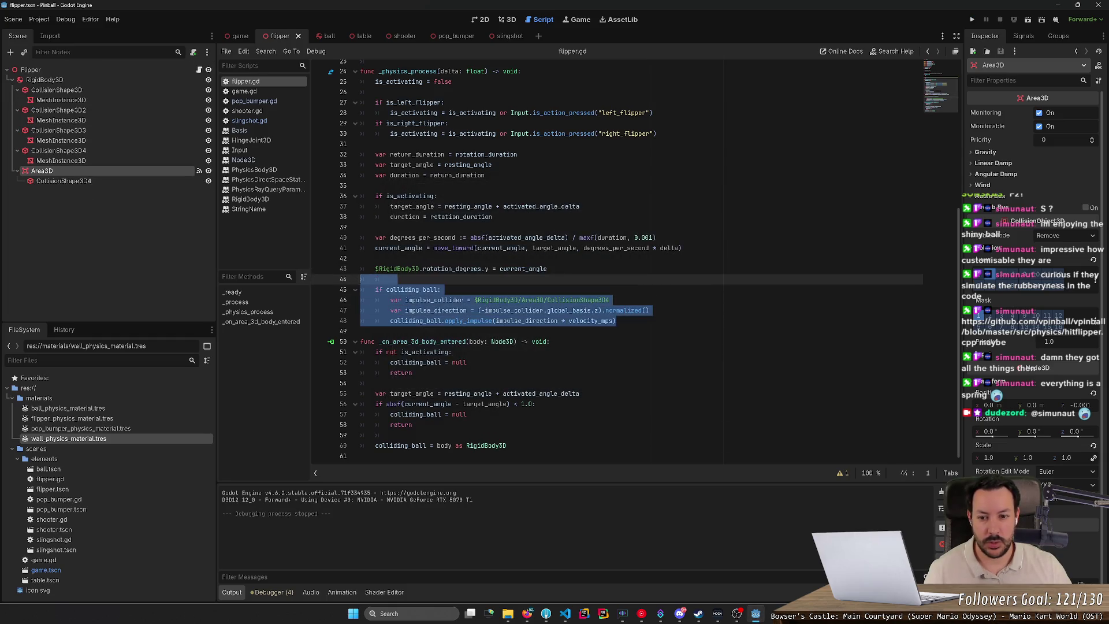
# Step: Comment out the impulse code with Ctrl+K and test-run the game
pyautogui.hotkey('ctrl', 'k')
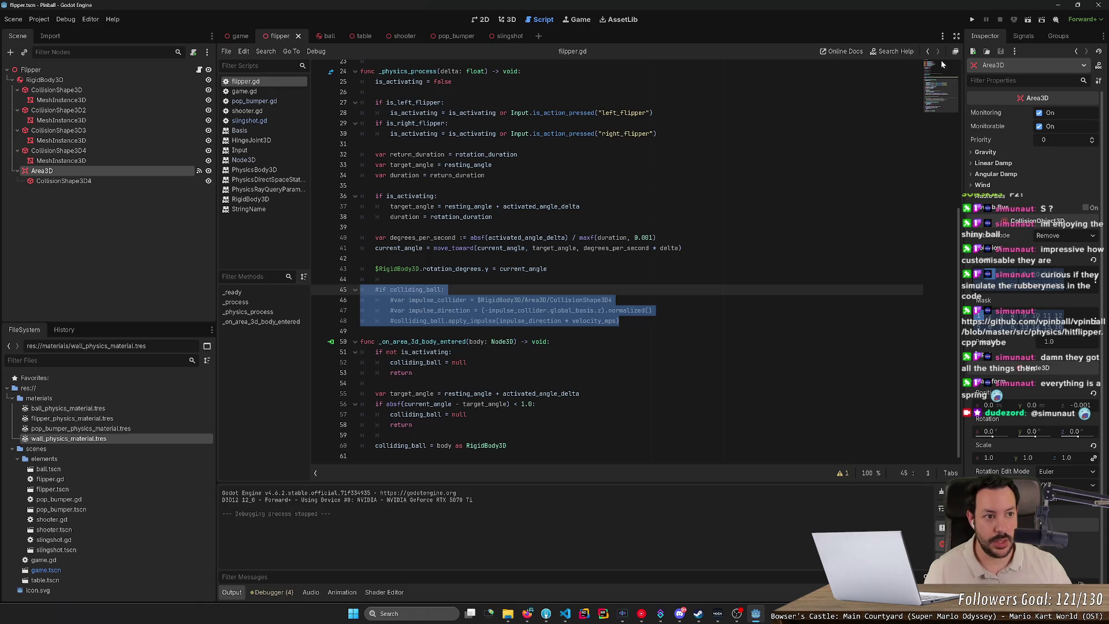
pyautogui.press('F5')
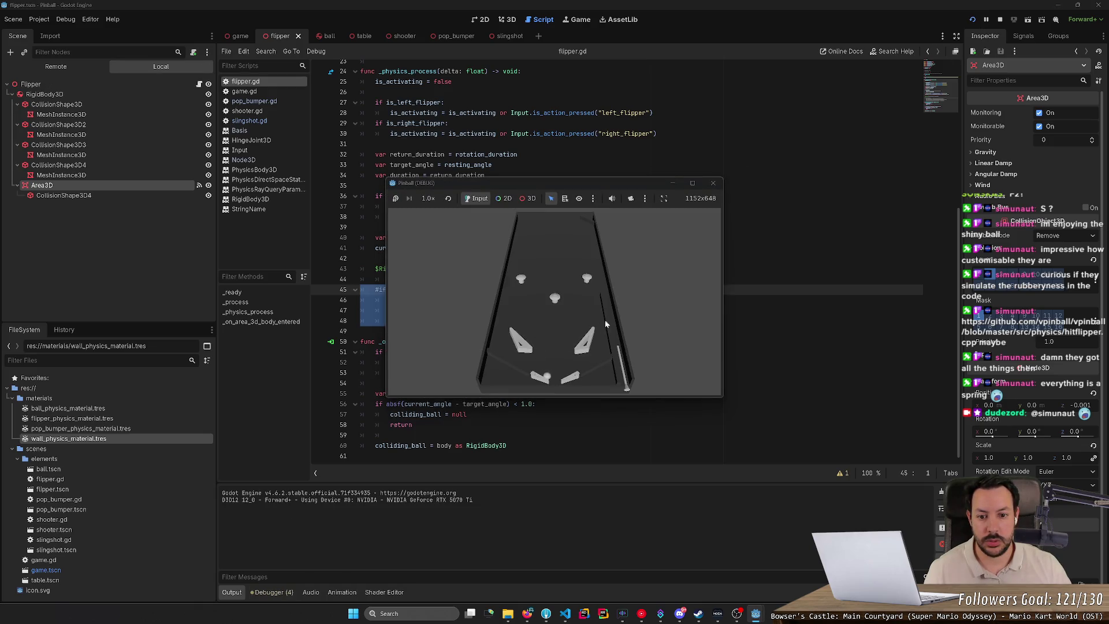
pyautogui.click(713, 184)
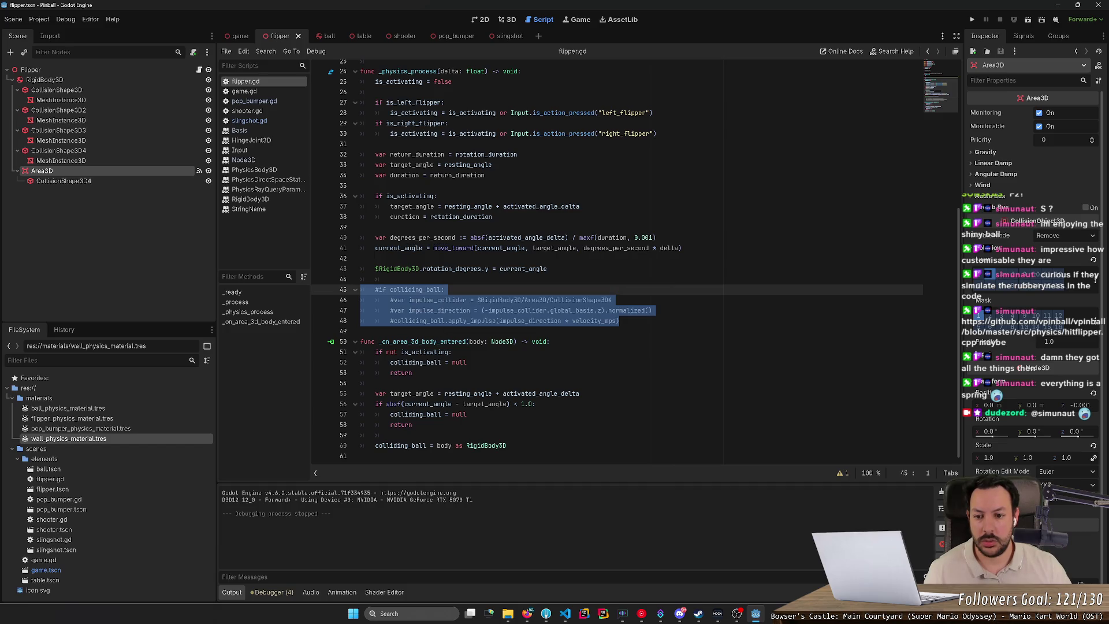
# Step: Add 'return' at the top of _on_area_3d_body_entered, save, and test-run again
pyautogui.moveTo(506, 445); pyautogui.dragTo(361, 352)
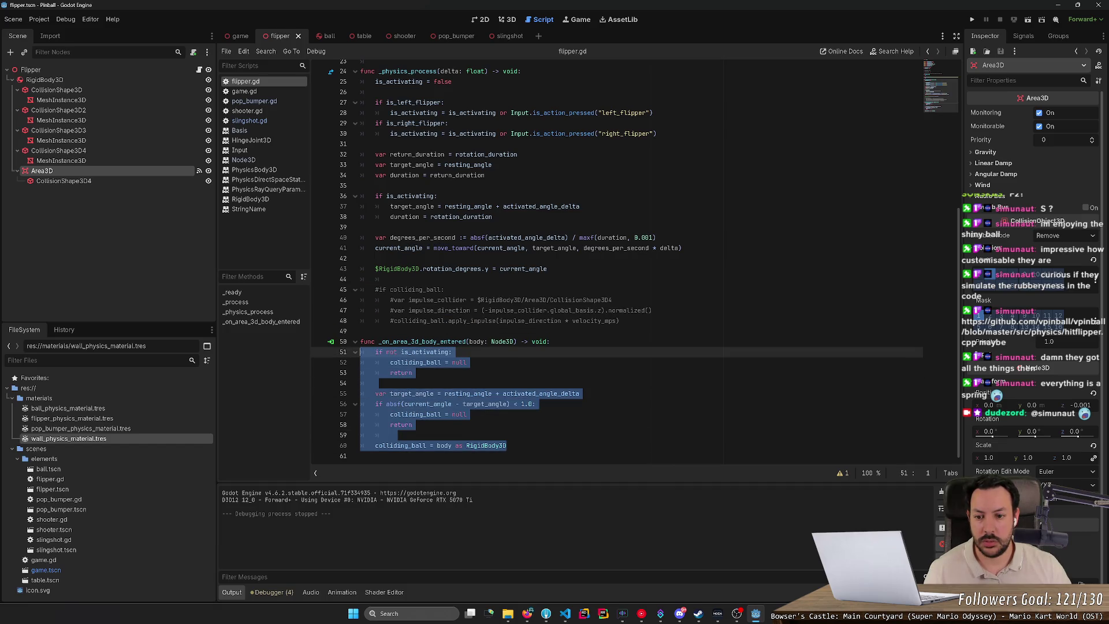
pyautogui.press('Left')
pyautogui.hotkey('ctrl', 'shift', 'Return')
pyautogui.write('ret')
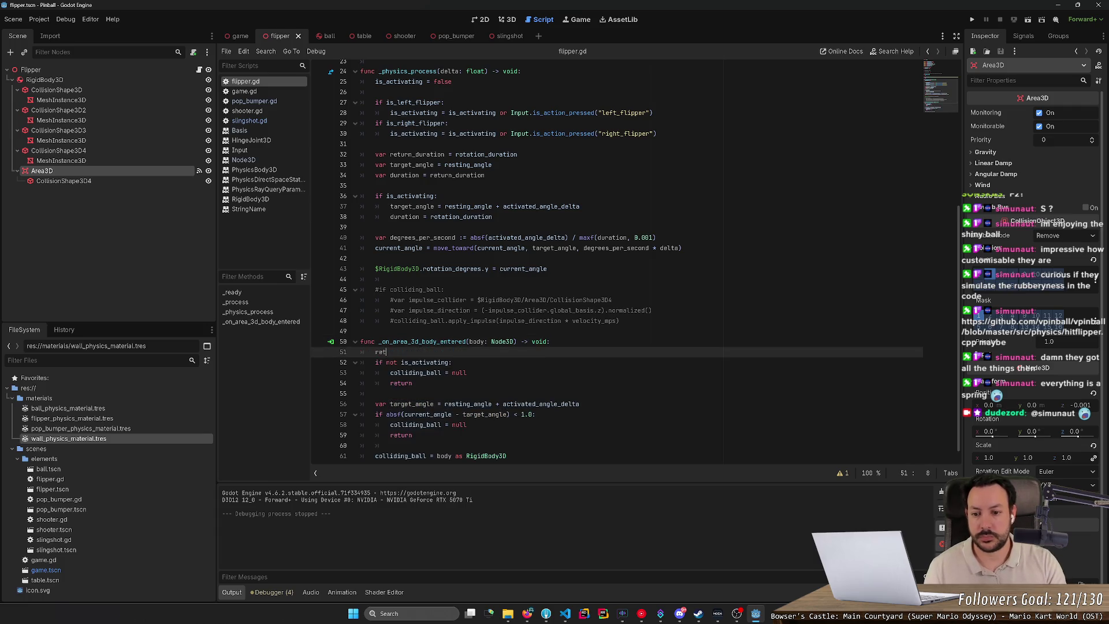
pyautogui.write('urn')
pyautogui.press('Return')
pyautogui.hotkey('ctrl', 's')
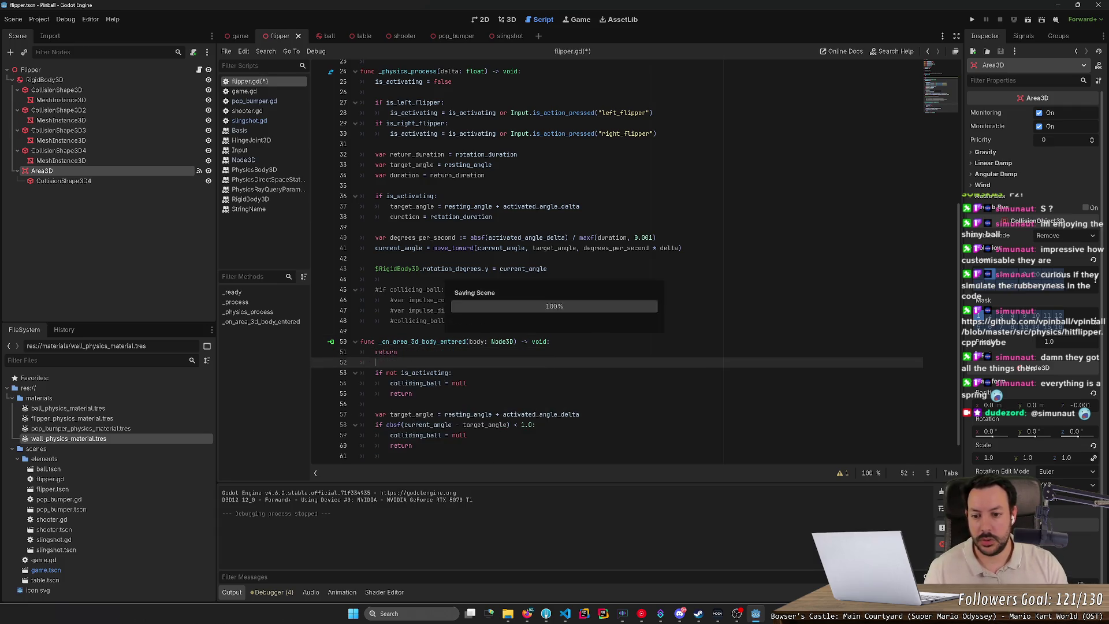
pyautogui.click(972, 21)
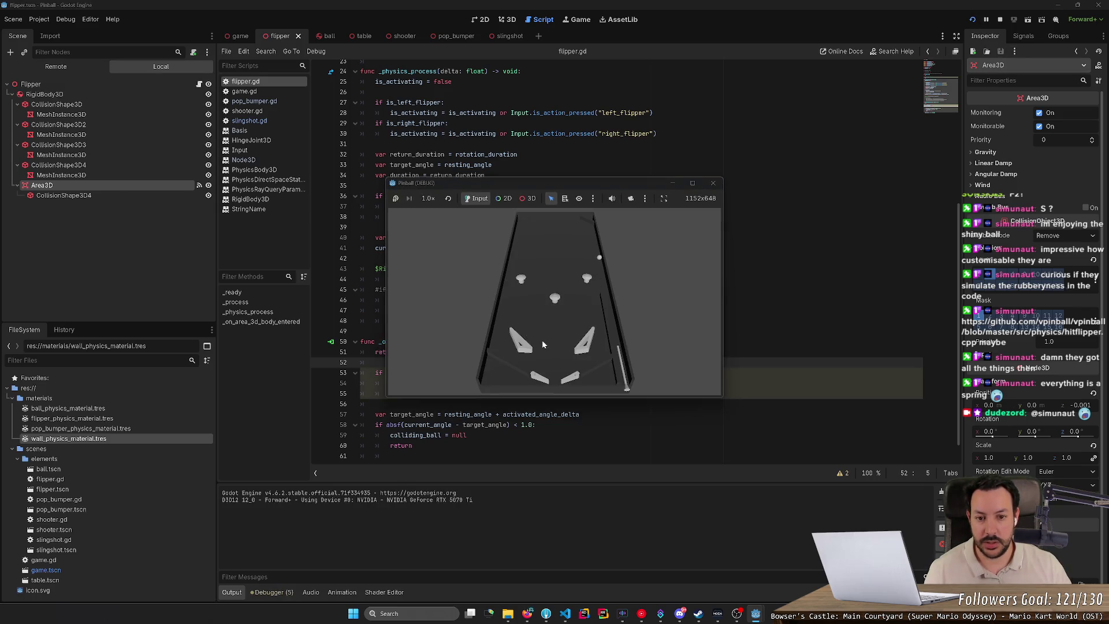
pyautogui.click(713, 183)
pyautogui.hotkey('ctrl', 'z')
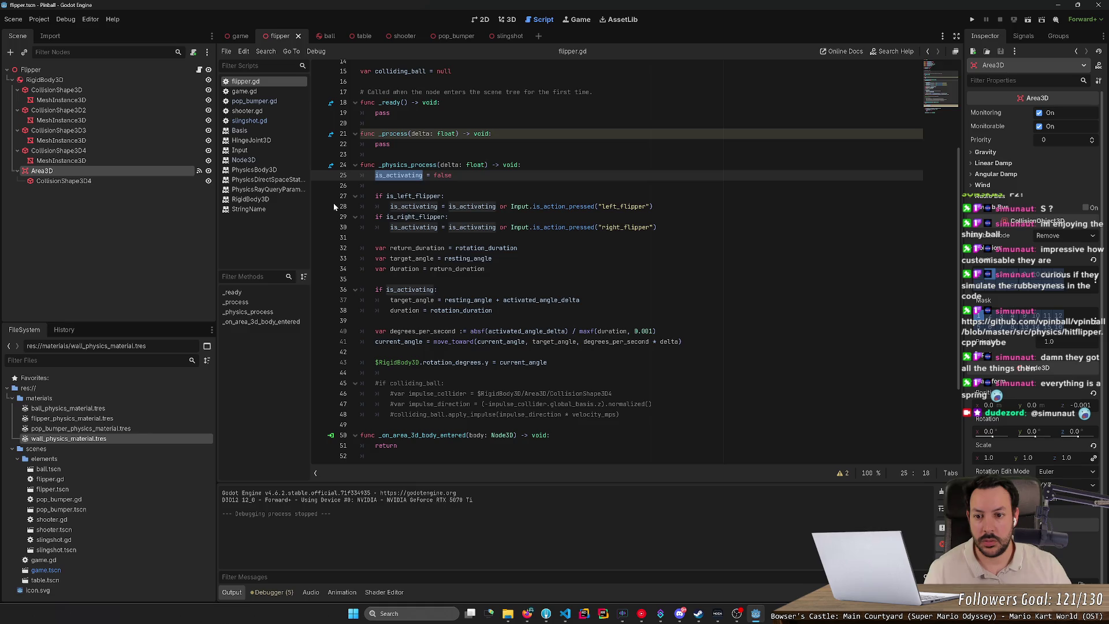
# Step: Set a breakpoint at line 37 and start the game in debug mode
pyautogui.click(321, 301)
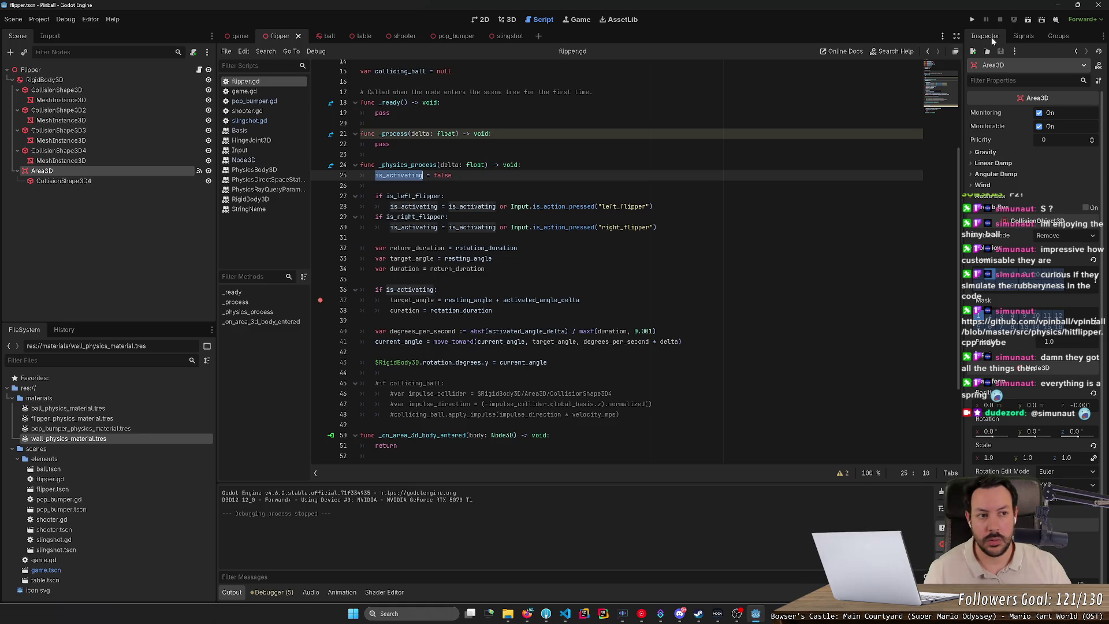
pyautogui.press('F5')
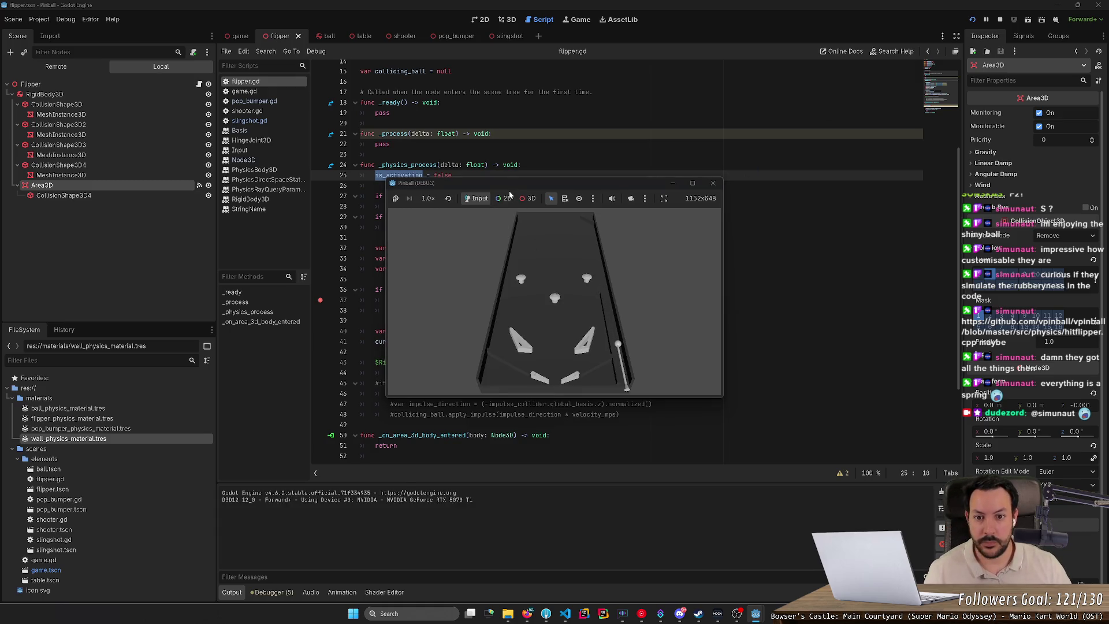
pyautogui.click(565, 198)
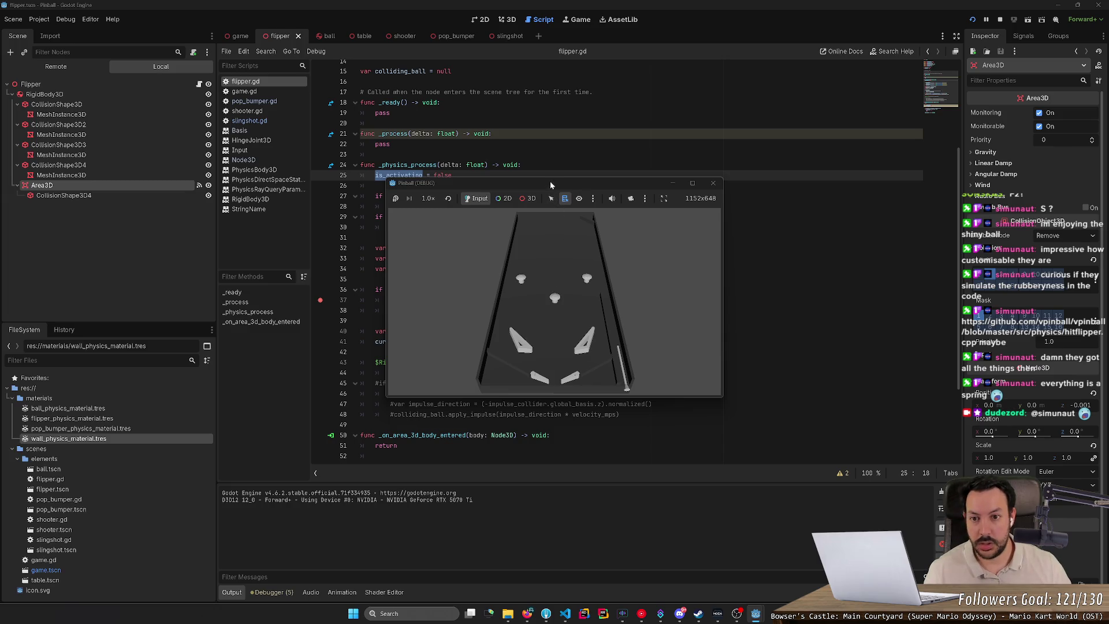
pyautogui.moveTo(550, 182); pyautogui.dragTo(801, 166)
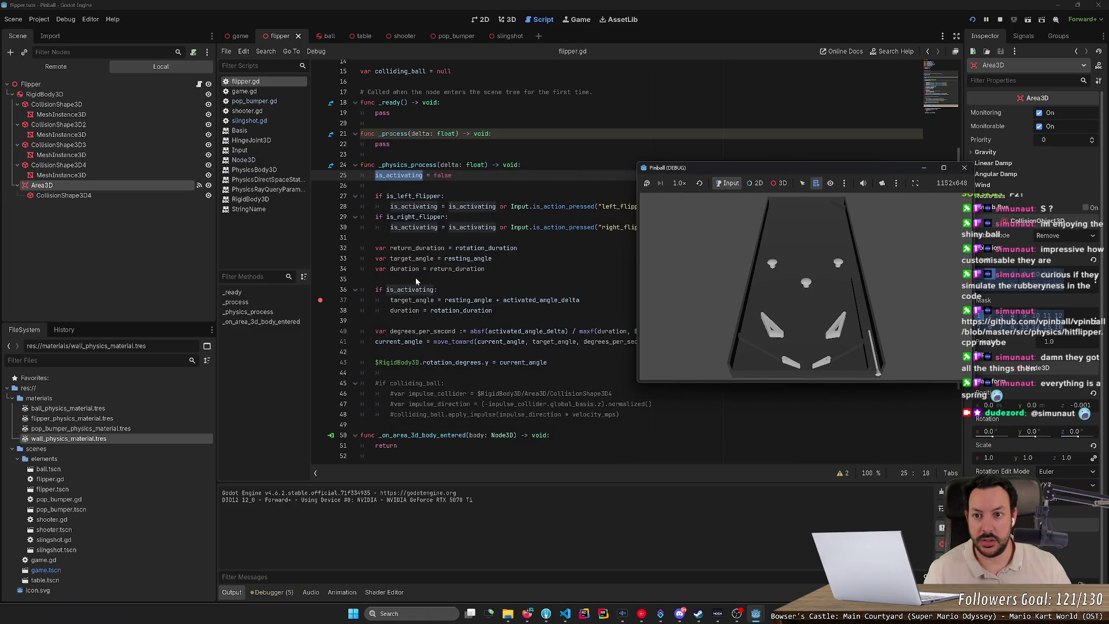
# Step: Break at lines 22 and 25, confirm is_activating is false, clear line 25, and restart
pyautogui.click(321, 144)
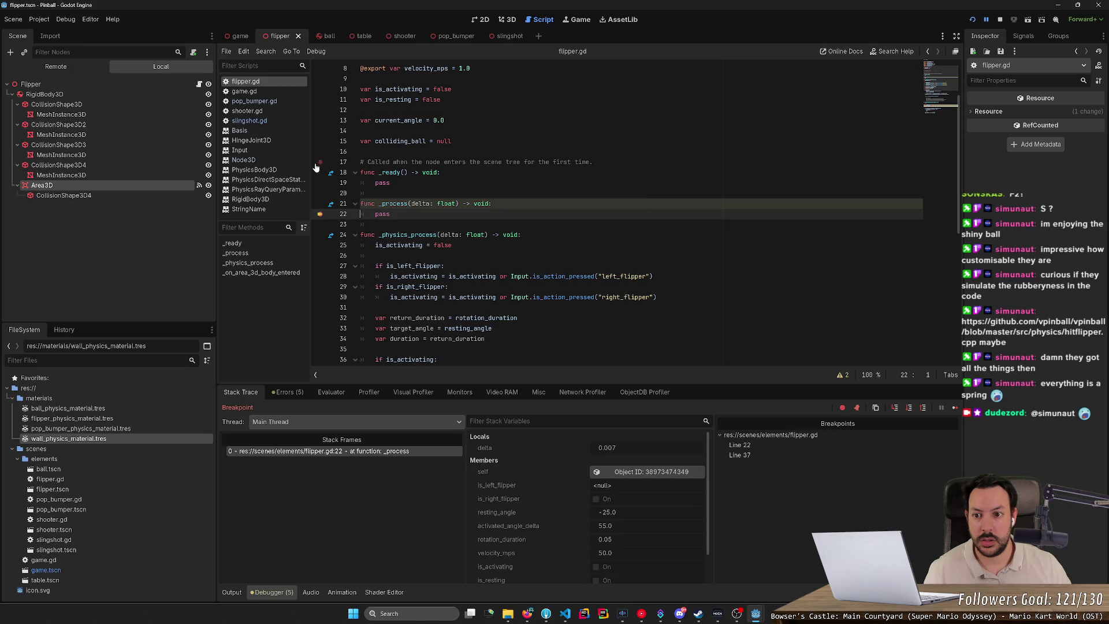
pyautogui.click(320, 245)
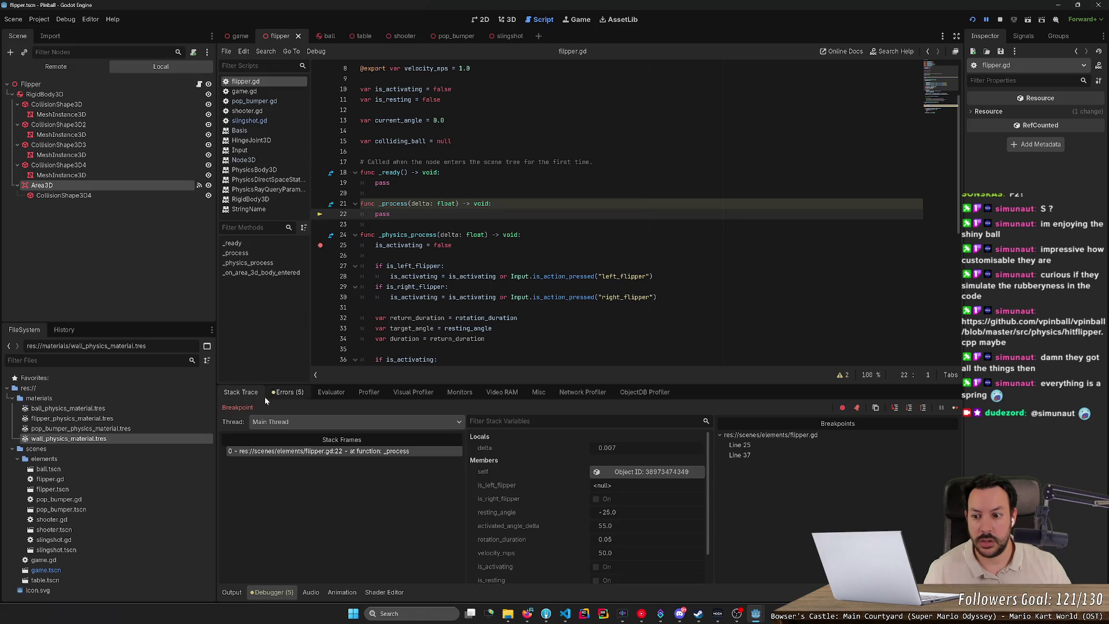
pyautogui.click(926, 410)
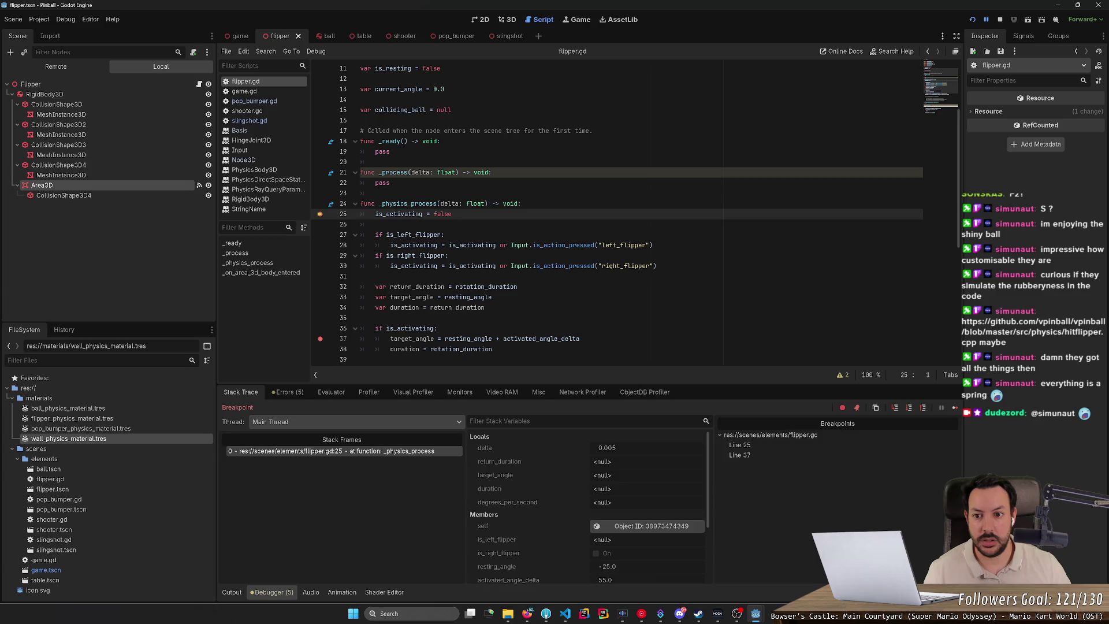
pyautogui.click(318, 215)
pyautogui.moveTo(474, 246)
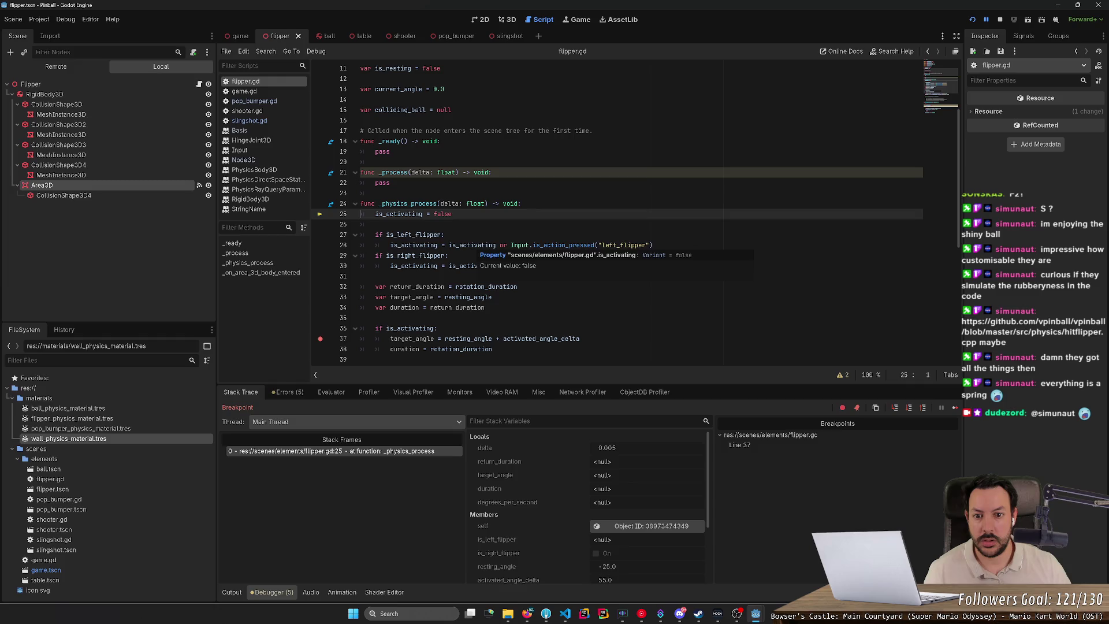
pyautogui.moveTo(556, 246)
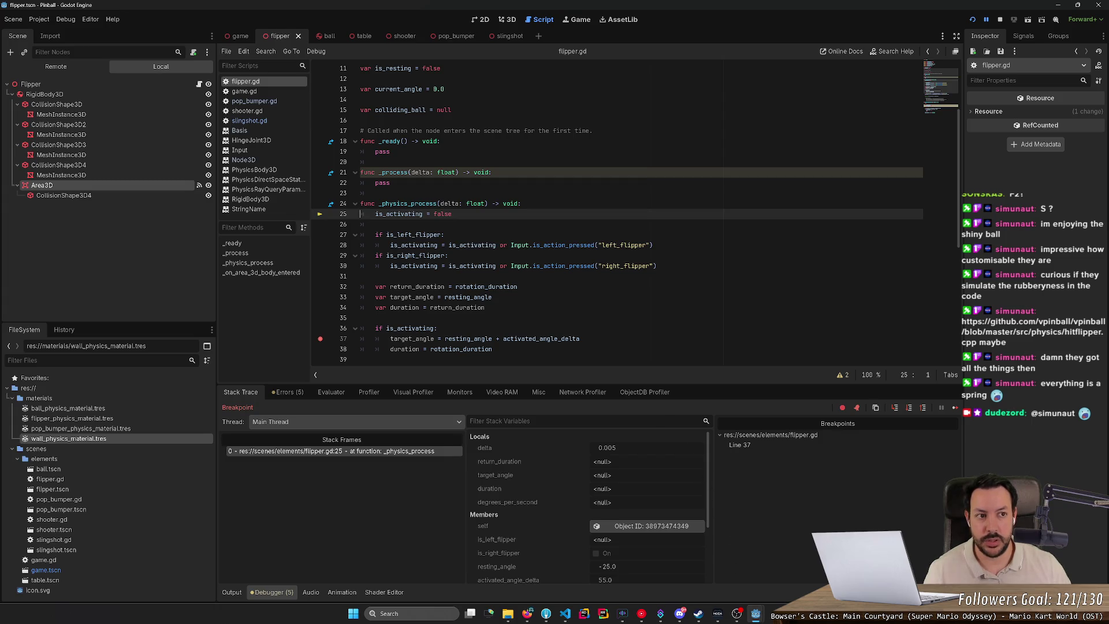
pyautogui.press('F5')
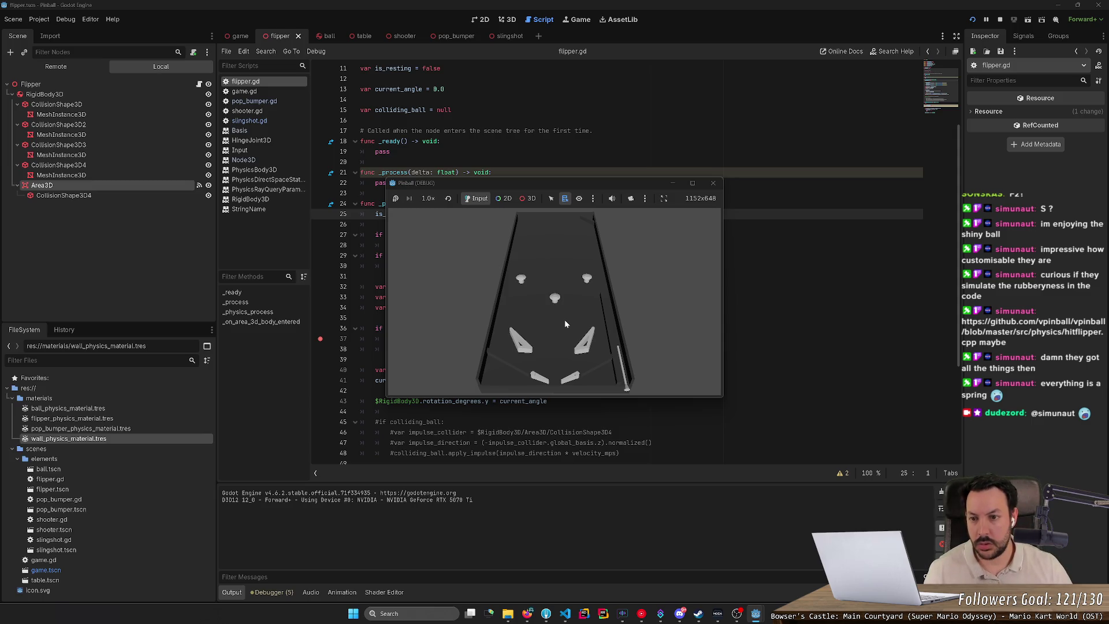
# Step: Stop the game, review the left_flipper and right_flipper Input Map actions, and switch to Fork
pyautogui.press('F8')
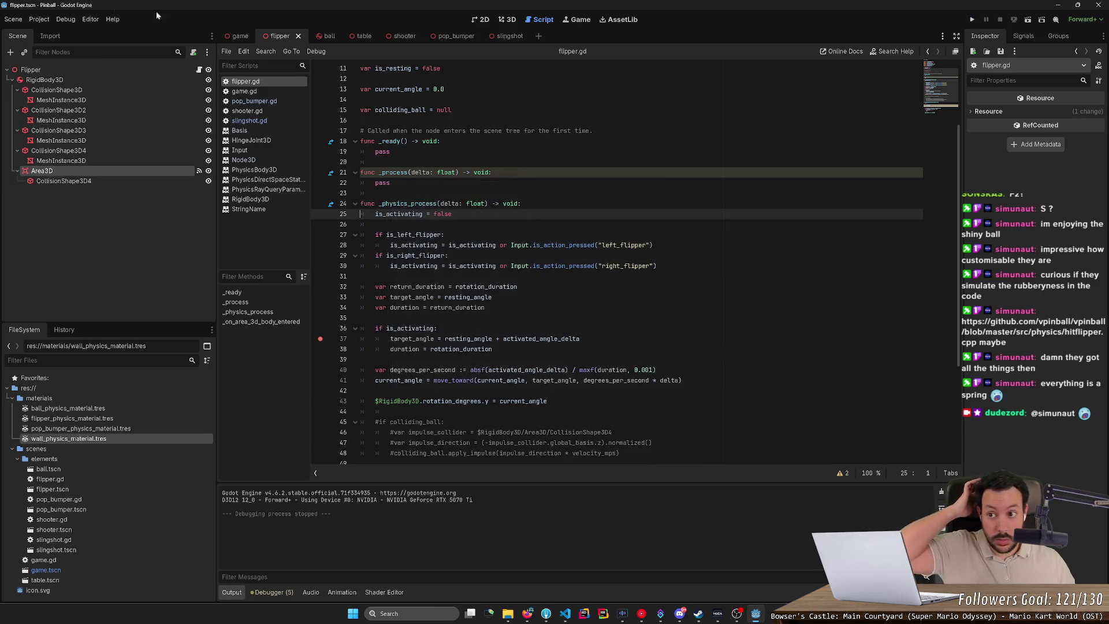
pyautogui.click(39, 19)
pyautogui.click(55, 28)
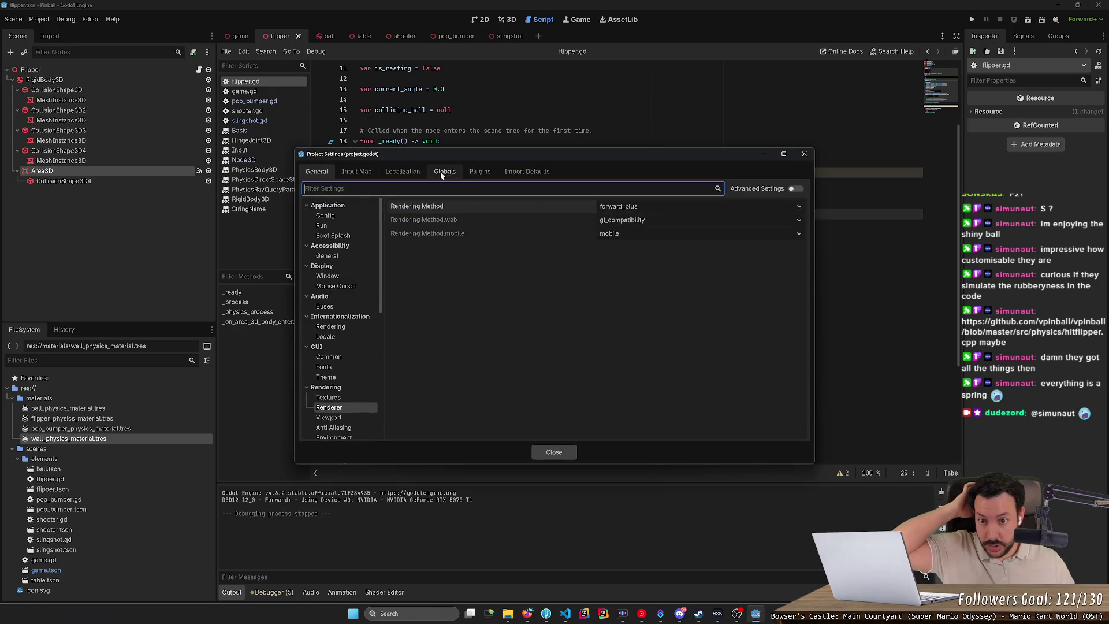
pyautogui.click(369, 171)
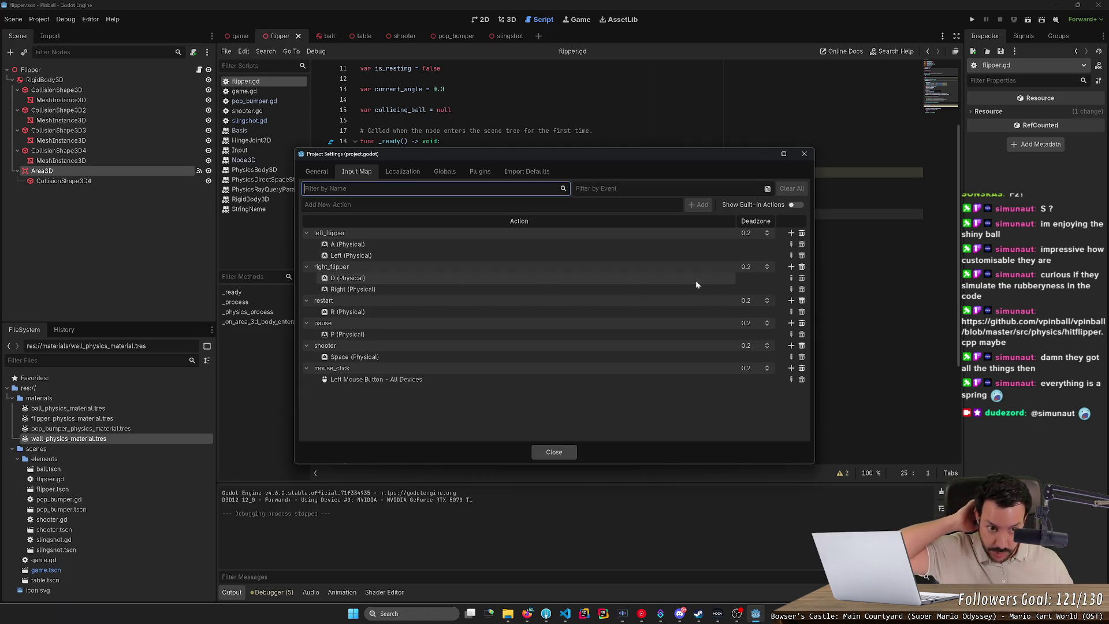
pyautogui.click(803, 154)
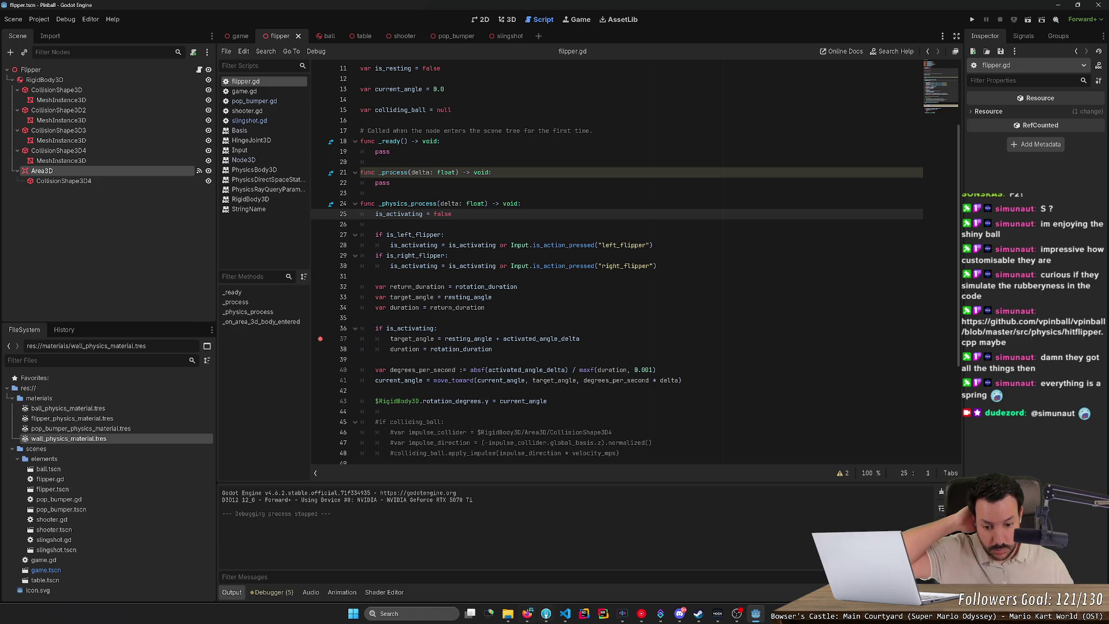
pyautogui.hotkey('alt', 'Tab')
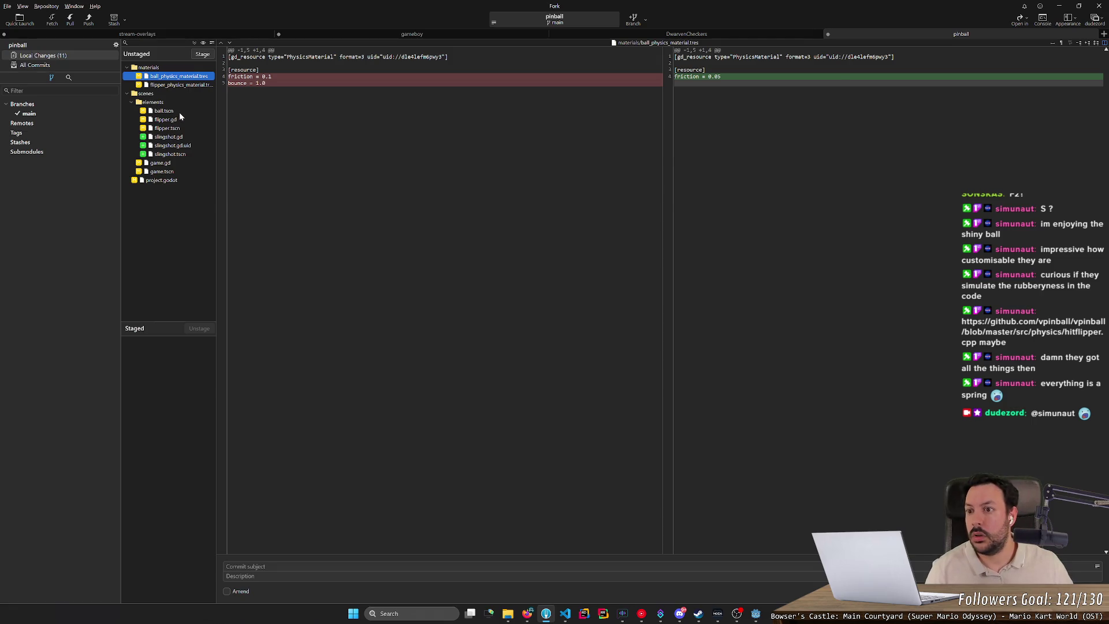
# Step: Stage the physics materials, game.gd, project.godot, slingshot.gd, slingshot.gd.uid and slingshot.tscn
pyautogui.click(180, 112)
pyautogui.doubleClick(191, 76)
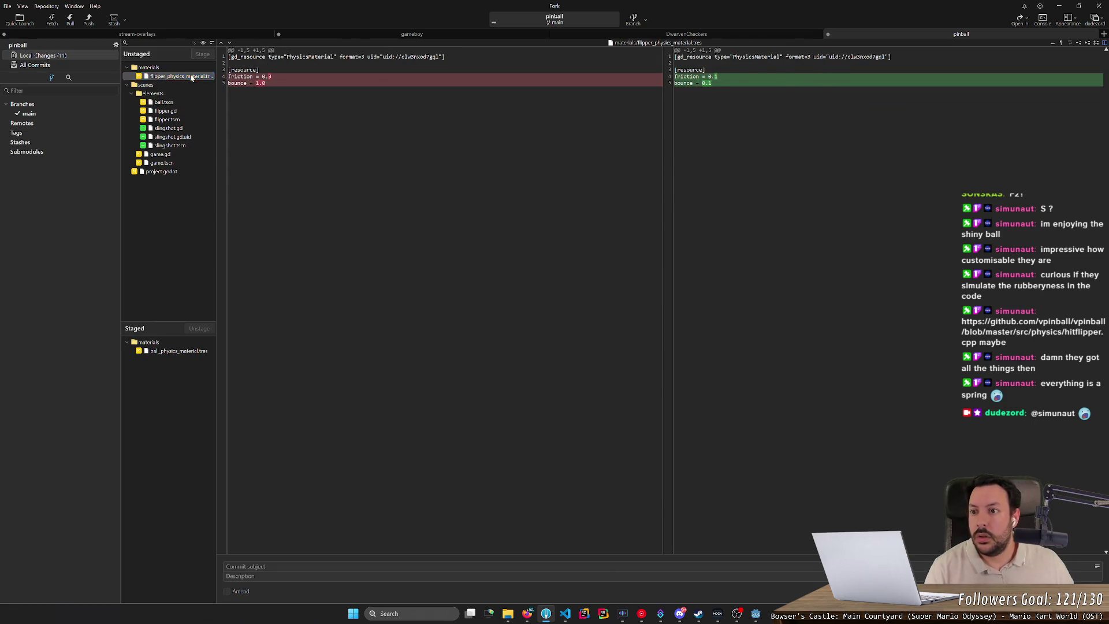
pyautogui.click(171, 144)
pyautogui.doubleClick(171, 142)
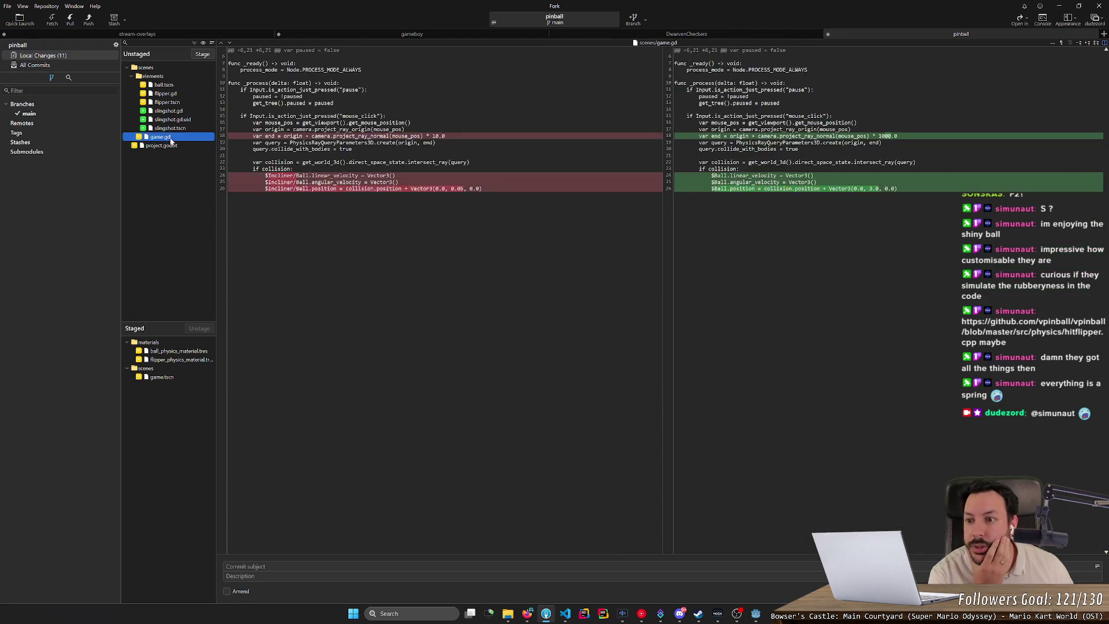
pyautogui.doubleClick(171, 139)
pyautogui.doubleClick(171, 139)
pyautogui.doubleClick(174, 112)
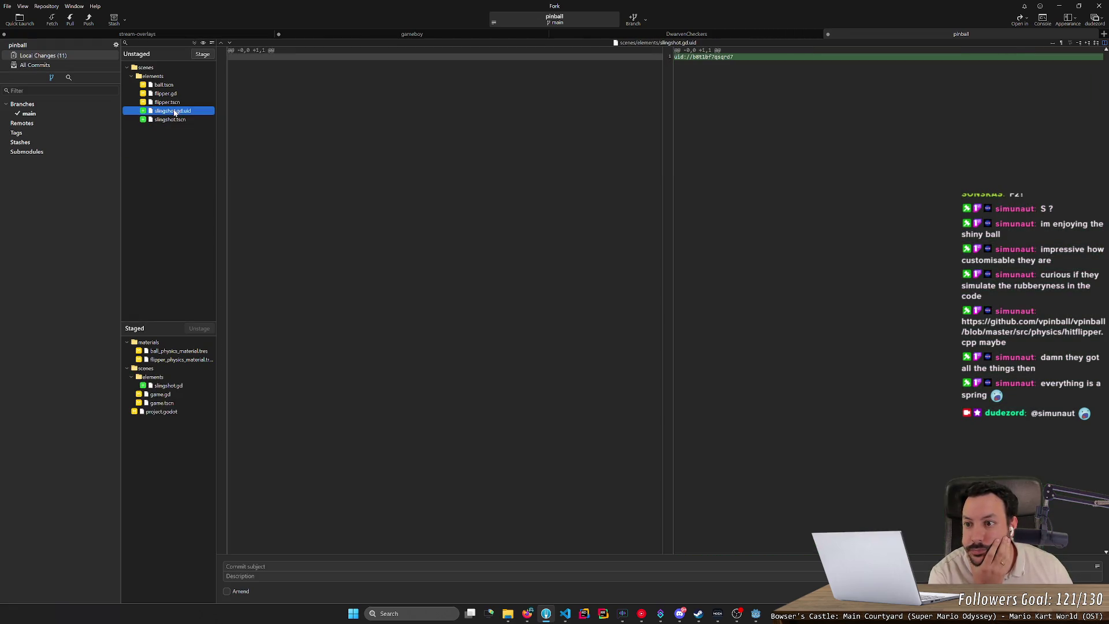
pyautogui.doubleClick(174, 112)
pyautogui.doubleClick(175, 111)
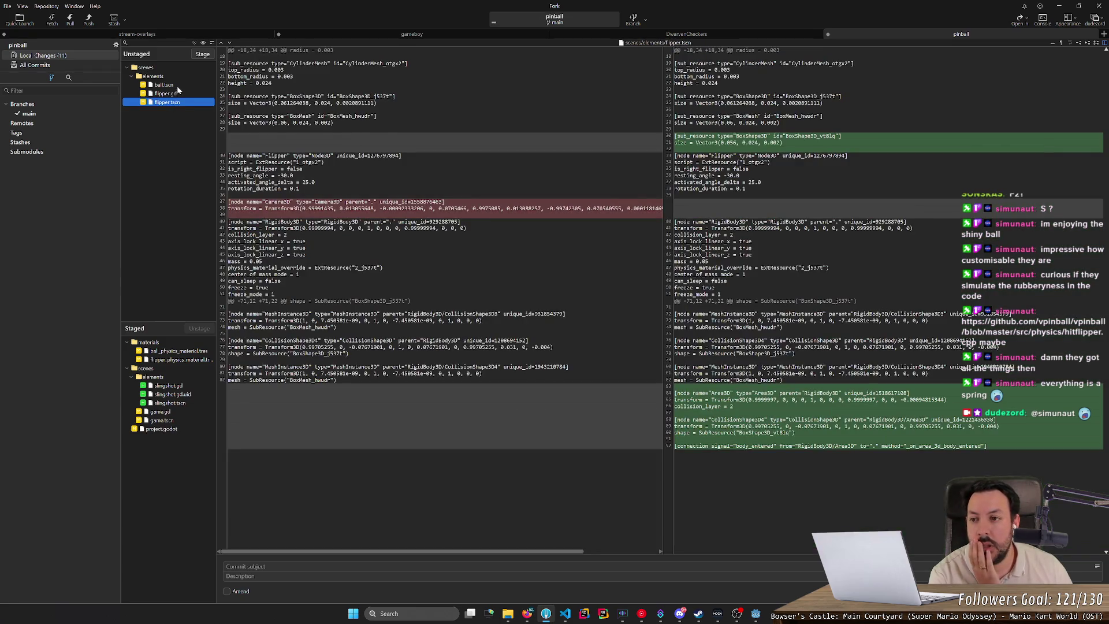
# Step: Review and stage ball.tscn, inspect the flipper.tscn diff, and return to Godot
pyautogui.click(179, 85)
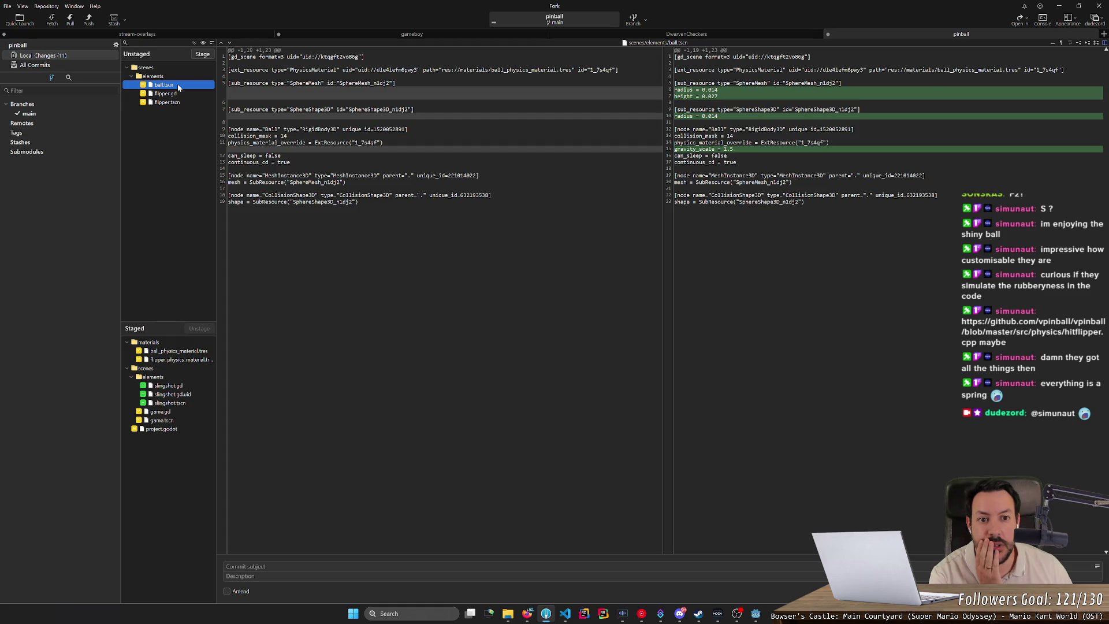
pyautogui.doubleClick(178, 86)
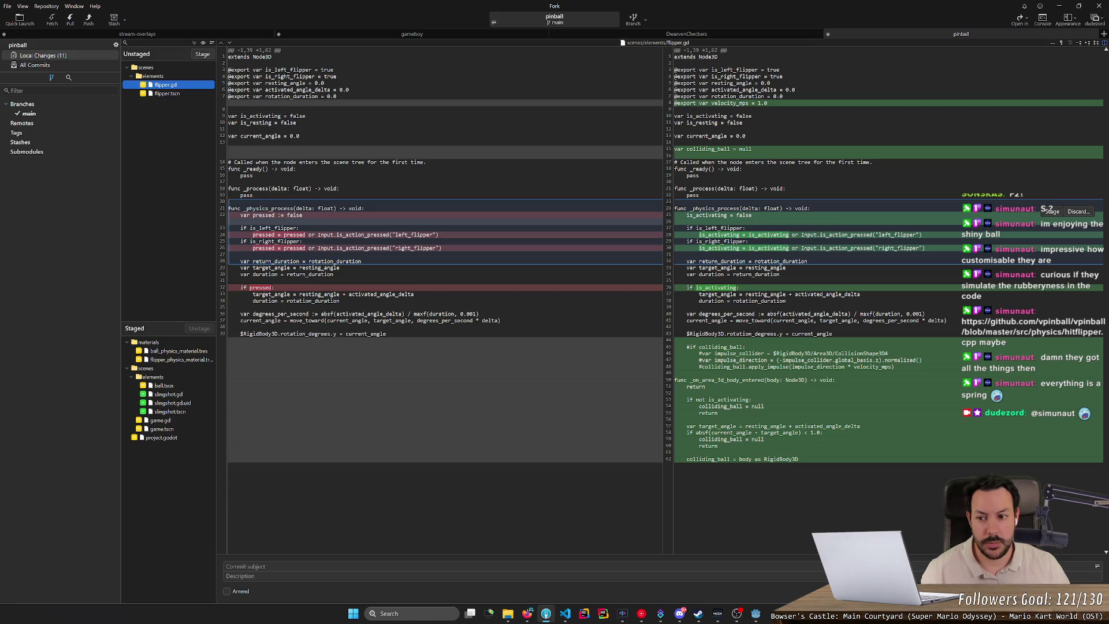
pyautogui.click(177, 94)
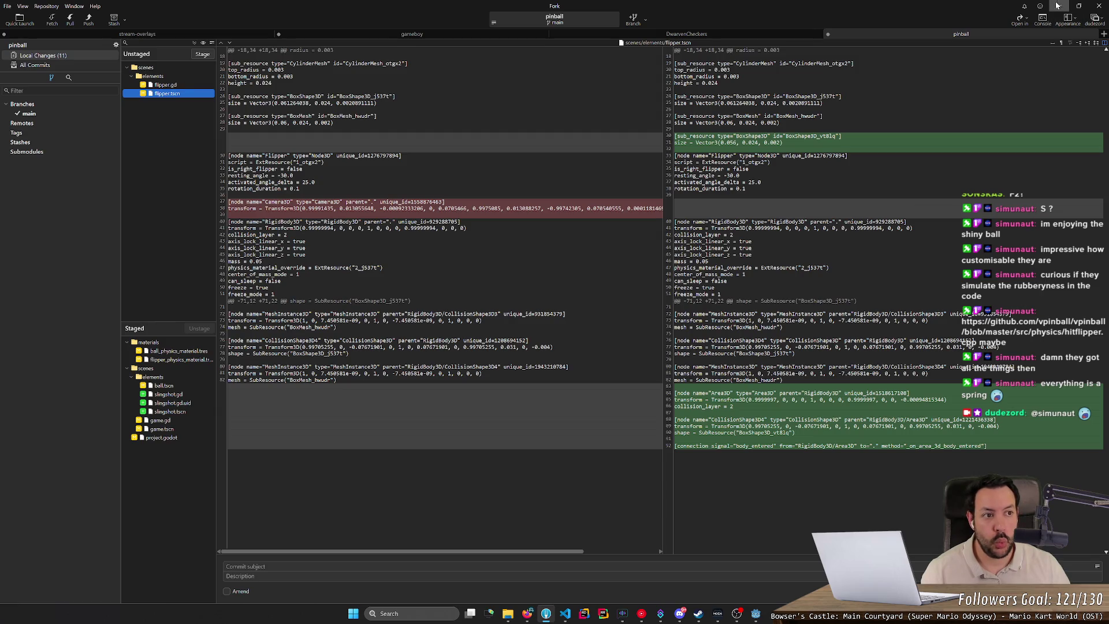
pyautogui.hotkey('alt', 'Tab')
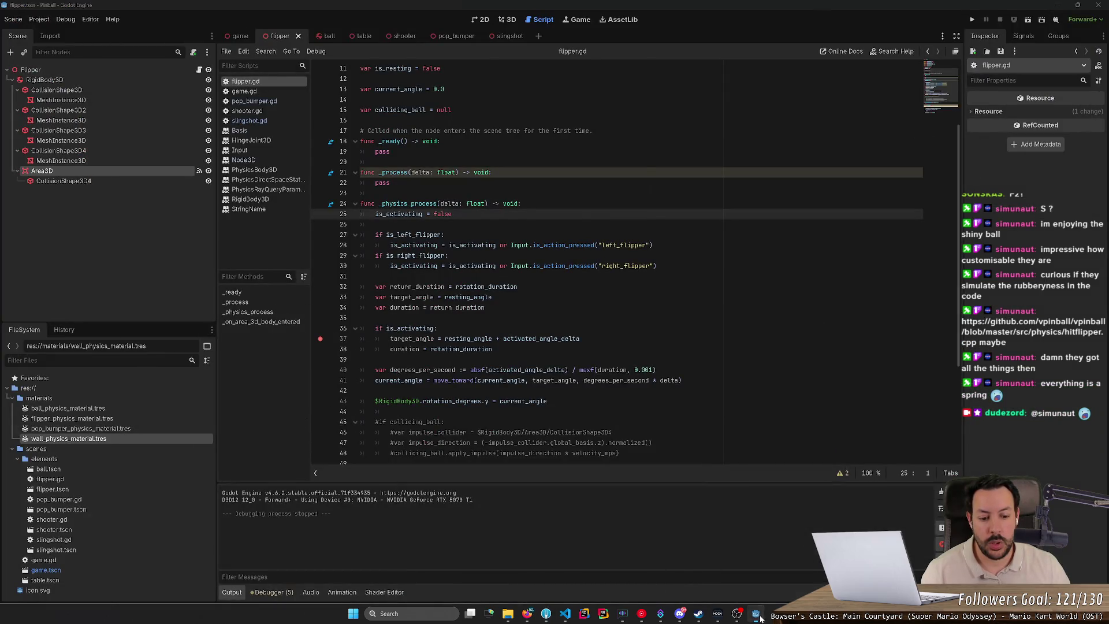
# Step: Close the three extra File Explorer windows from the taskbar
pyautogui.moveTo(755, 613)
pyautogui.click(757, 587)
pyautogui.moveTo(520, 613)
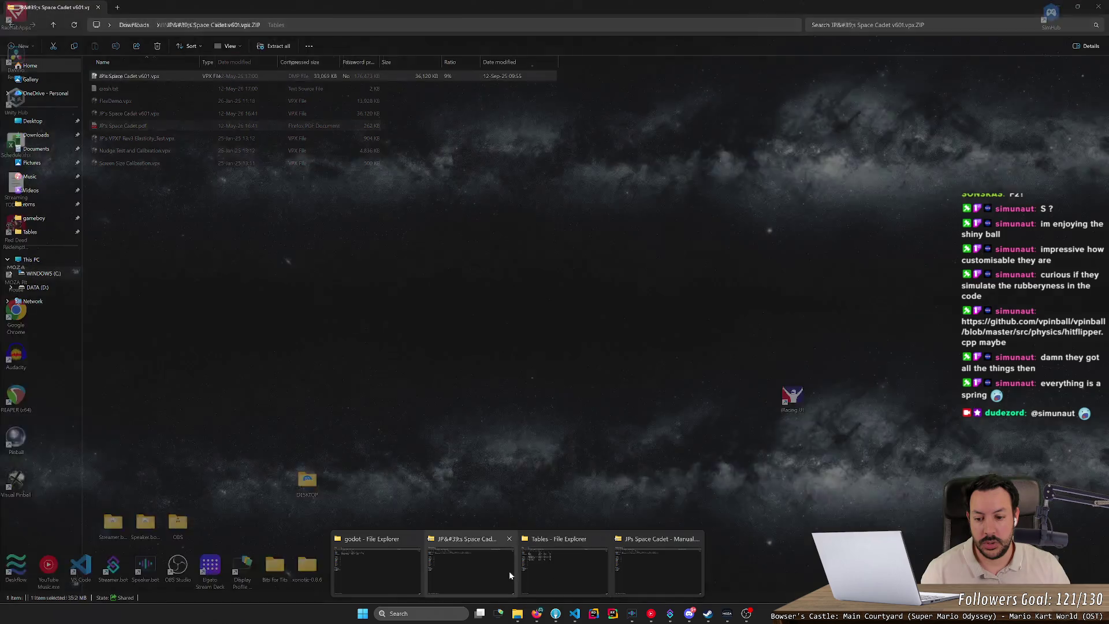
pyautogui.middleClick(508, 570)
pyautogui.middleClick(511, 567)
pyautogui.middleClick(528, 567)
# Step: Launch Godot_v4.6.2-stable_win64.exe from the godot folder and open the Pinball project
pyautogui.click(529, 568)
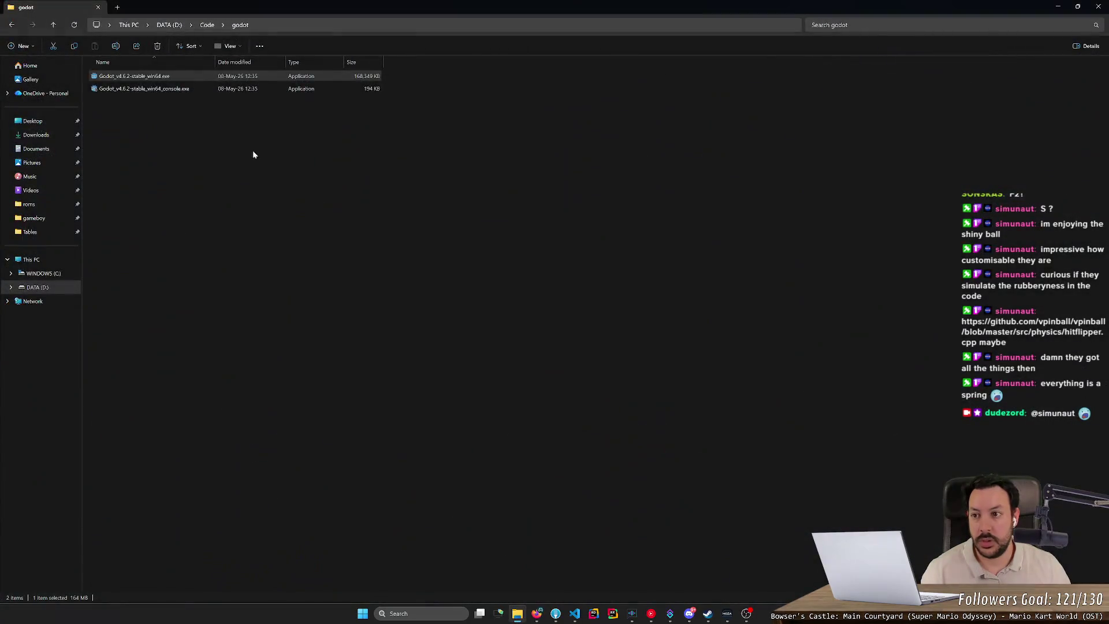
pyautogui.press('Return')
pyautogui.doubleClick(370, 180)
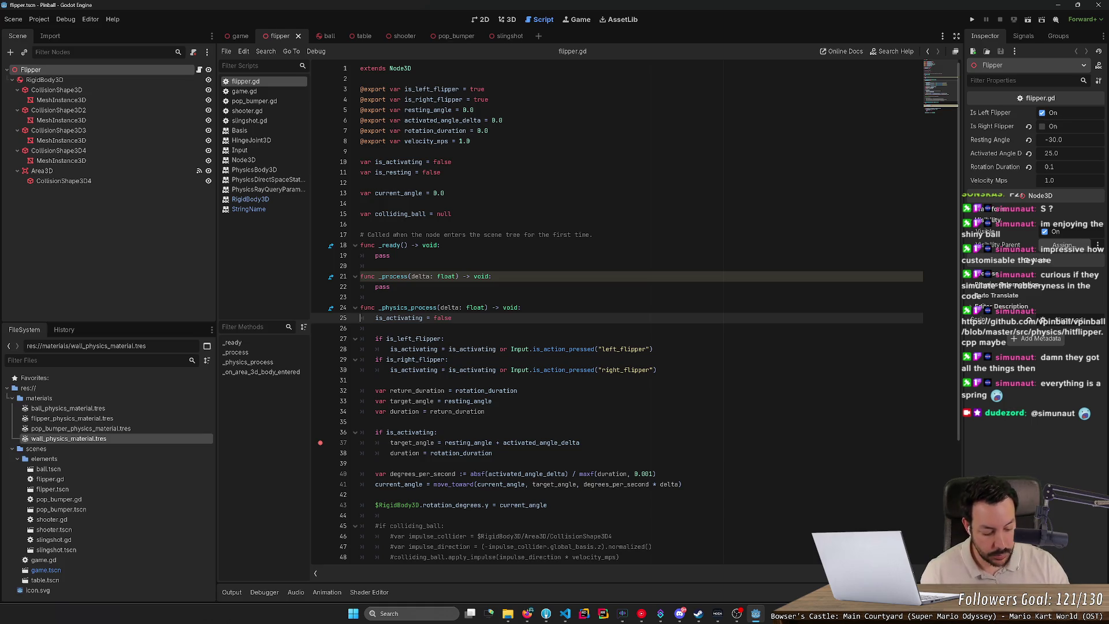
pyautogui.click(972, 19)
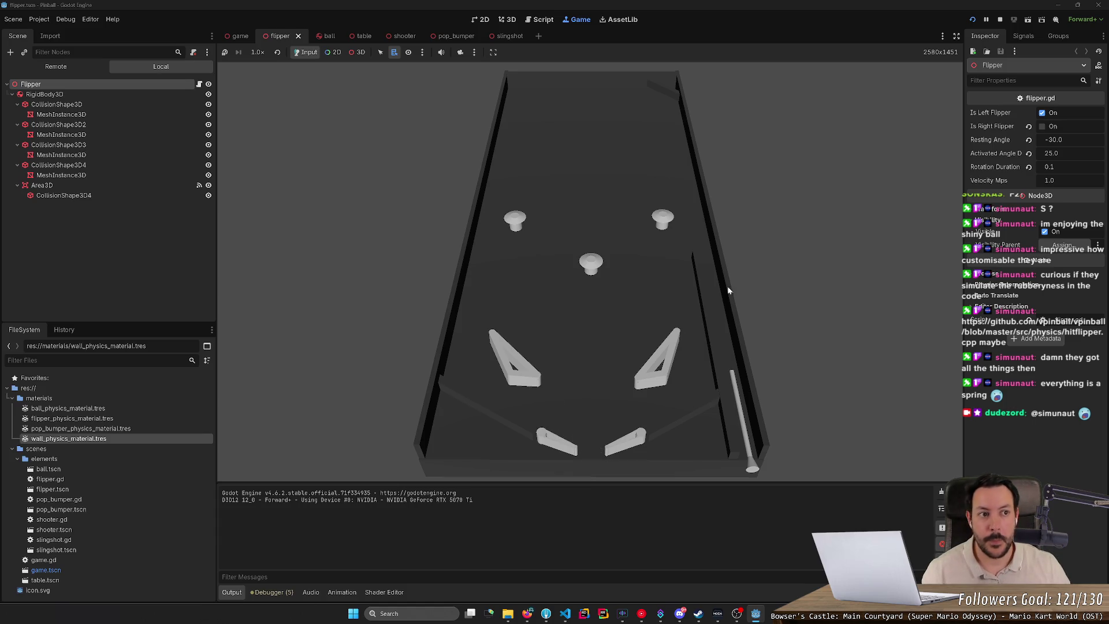
pyautogui.click(997, 19)
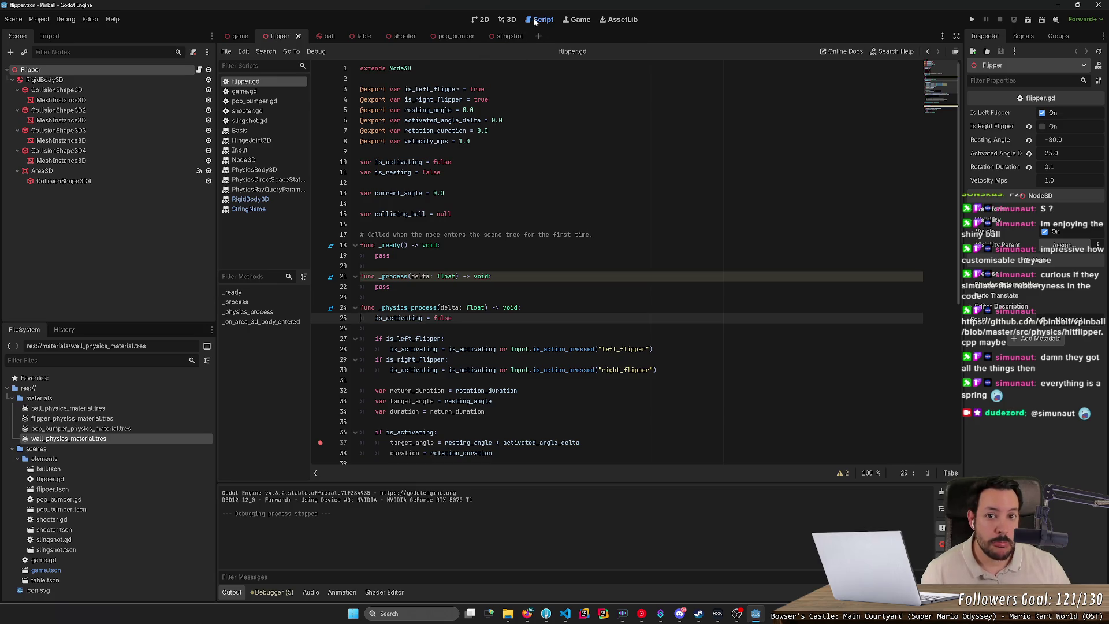
pyautogui.scroll(-3, 328, 354)
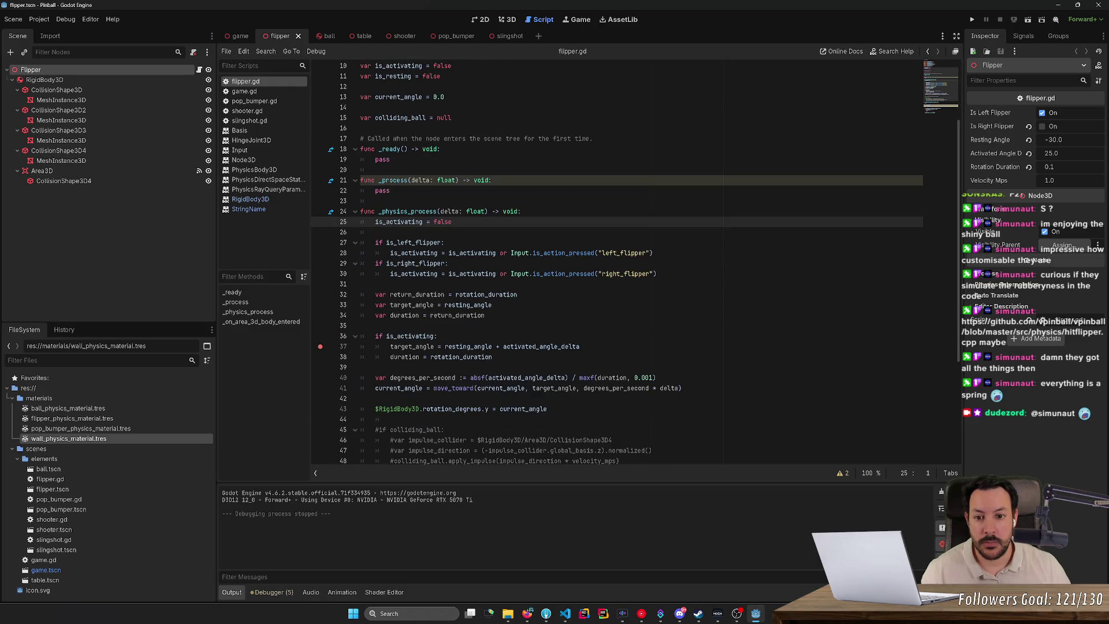
pyautogui.moveTo(510, 253); pyautogui.dragTo(447, 242)
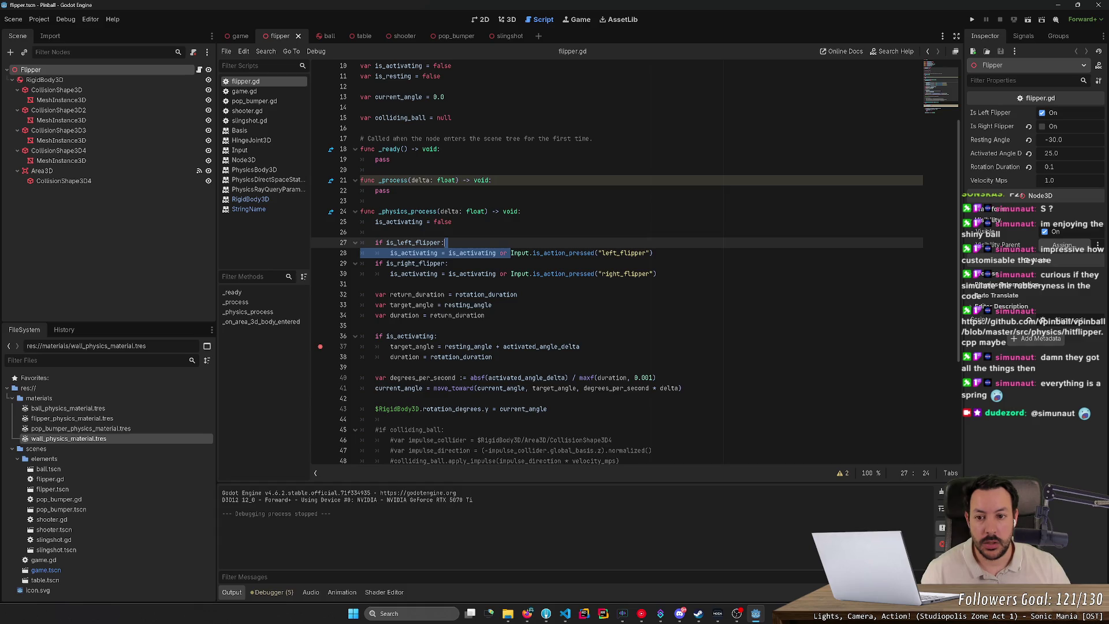
# Step: Insert 'if Input.is_action_pressed("left_flipper"):' above the existing check in _physics_process
pyautogui.click(452, 222)
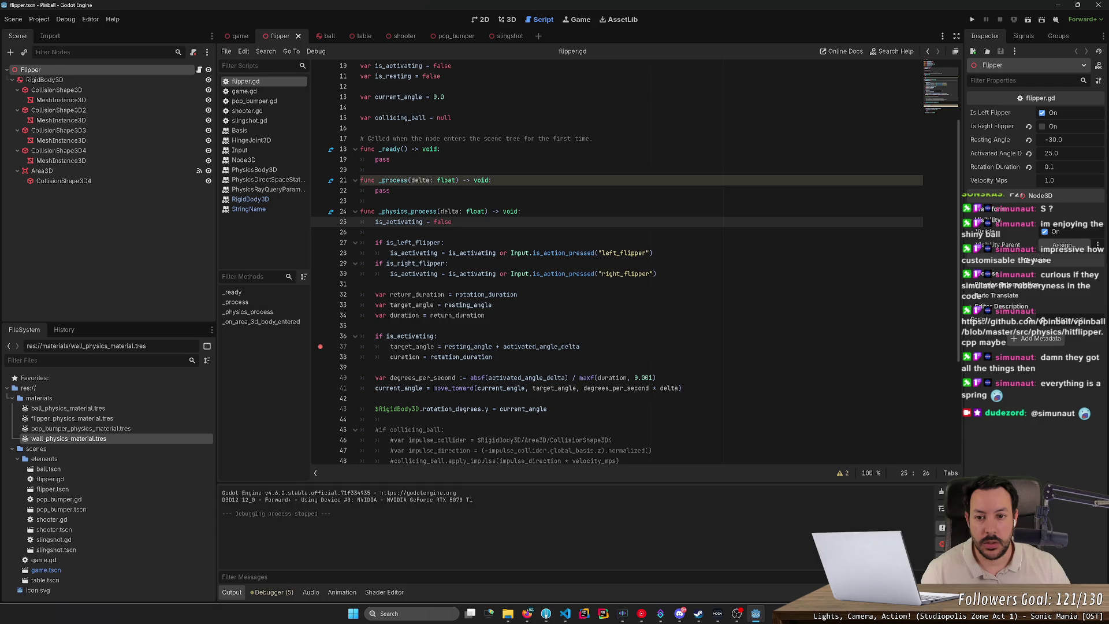
pyautogui.doubleClick(520, 253)
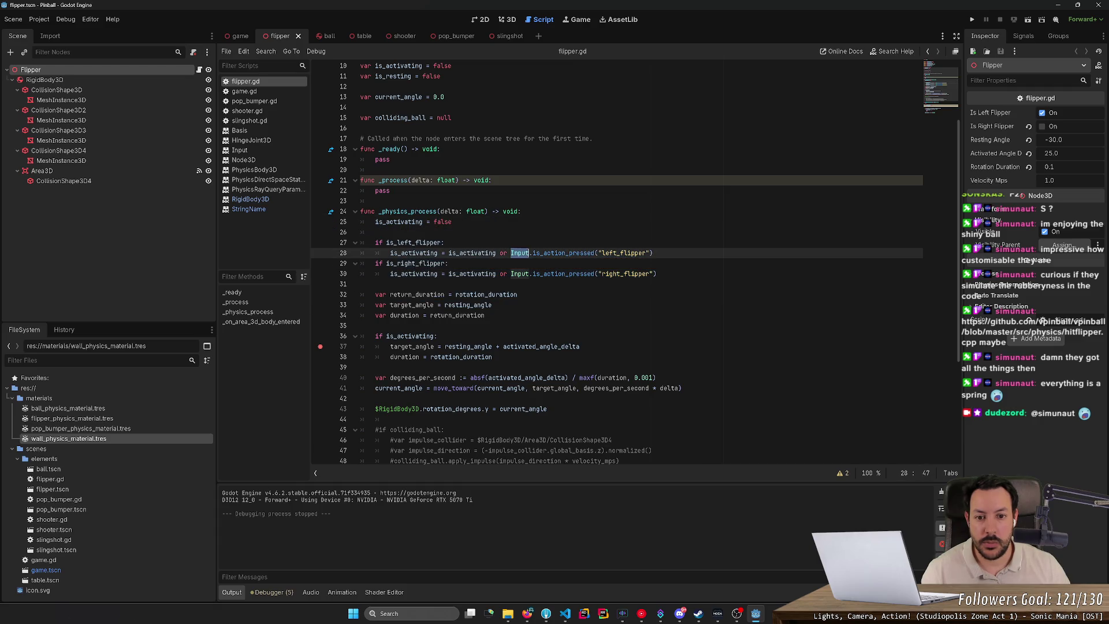
pyautogui.click(381, 233)
pyautogui.press('Return')
pyautogui.write('if')
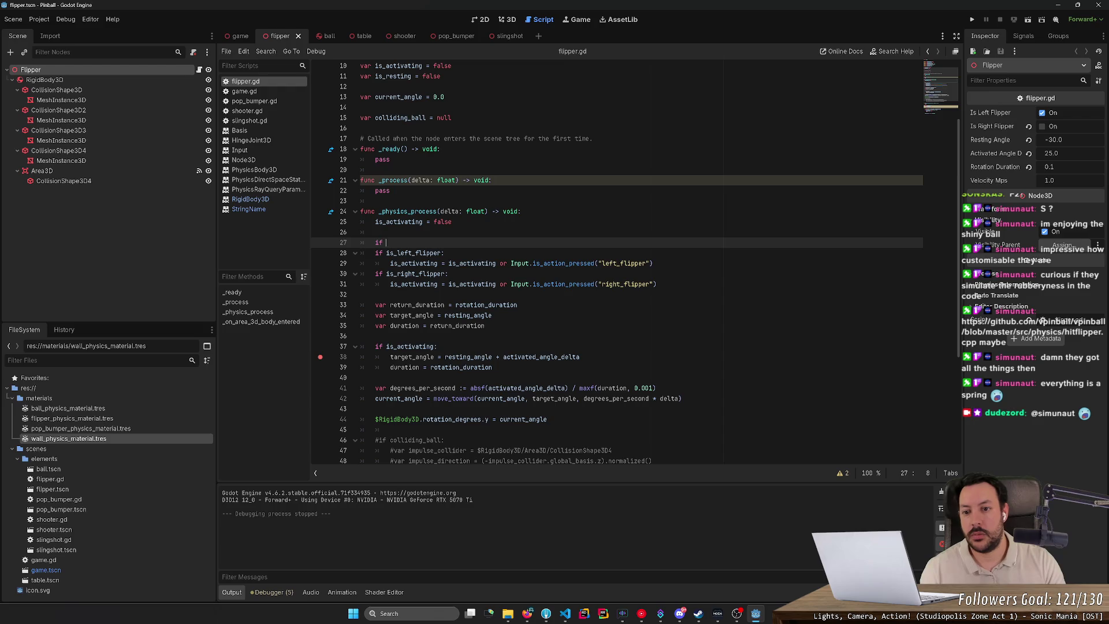
pyautogui.write('Input.is_action_pressed("left_flipper")')
pyautogui.write(':')
# Step: Give the new check a 'pass' body, breakpoint that line 28, and run the game
pyautogui.press('Return')
pyautogui.write('pass')
pyautogui.press('Return')
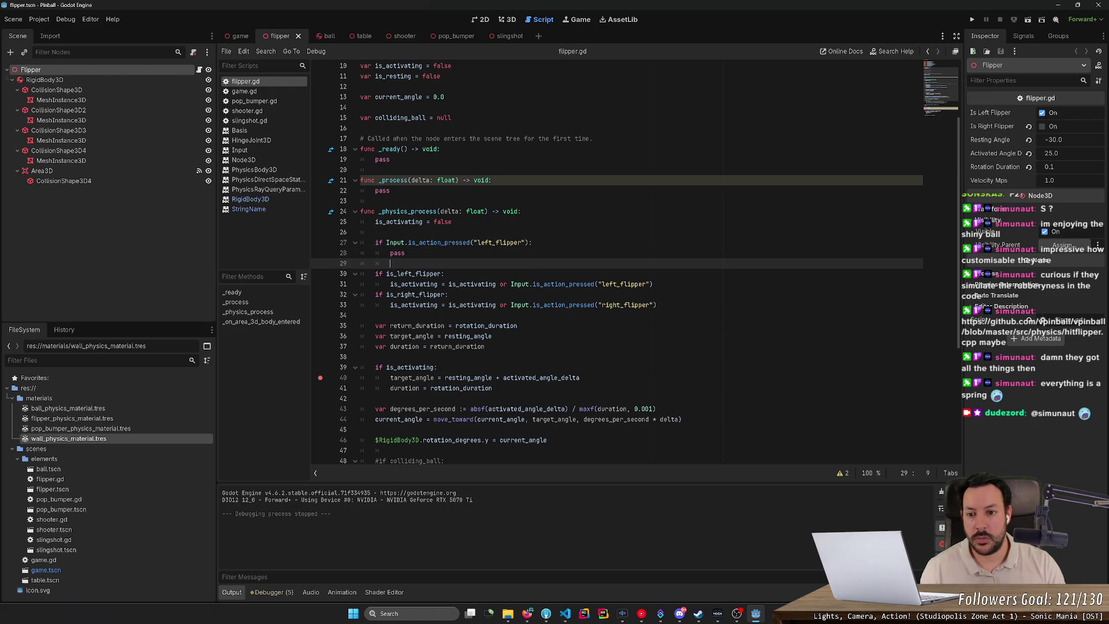
pyautogui.click(320, 252)
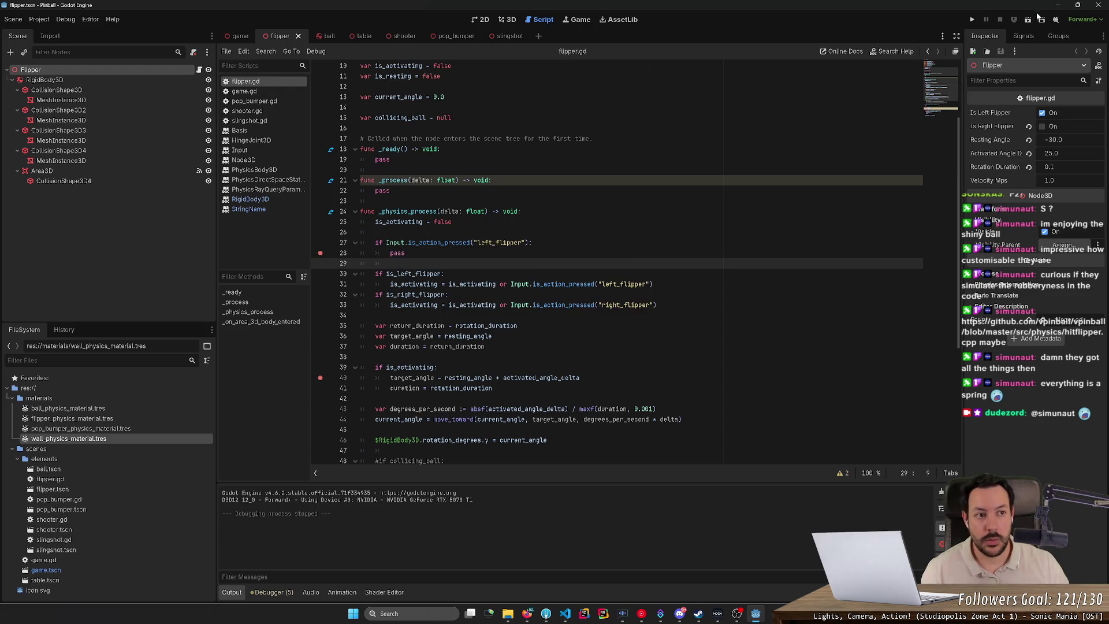
pyautogui.click(972, 20)
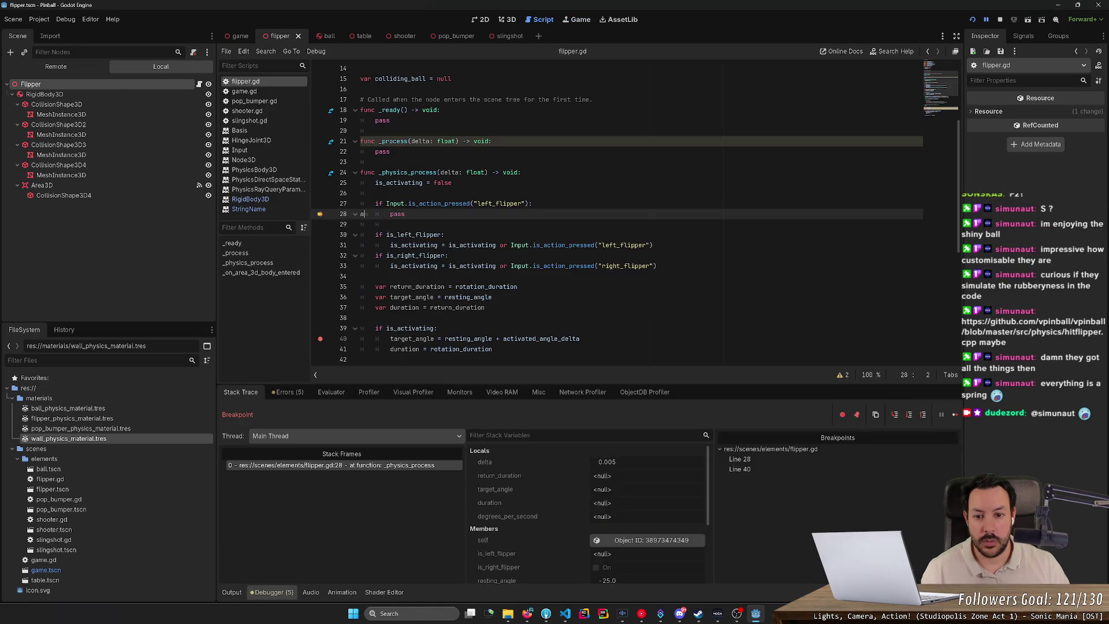
# Step: Remove the stray letter on line 28, highlight is_activating, and clear line 28's breakpoint
pyautogui.press('BackSpace')
pyautogui.click(491, 203)
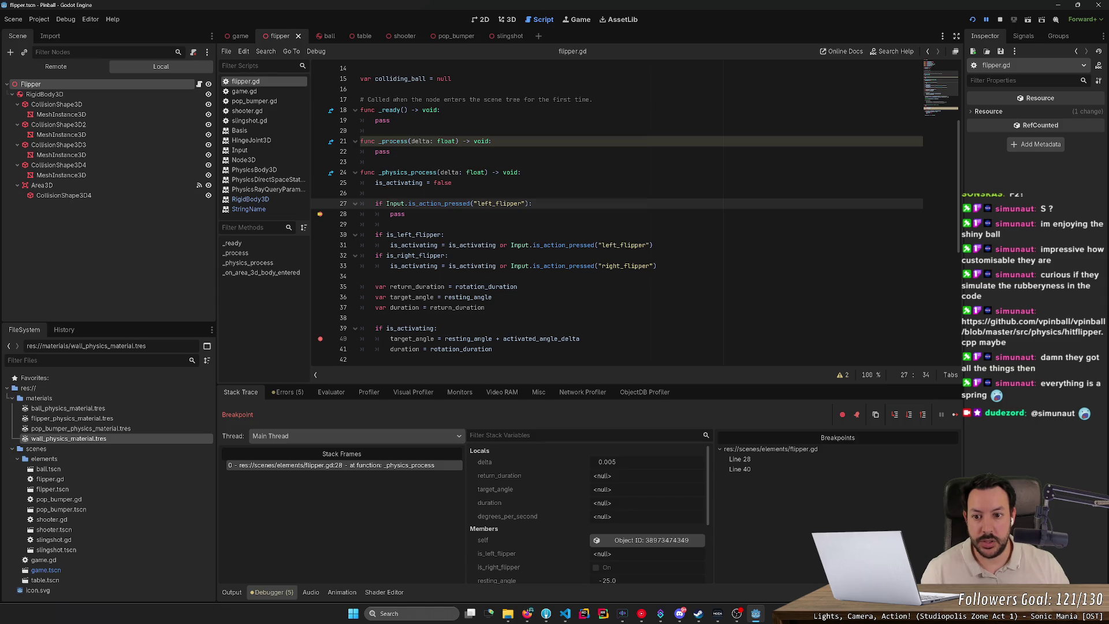
pyautogui.doubleClick(414, 245)
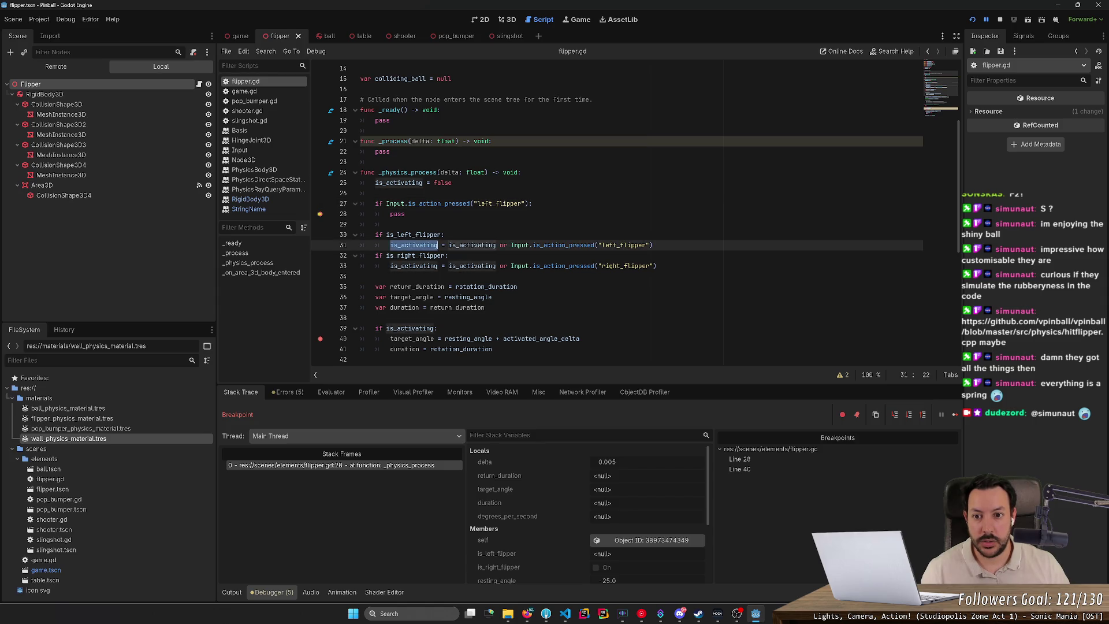
pyautogui.click(321, 213)
pyautogui.scroll(4, 323, 220)
pyautogui.scroll(-6, 454, 212)
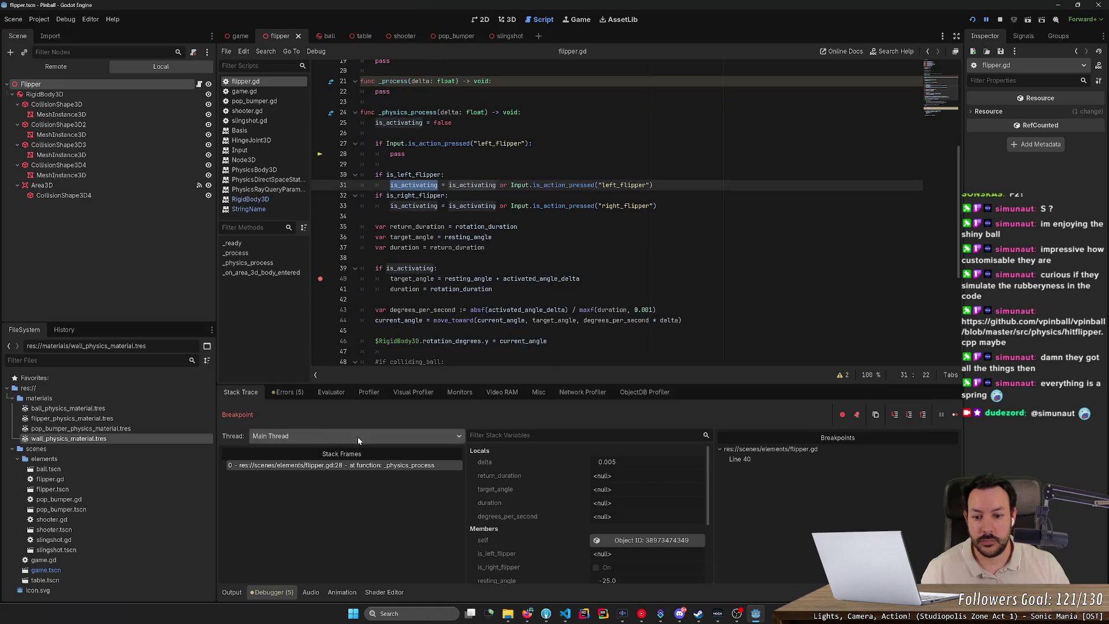
# Step: Resume the game, return to flipper.gd, and move the breakpoint from line 35 back to 28
pyautogui.click(956, 413)
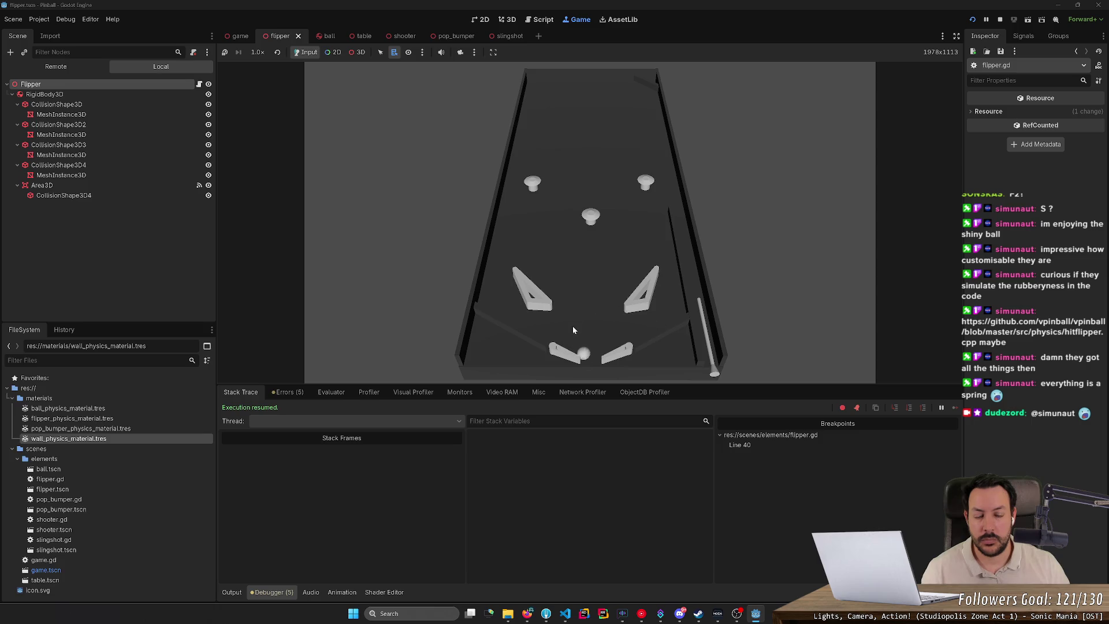
pyautogui.hotkey('alt', 'Tab')
pyautogui.hotkey('alt', 'Tab')
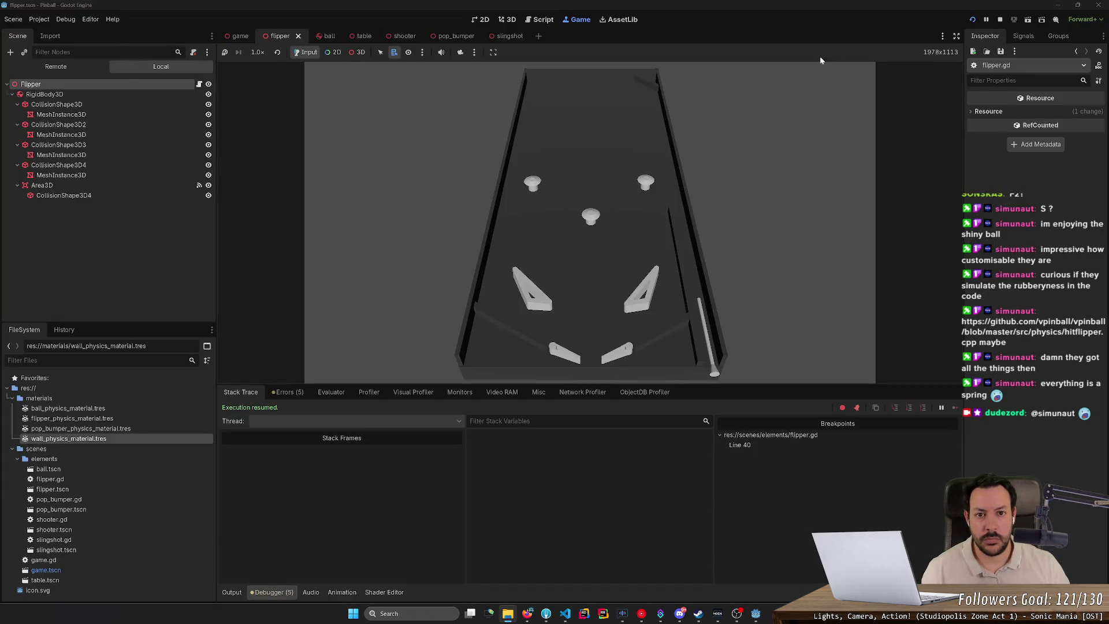
pyautogui.click(539, 20)
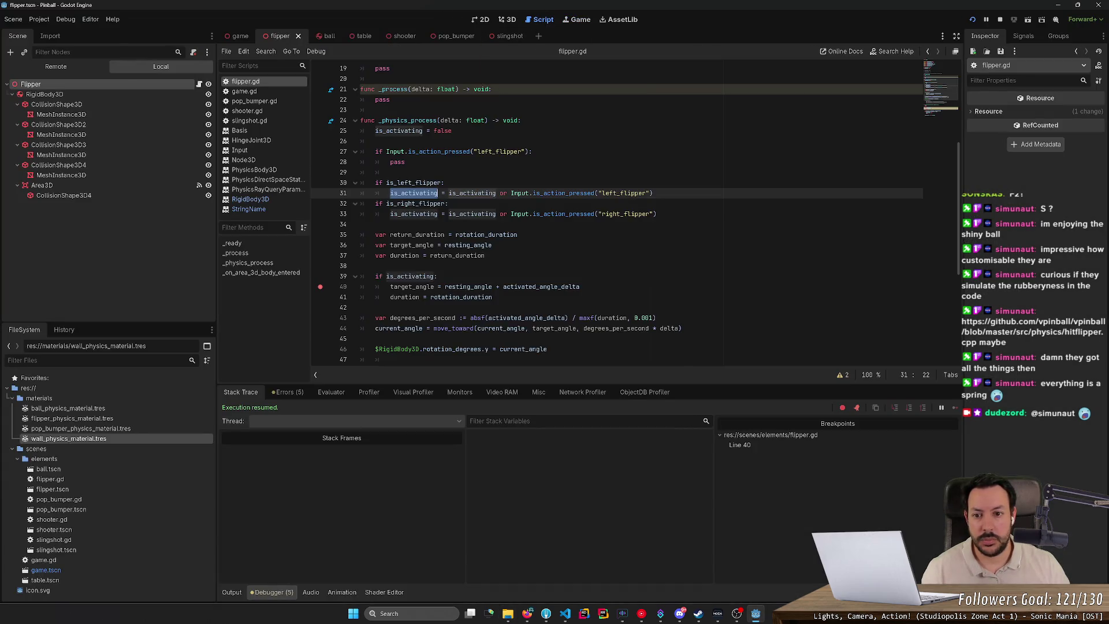
pyautogui.click(321, 235)
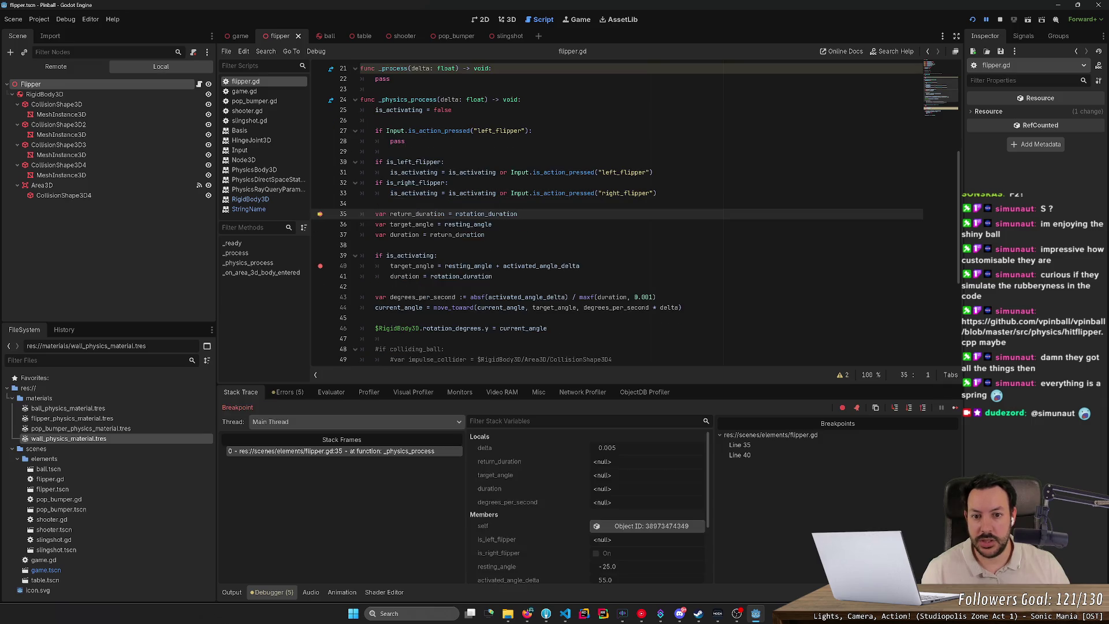
pyautogui.click(318, 214)
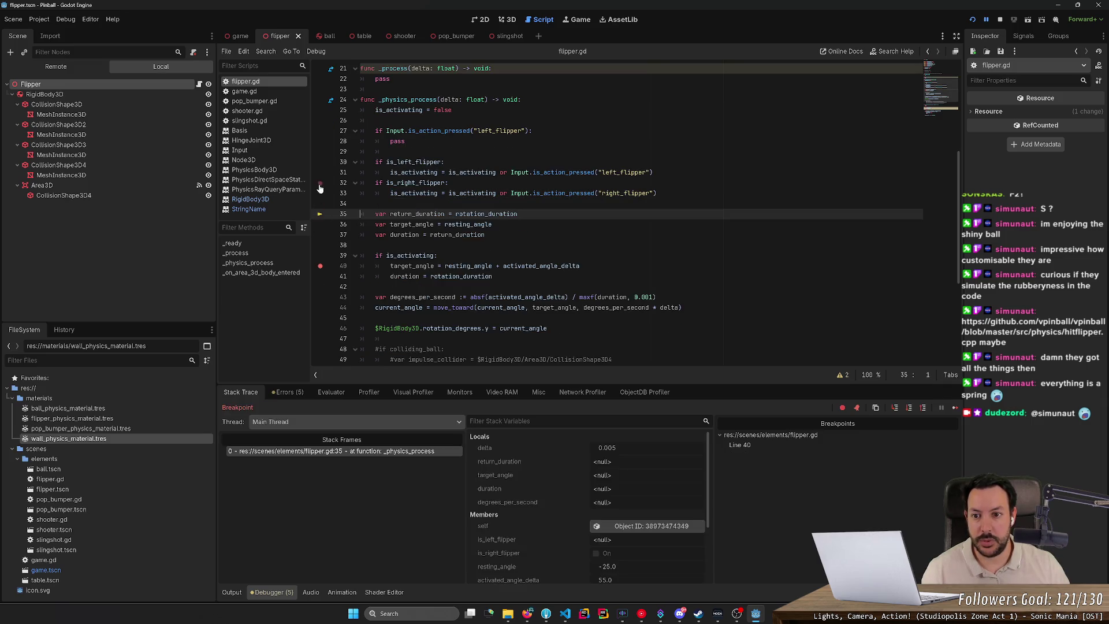
pyautogui.click(322, 142)
# Step: Resume, trigger the left flipper to hit line 28, step into the next line, then stop debugging
pyautogui.click(953, 407)
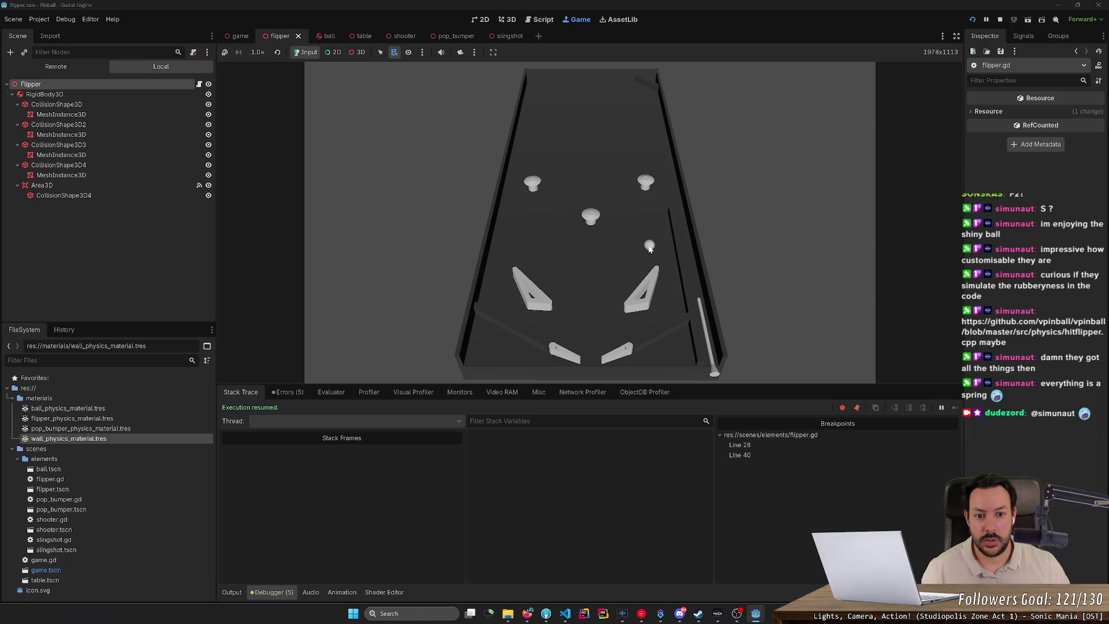
pyautogui.press('Left')
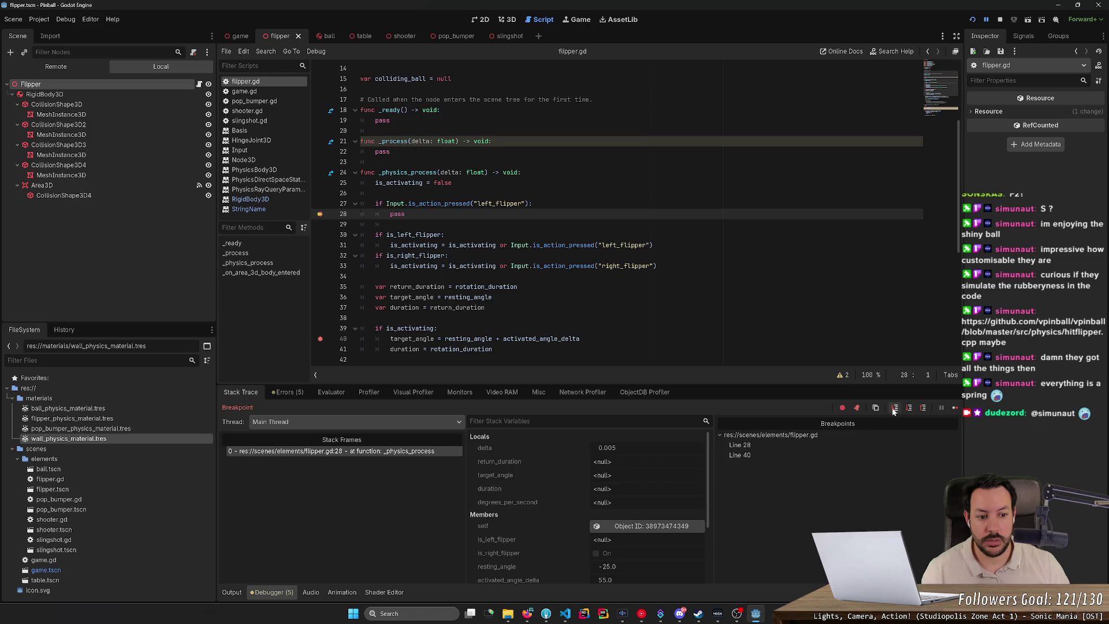
pyautogui.click(894, 408)
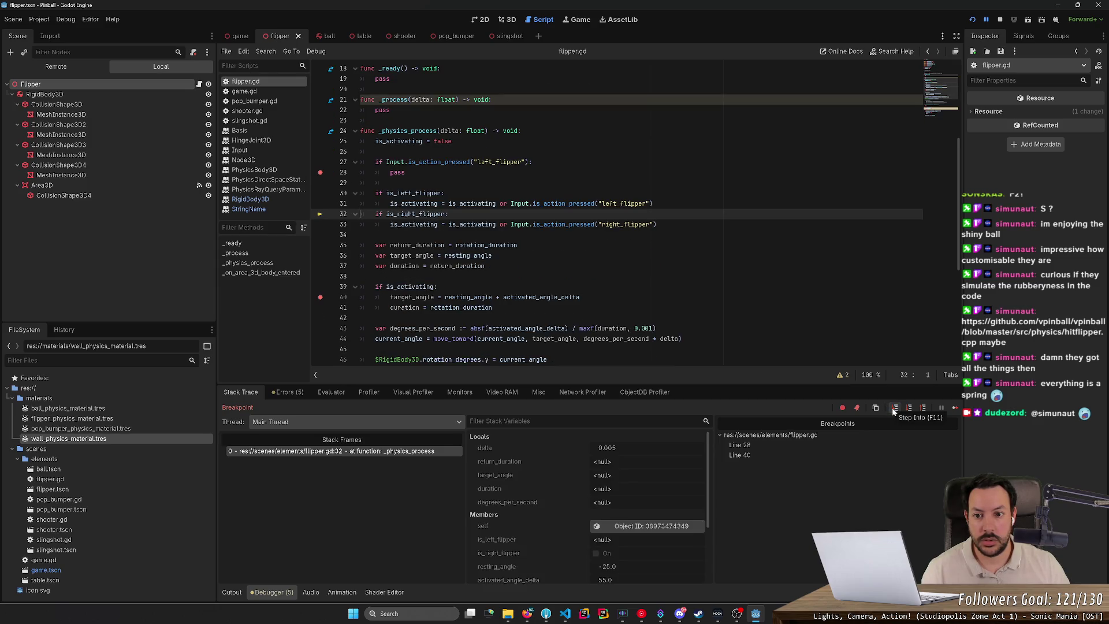
pyautogui.moveTo(416, 193)
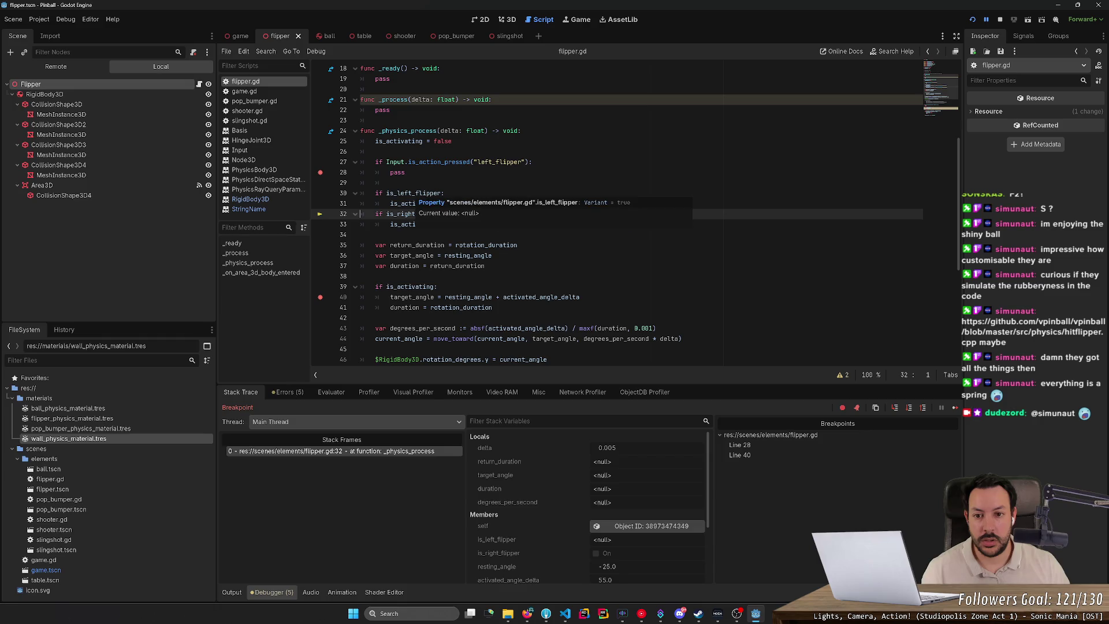
pyautogui.click(999, 19)
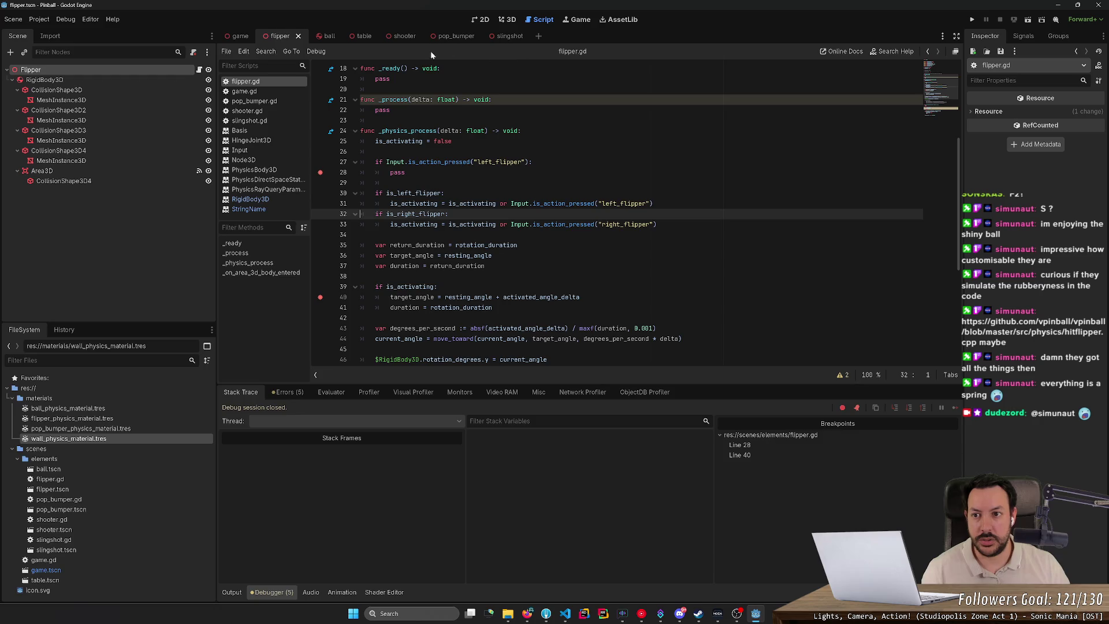
# Step: Compare the Left Flipper and Right Flipper instances' settings in the game scene
pyautogui.click(510, 19)
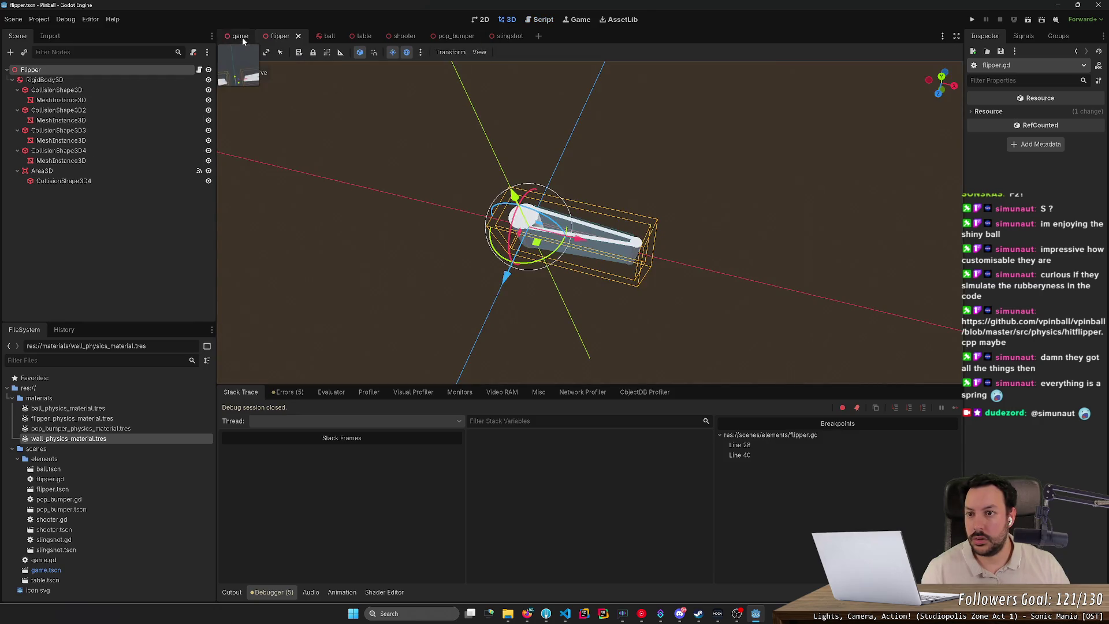
pyautogui.hotkey('ctrl', 'shift', 'Tab')
pyautogui.click(85, 251)
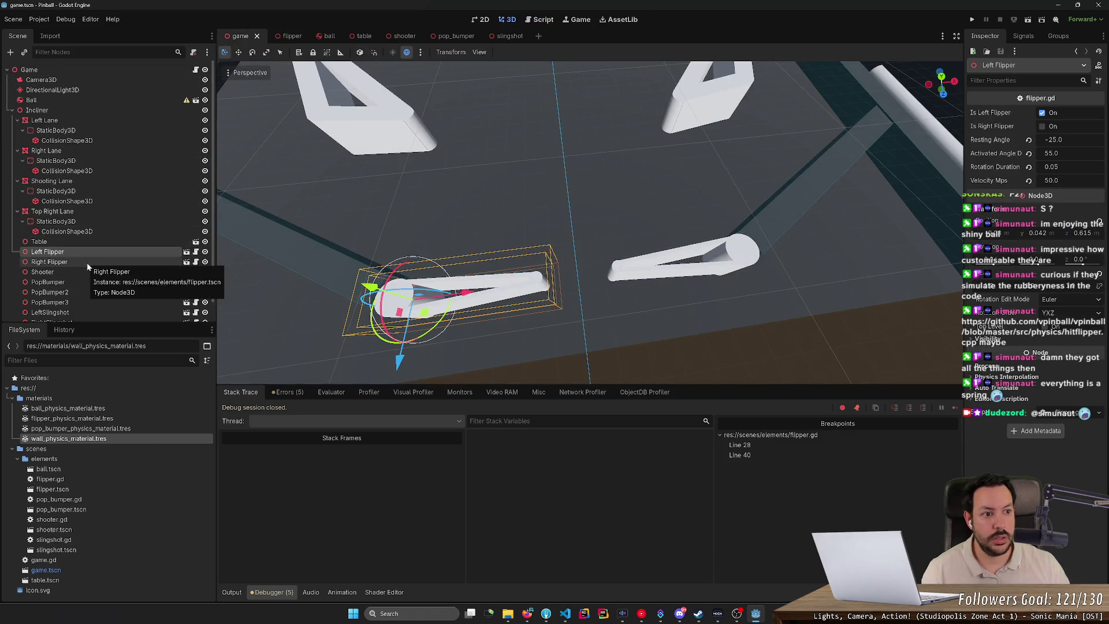
pyautogui.click(87, 262)
pyautogui.click(91, 254)
pyautogui.click(91, 262)
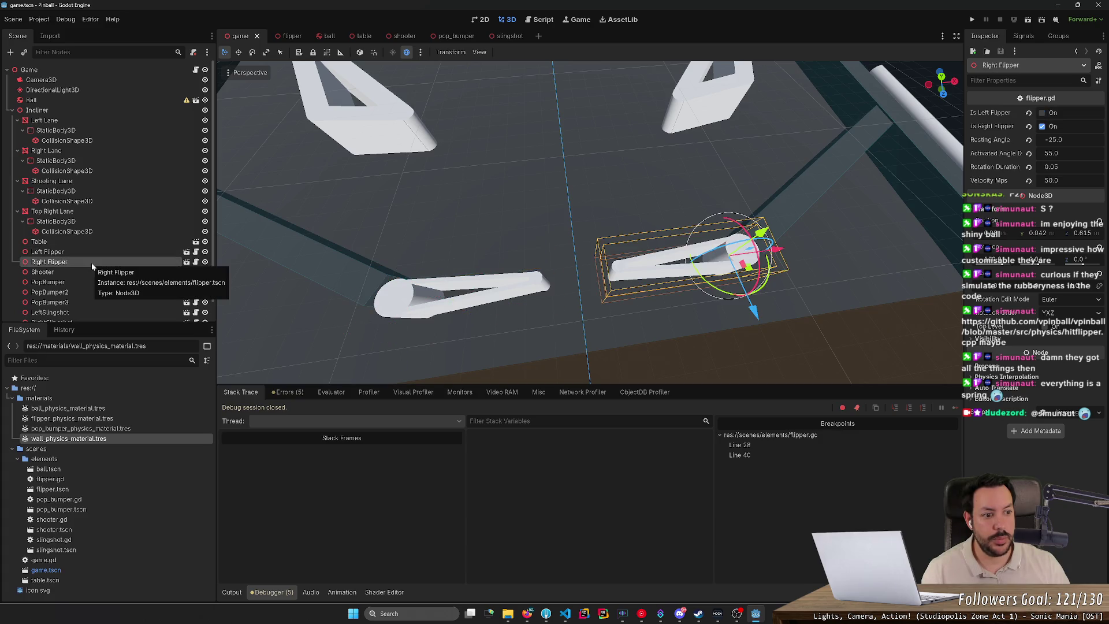
# Step: Back in flipper.gd, move the breakpoint to line 31 and run the game with F5
pyautogui.click(540, 19)
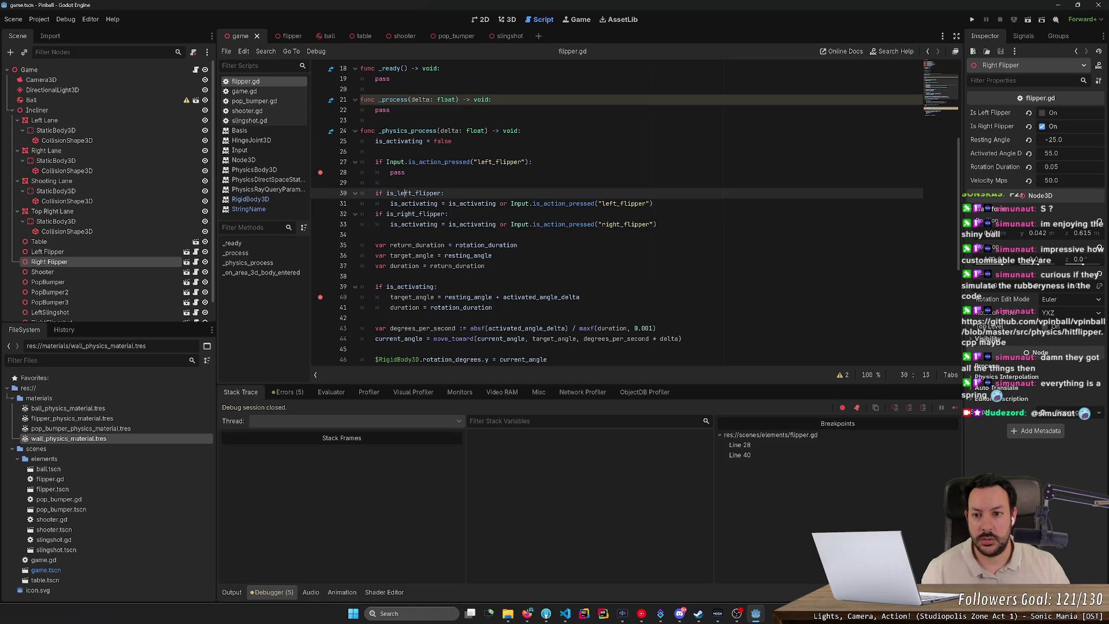
pyautogui.doubleClick(414, 193)
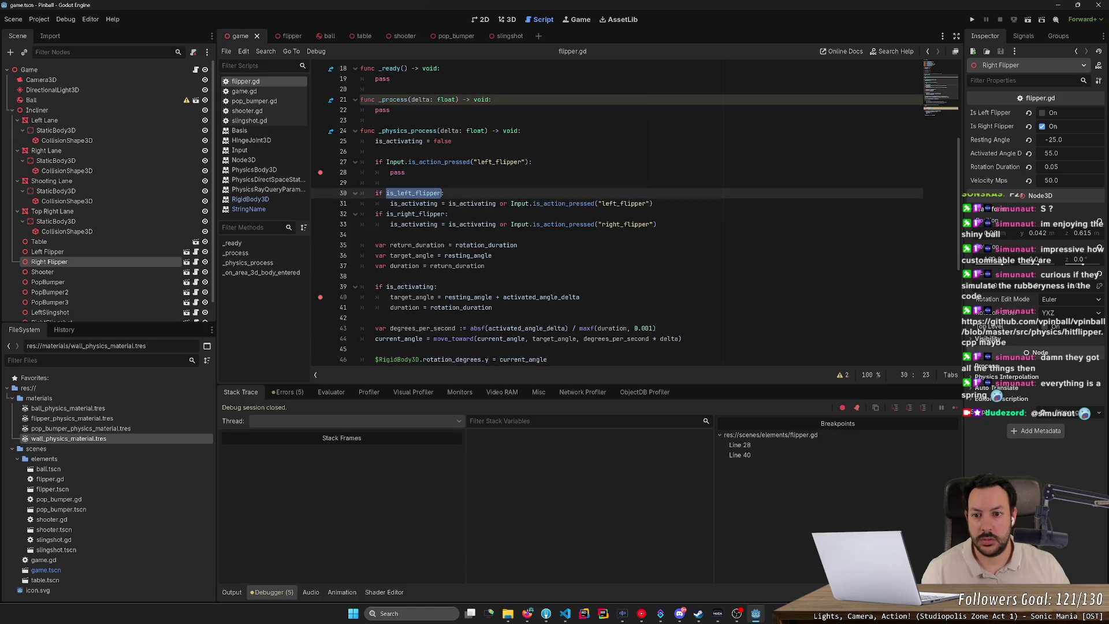
pyautogui.click(321, 204)
pyautogui.press('F5')
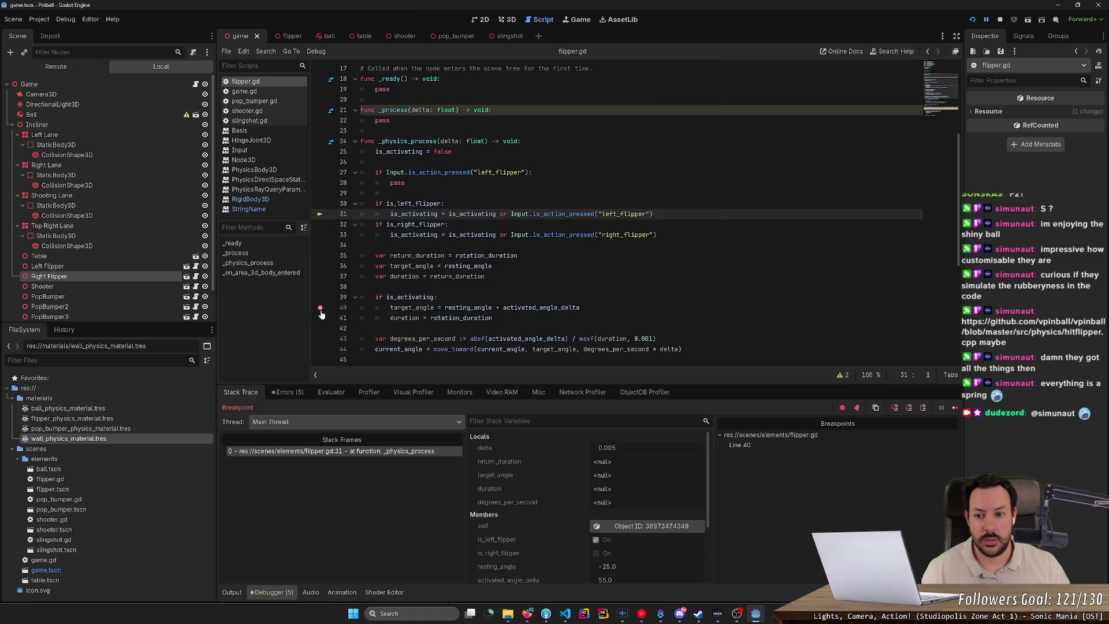
# Step: Inspect is_activating on line 31, set a breakpoint on line 28, and resume the paused game
pyautogui.doubleClick(413, 214)
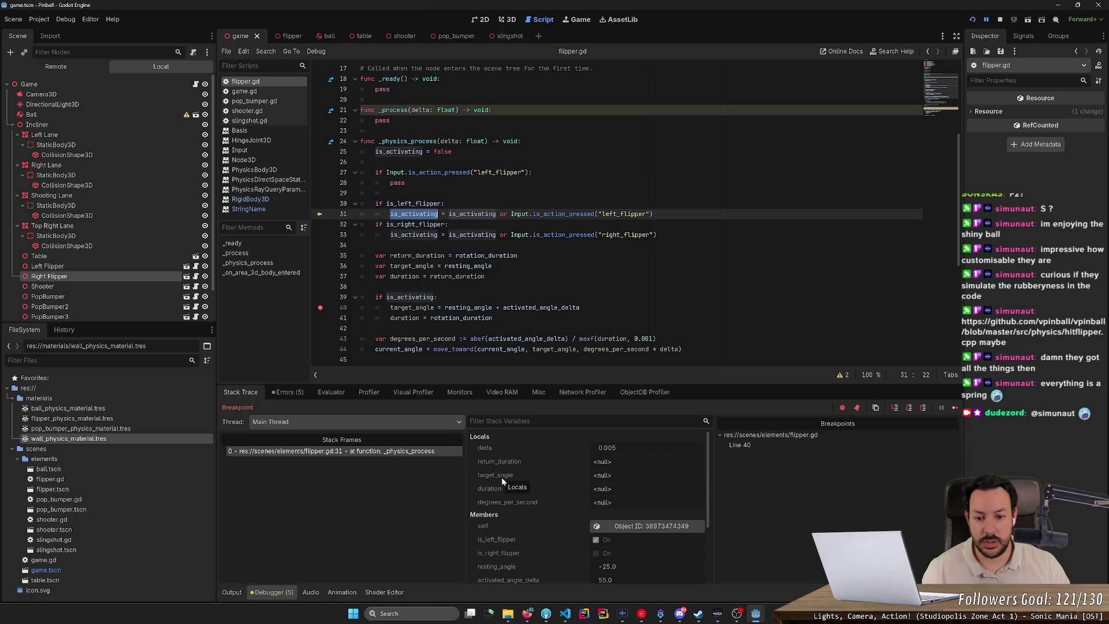
pyautogui.scroll(-1, 532, 499)
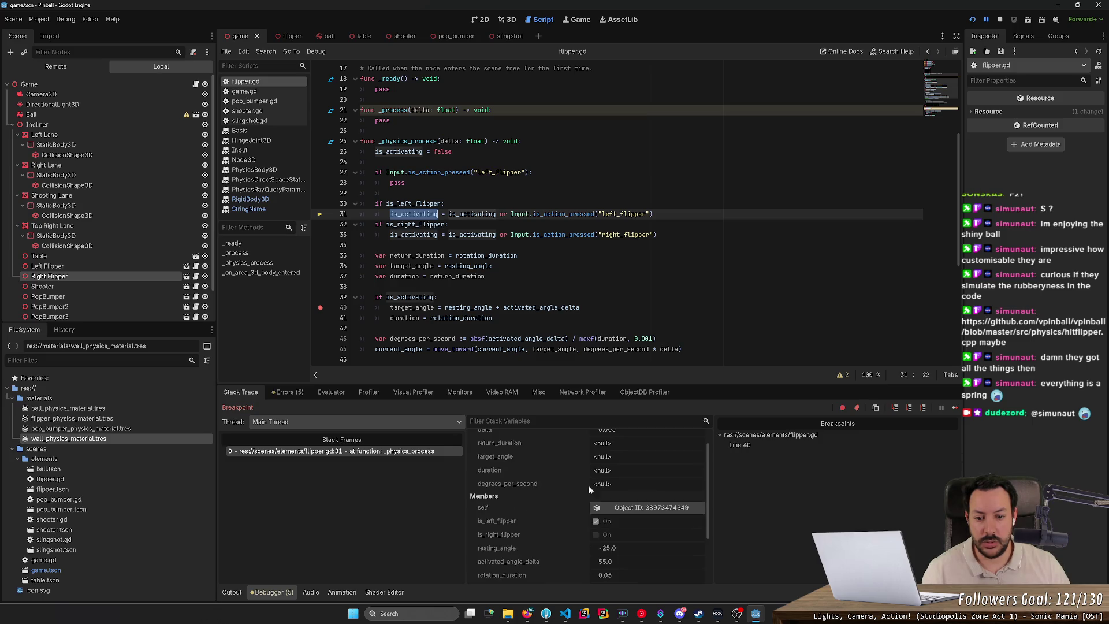
pyautogui.scroll(1, 647, 501)
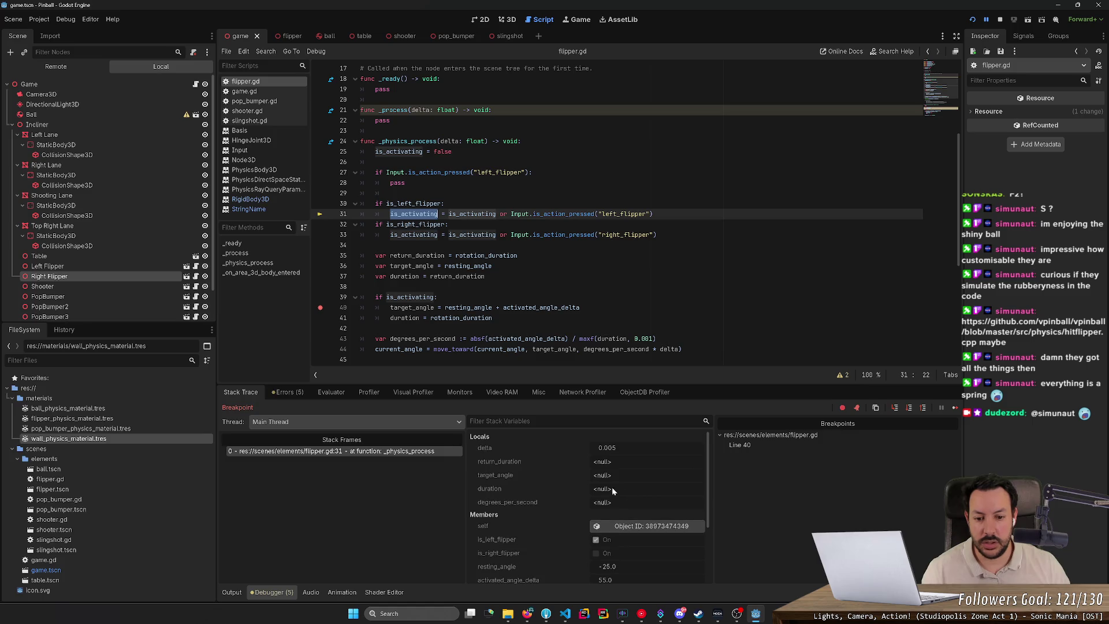
pyautogui.scroll(5, 617, 206)
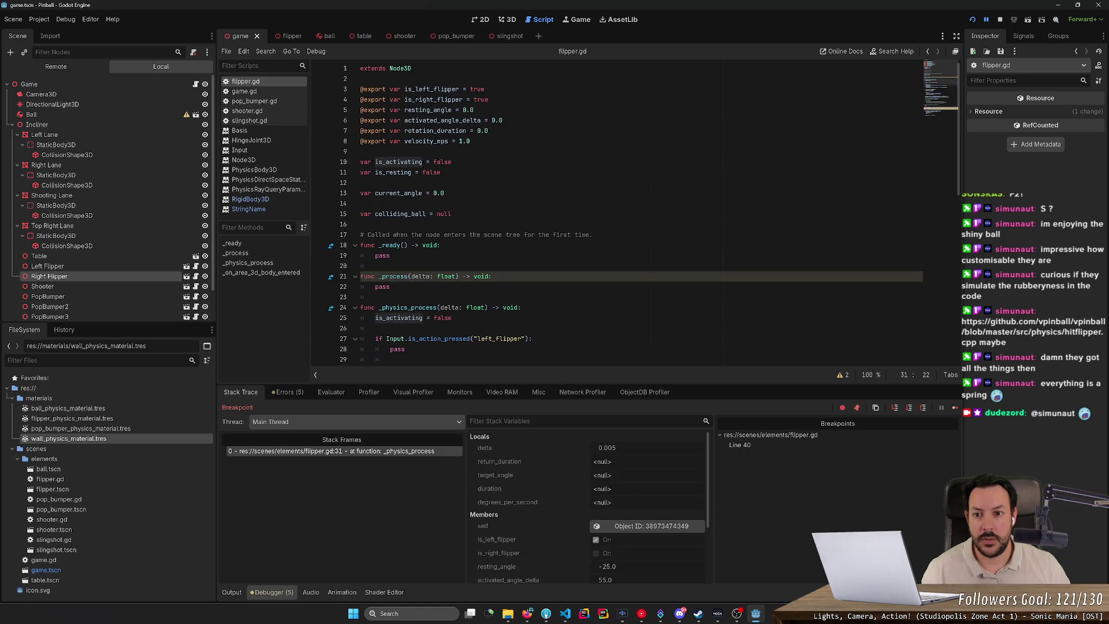
pyautogui.scroll(-5, 617, 213)
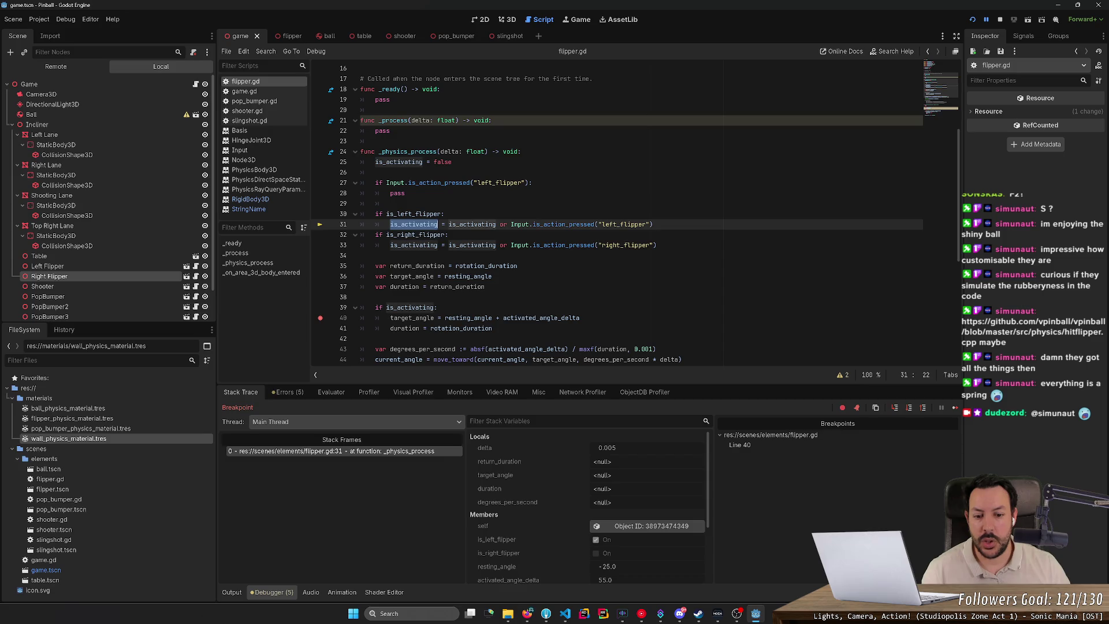
pyautogui.scroll(-3, 574, 470)
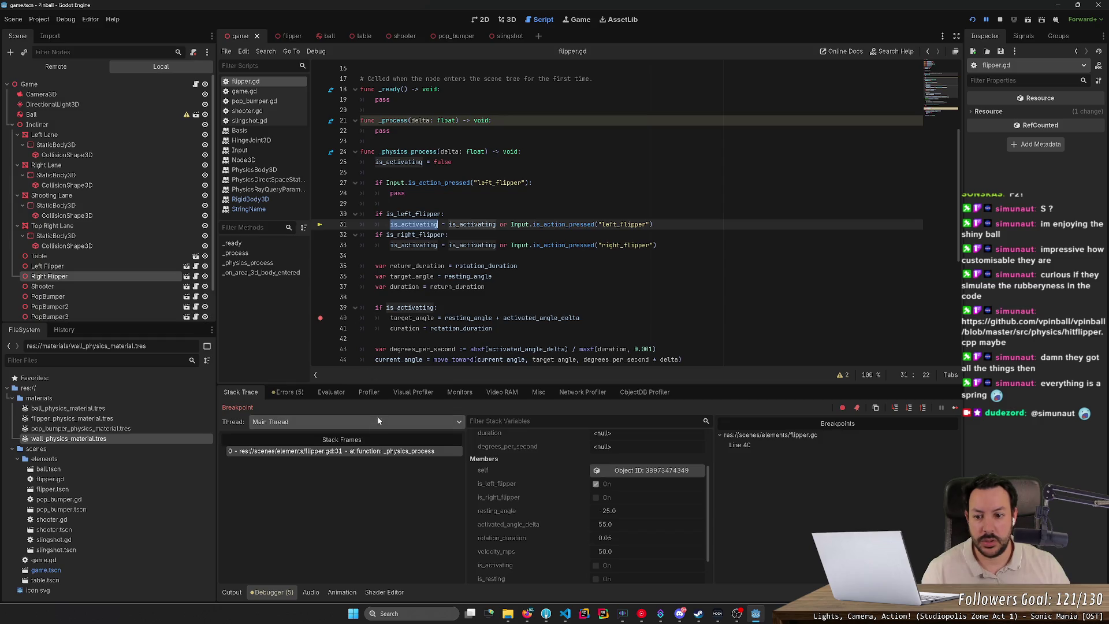
pyautogui.click(320, 193)
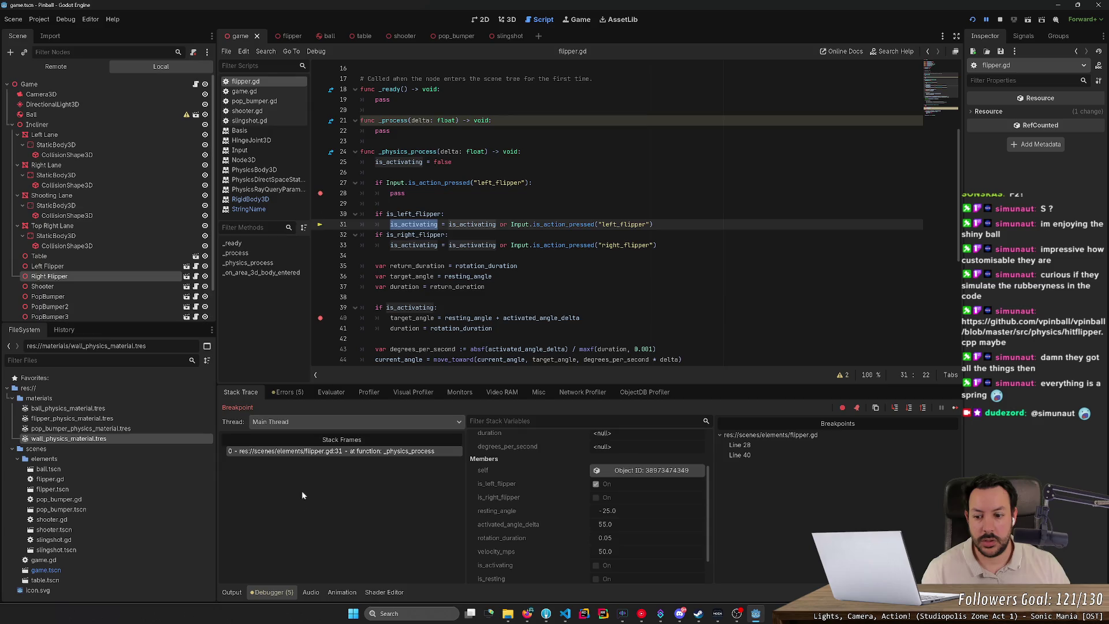
pyautogui.click(955, 407)
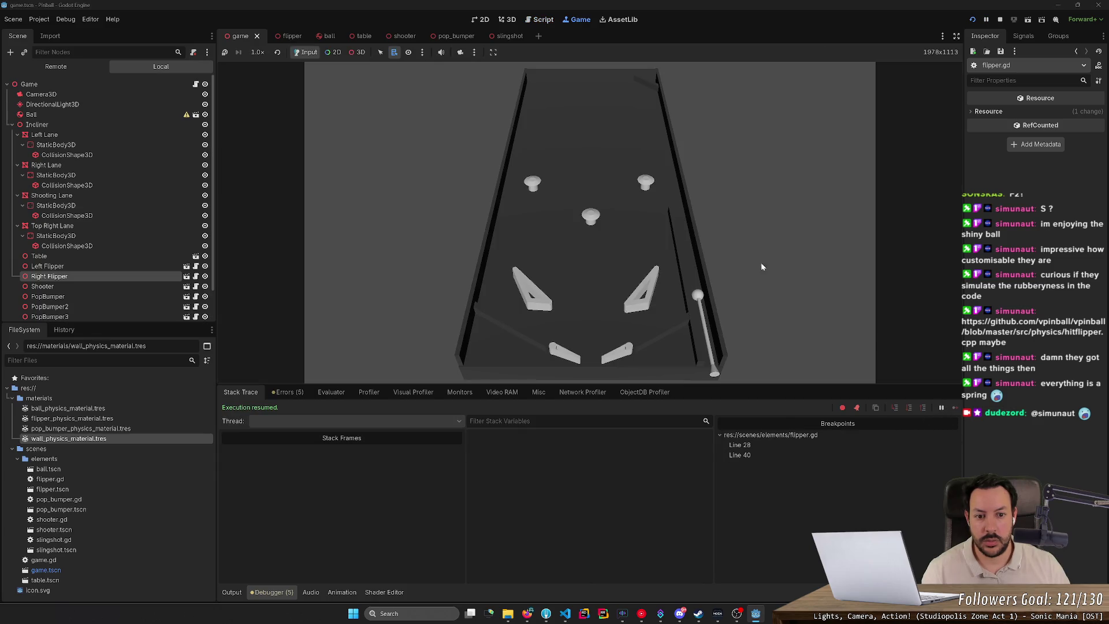
# Step: Trigger the left flipper to hit line 28, then step through lines 30, 31, 32 and 35
pyautogui.press('Left')
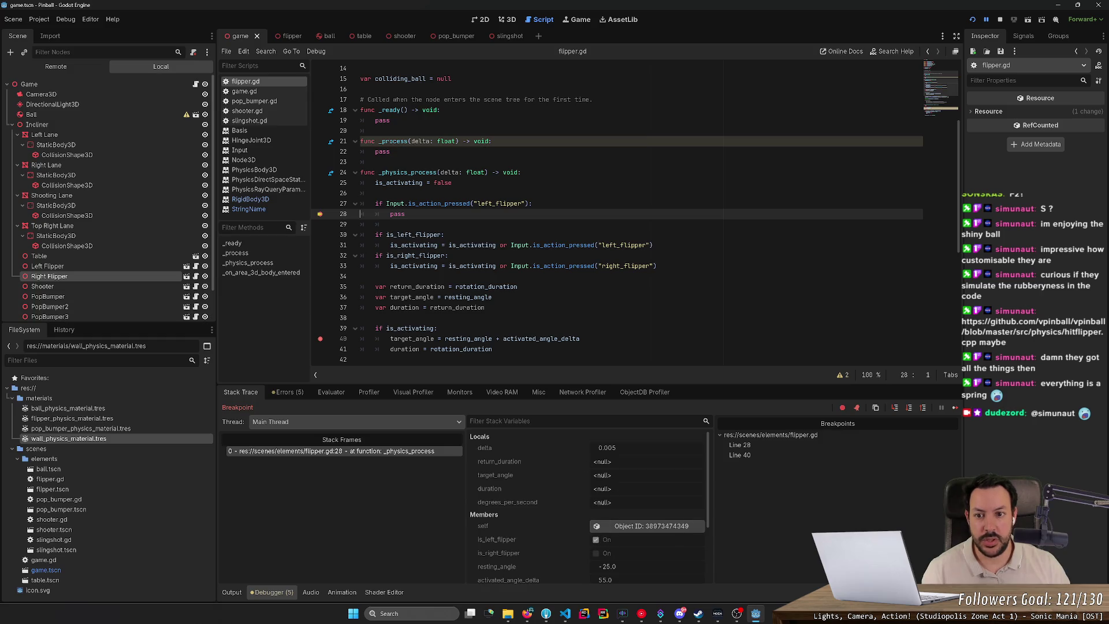
pyautogui.moveTo(401, 182)
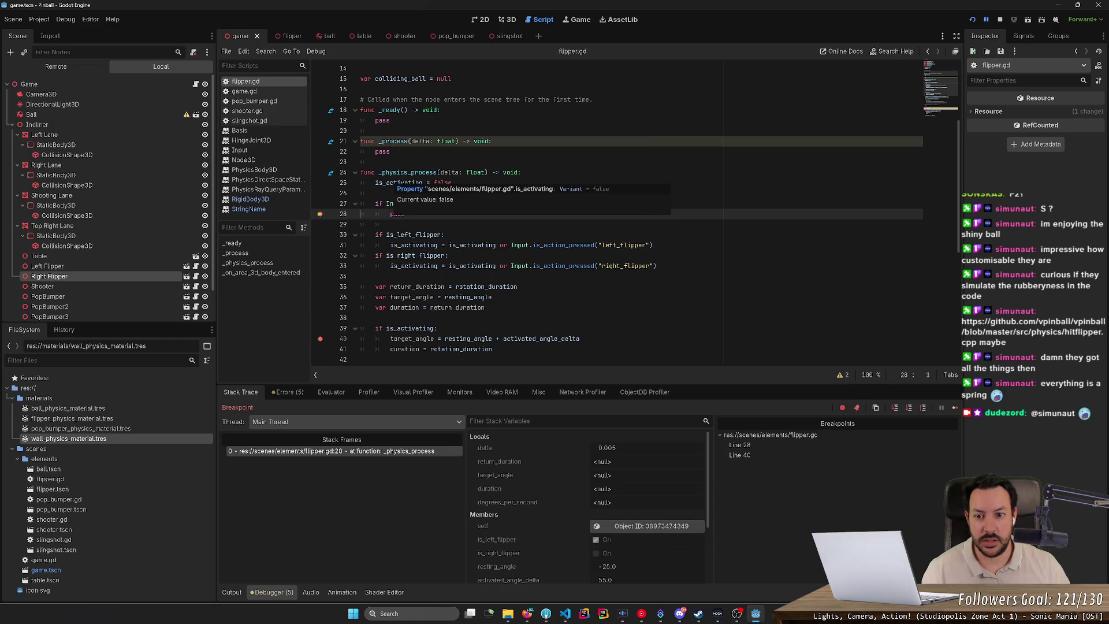
pyautogui.click(895, 411)
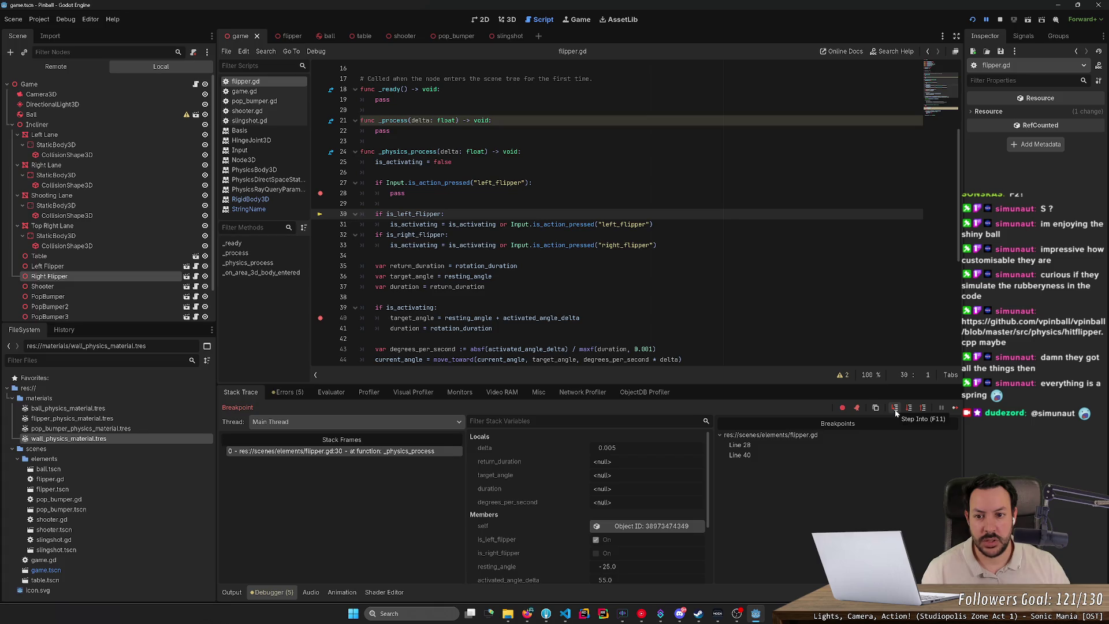
pyautogui.click(895, 412)
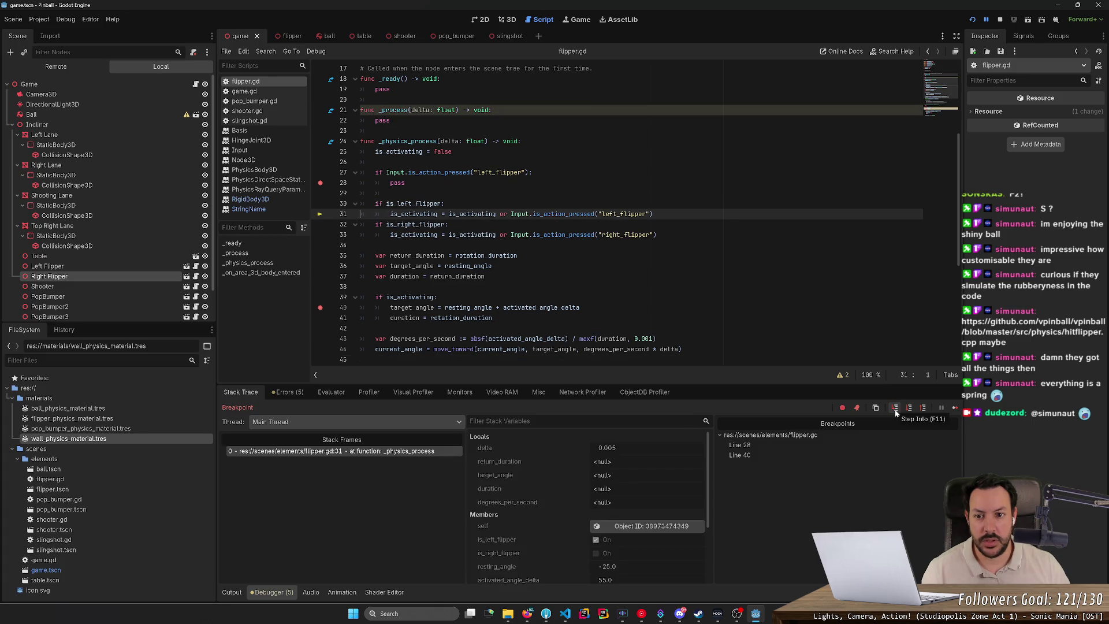
pyautogui.click(895, 412)
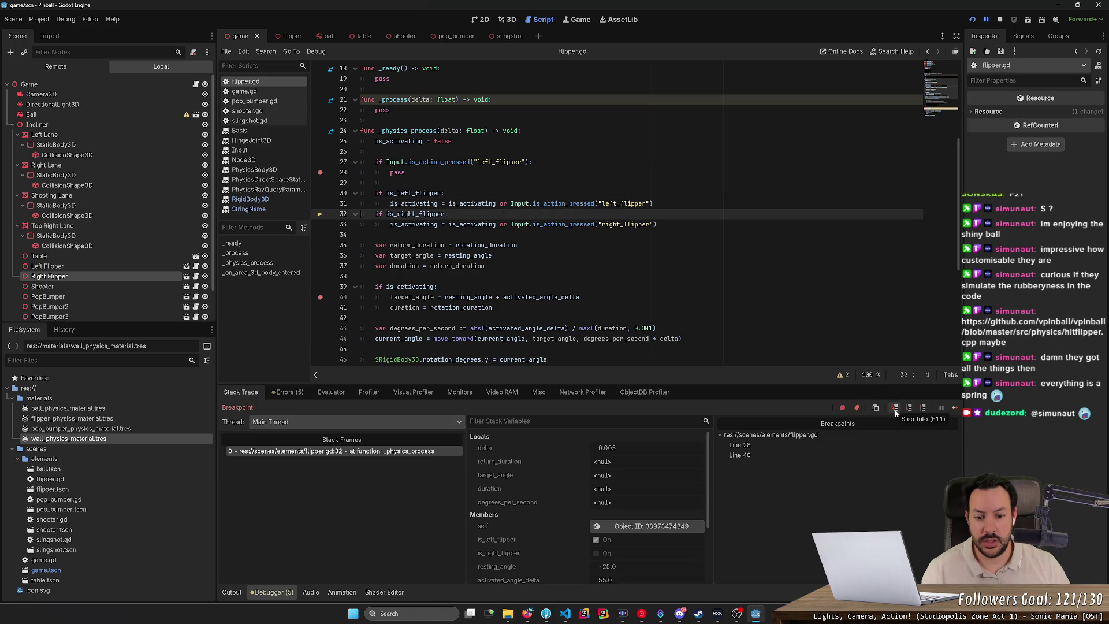
pyautogui.click(895, 412)
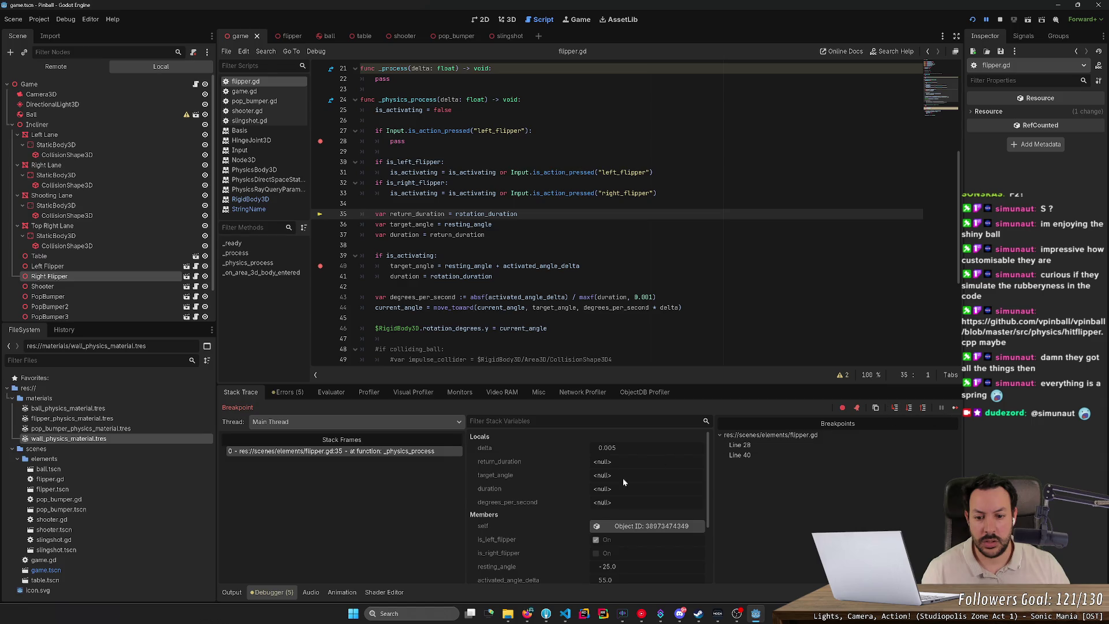
pyautogui.scroll(-4, 623, 478)
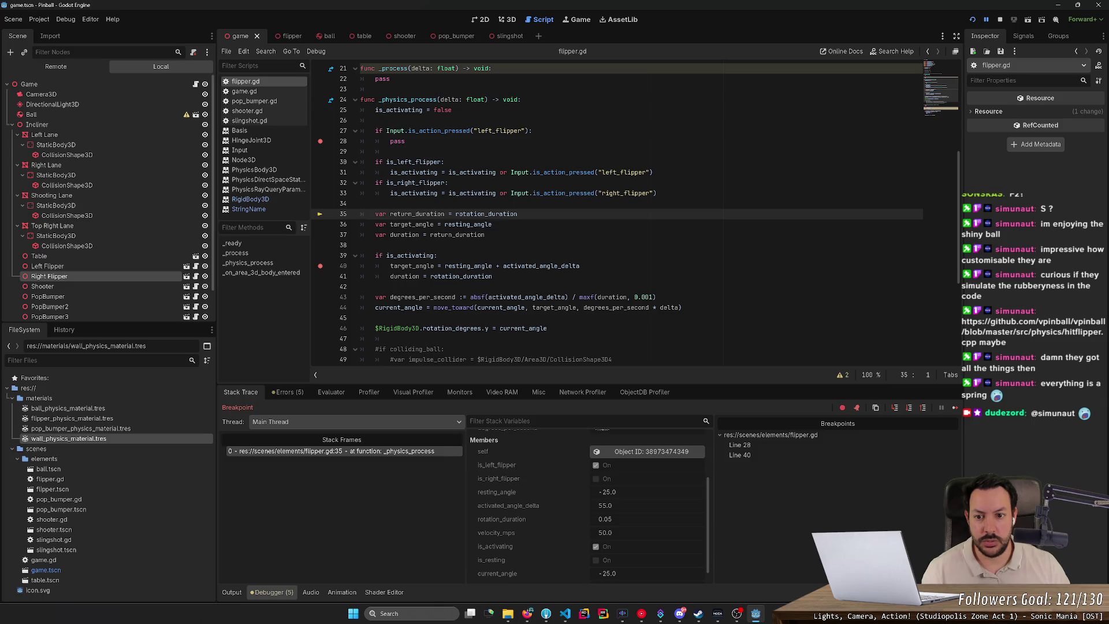
# Step: Run to line 40, step to 41 for target_angle, then clear the 28 and 40 breakpoints and resume
pyautogui.click(893, 409)
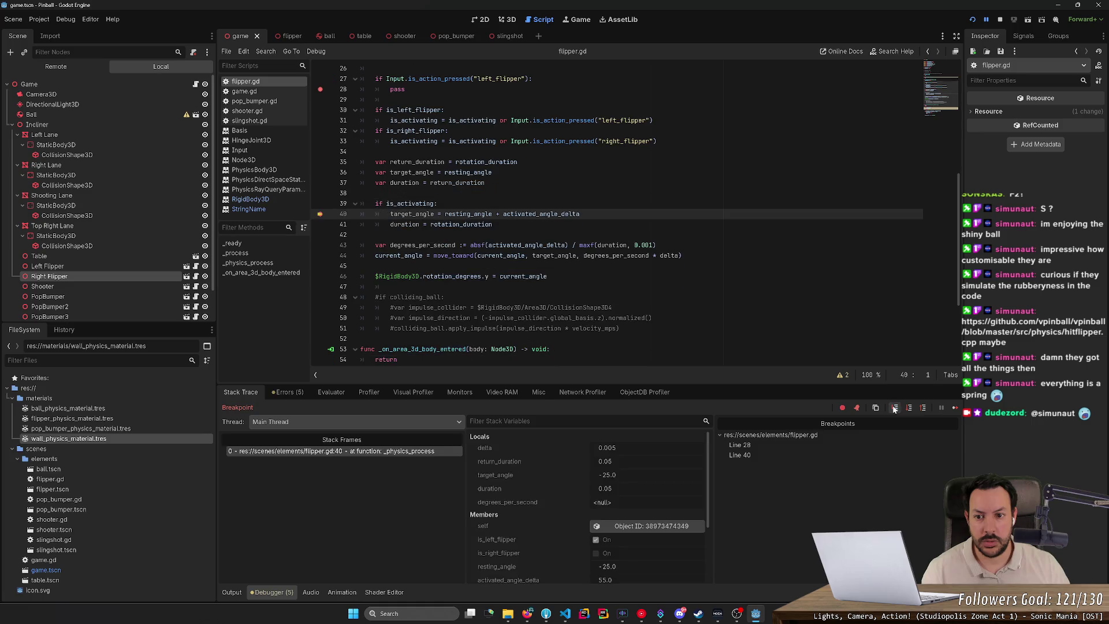
pyautogui.click(894, 409)
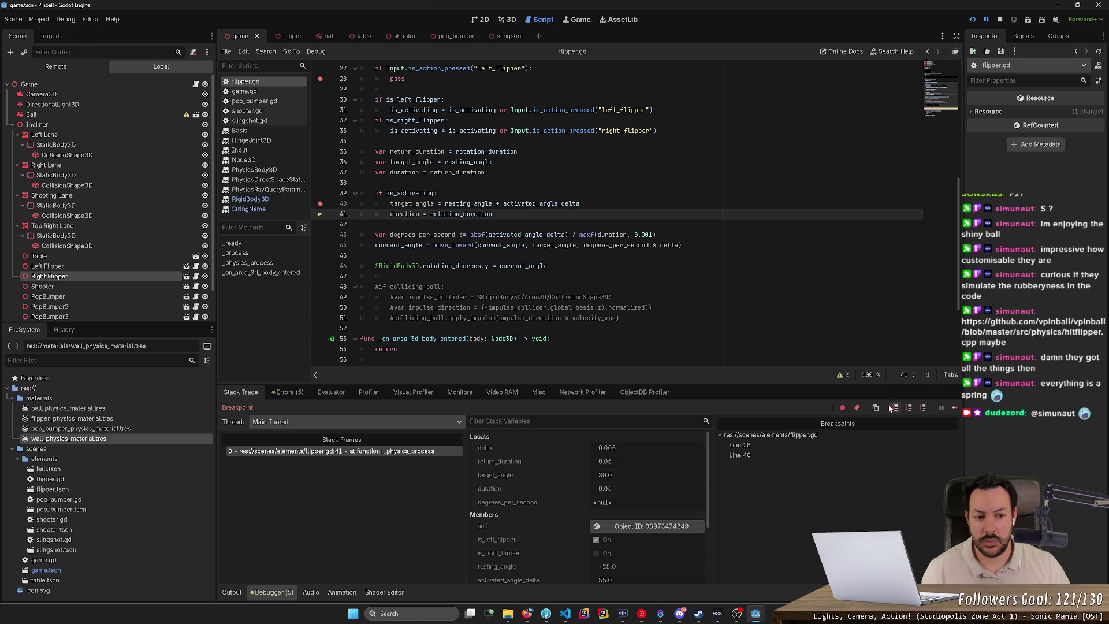
pyautogui.click(955, 408)
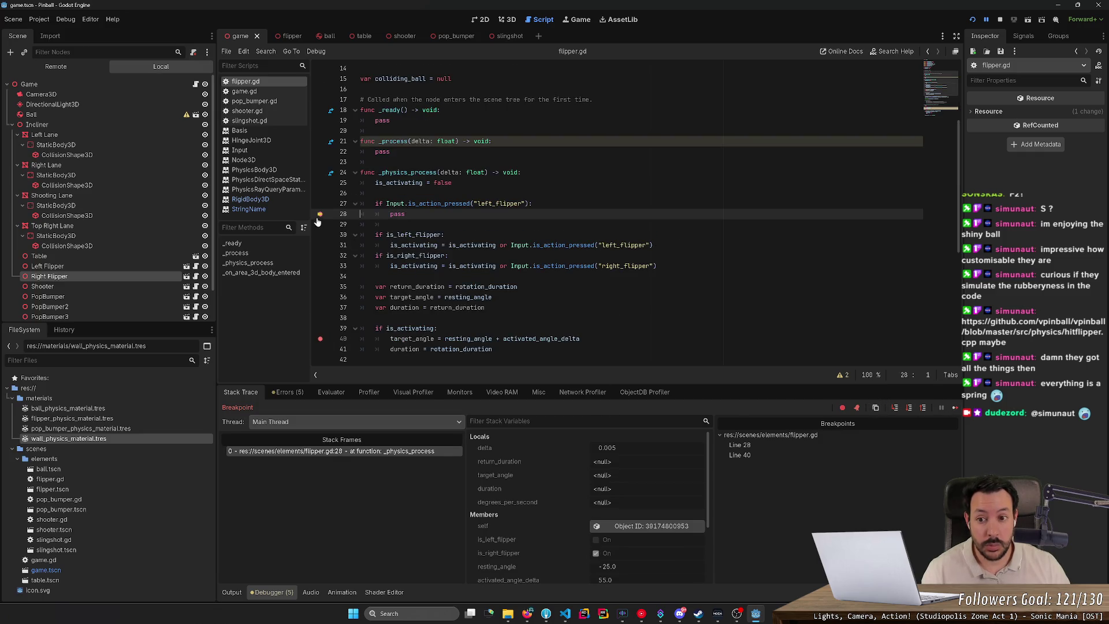
pyautogui.click(320, 214)
pyautogui.click(954, 408)
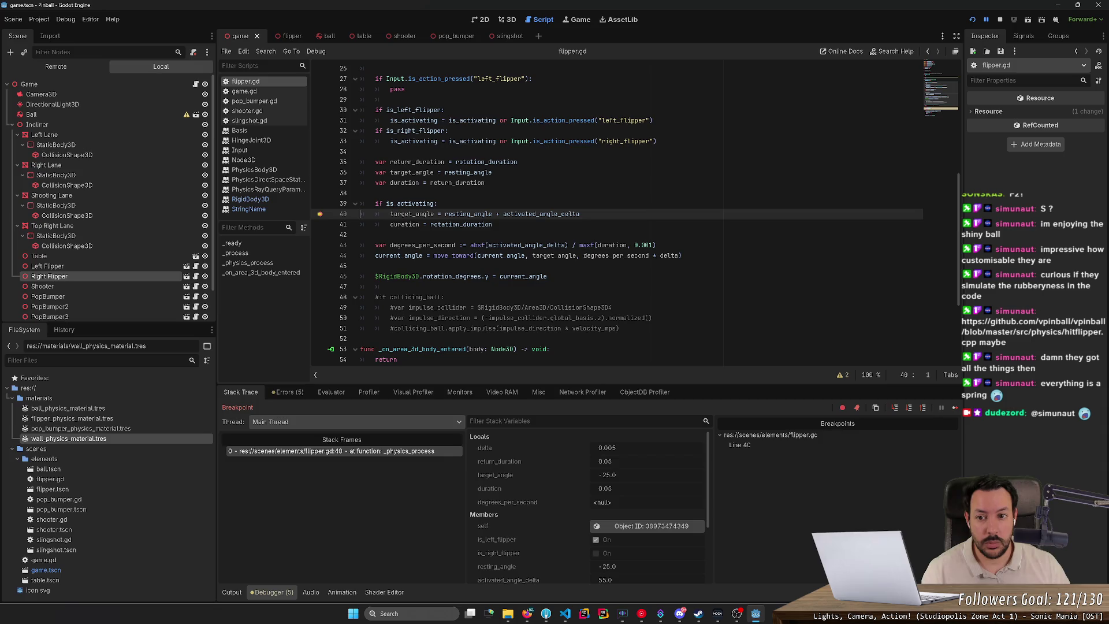
pyautogui.click(321, 215)
pyautogui.click(954, 408)
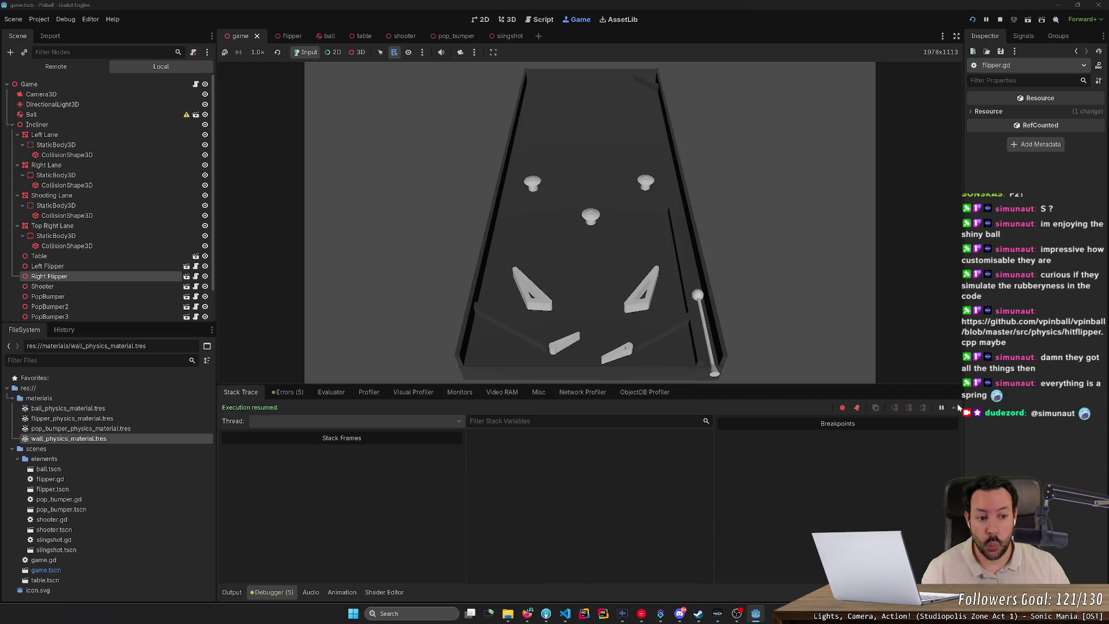
# Step: Flap the left and right flippers at the ball, restart the scene, and flap again
pyautogui.press('Left')
pyautogui.press('Right')
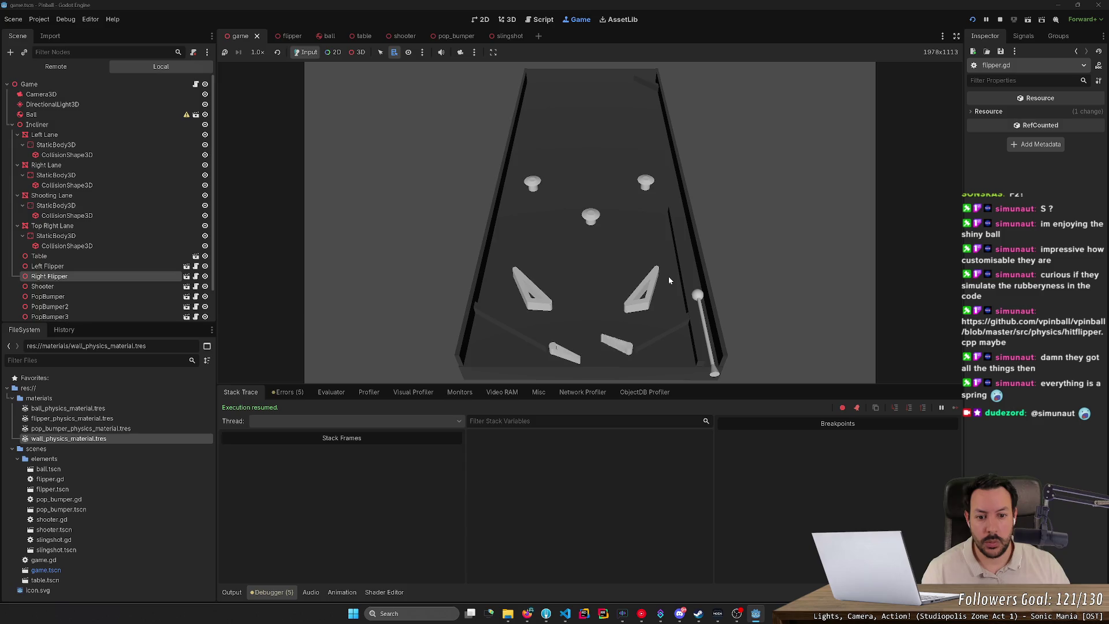
pyautogui.press('Left')
pyautogui.press('Left')
pyautogui.press('Left')
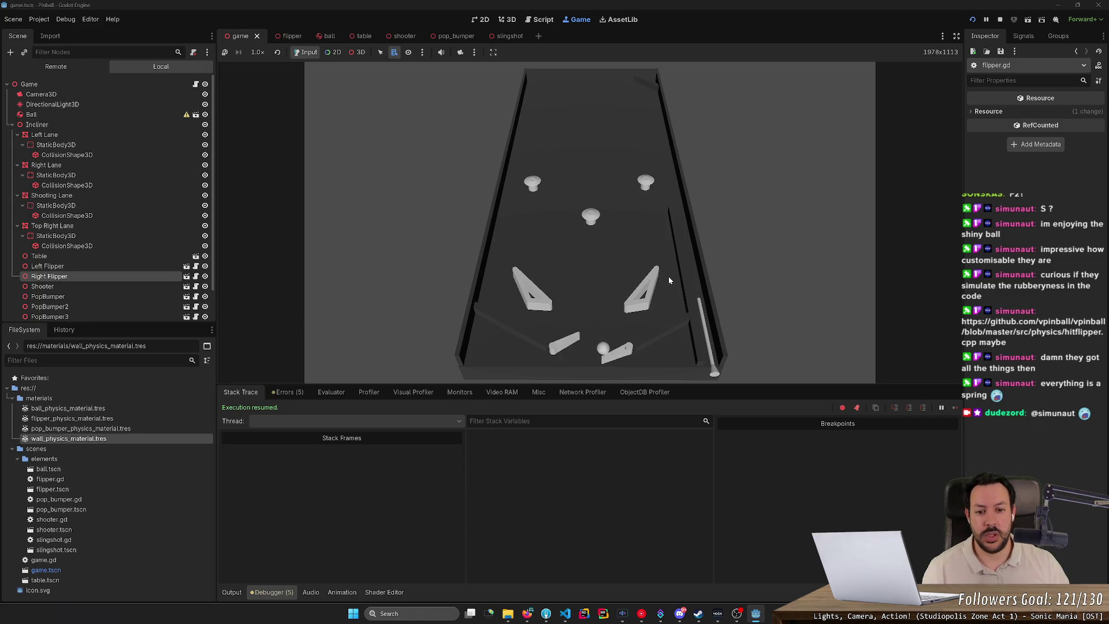
pyautogui.click(972, 19)
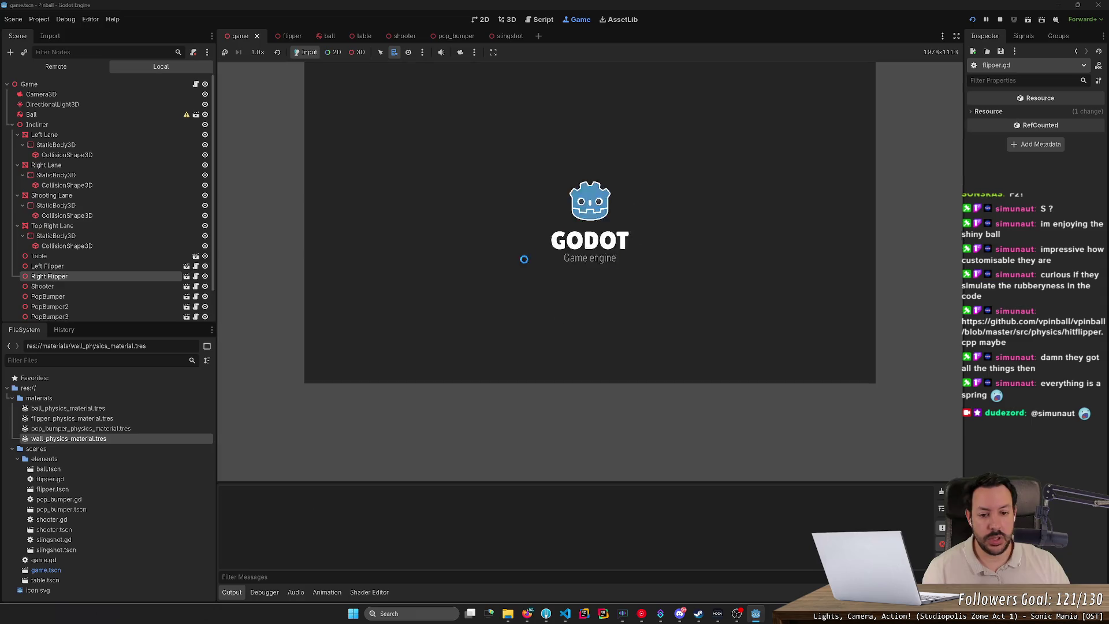
pyautogui.press('Left')
pyautogui.press('Right')
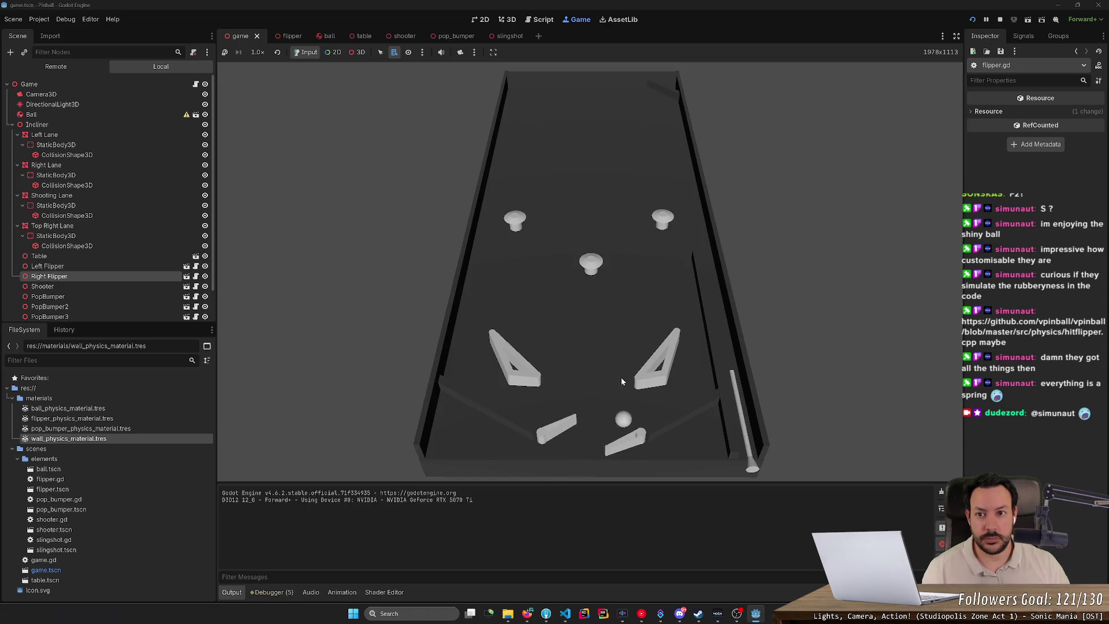
pyautogui.press('Left')
pyautogui.press('Left')
# Step: Restart the scene again, hit the ball back up the table with both flippers, then stop the game
pyautogui.click(972, 19)
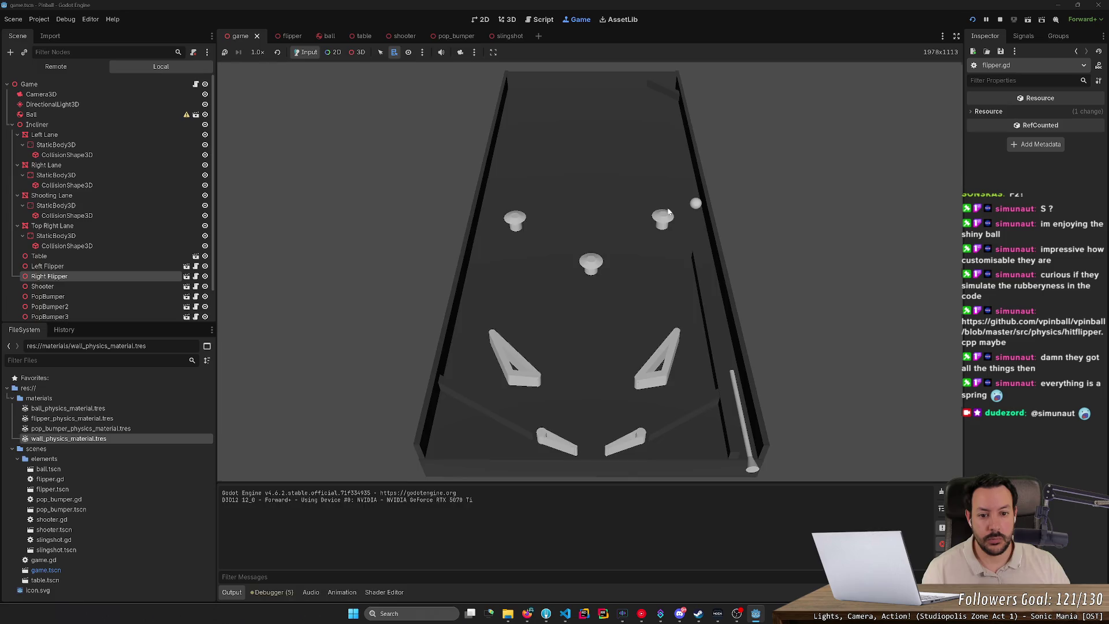
pyautogui.press('Left')
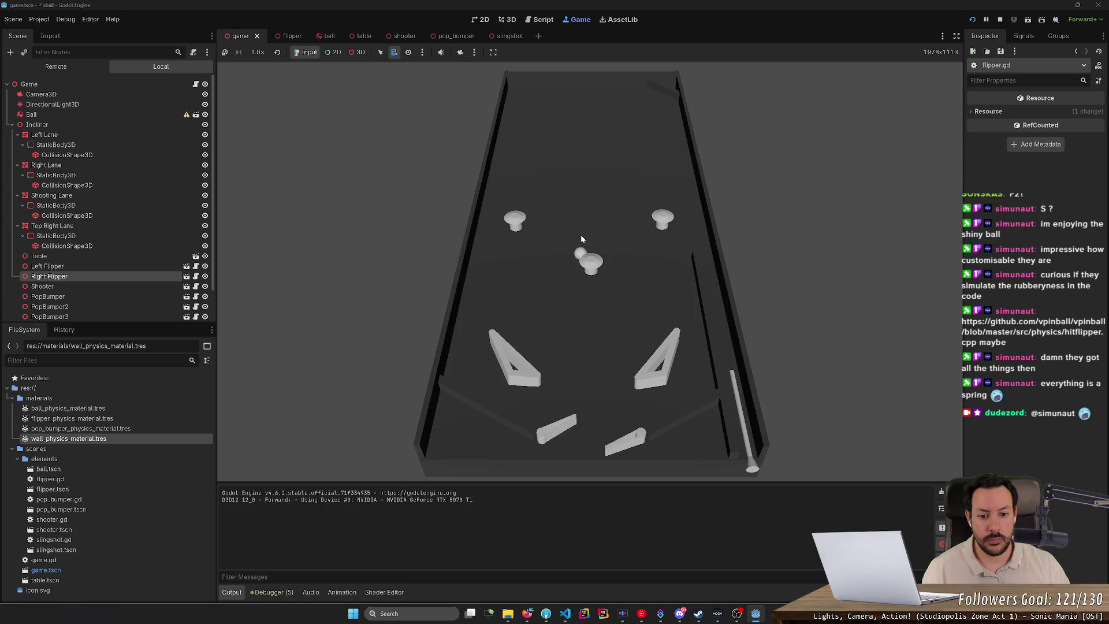
pyautogui.press('Right')
pyautogui.press('Left')
pyautogui.press('Left')
pyautogui.press('Left')
pyautogui.press('Left')
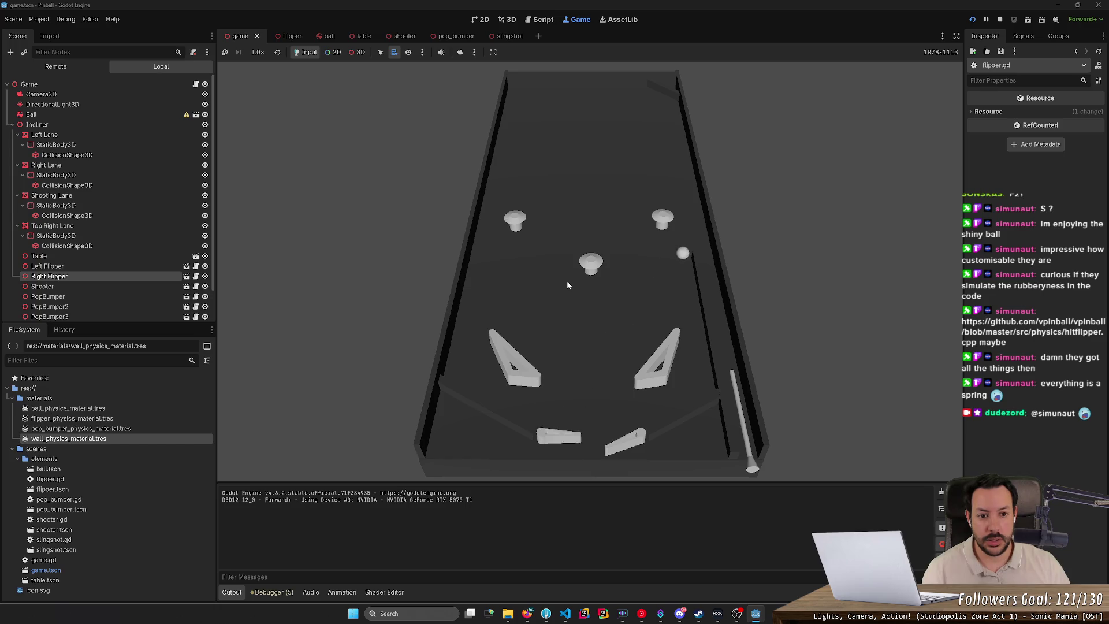
pyautogui.press('Right')
pyautogui.press('Left')
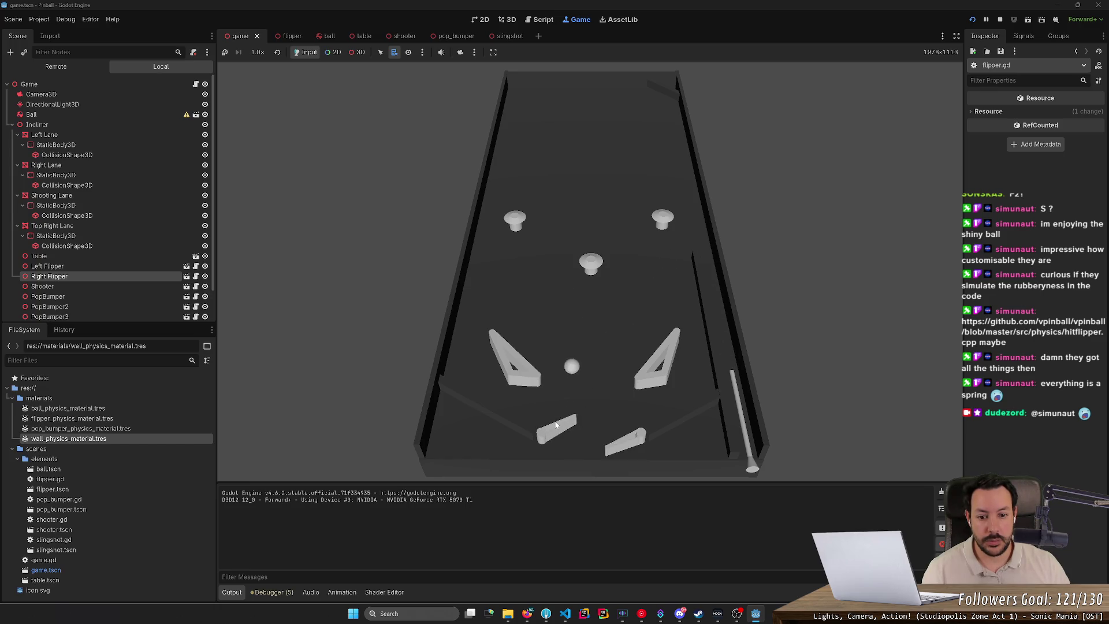
pyautogui.press('Right')
pyautogui.press('Left')
pyautogui.click(1000, 20)
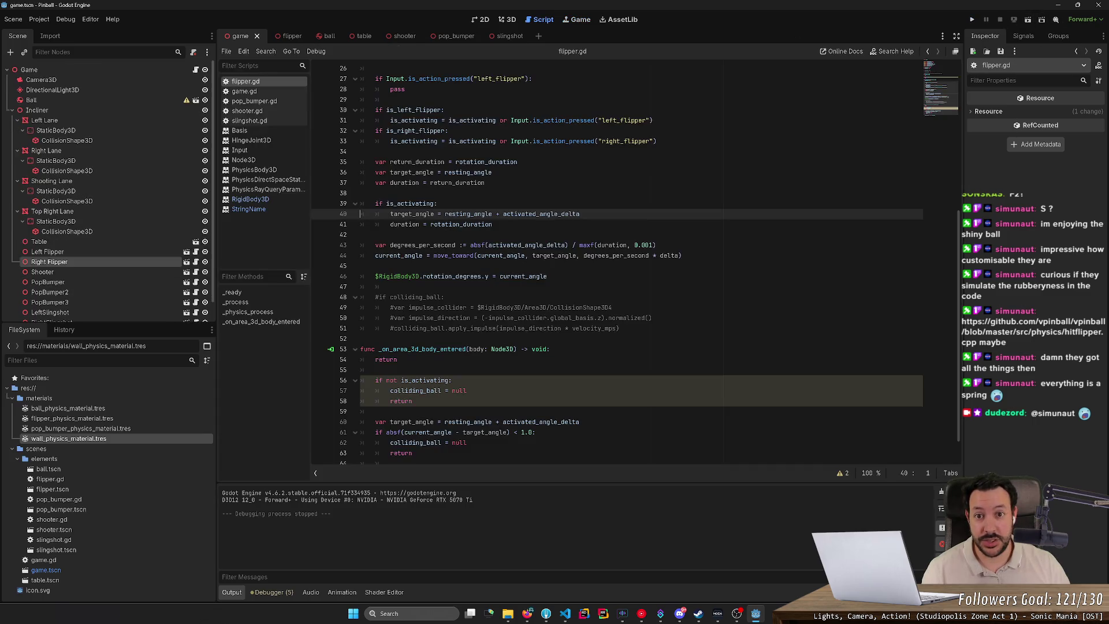
# Step: Uncomment the colliding_ball impulse block in flipper.gd with Ctrl+K
pyautogui.scroll(-1, 577, 260)
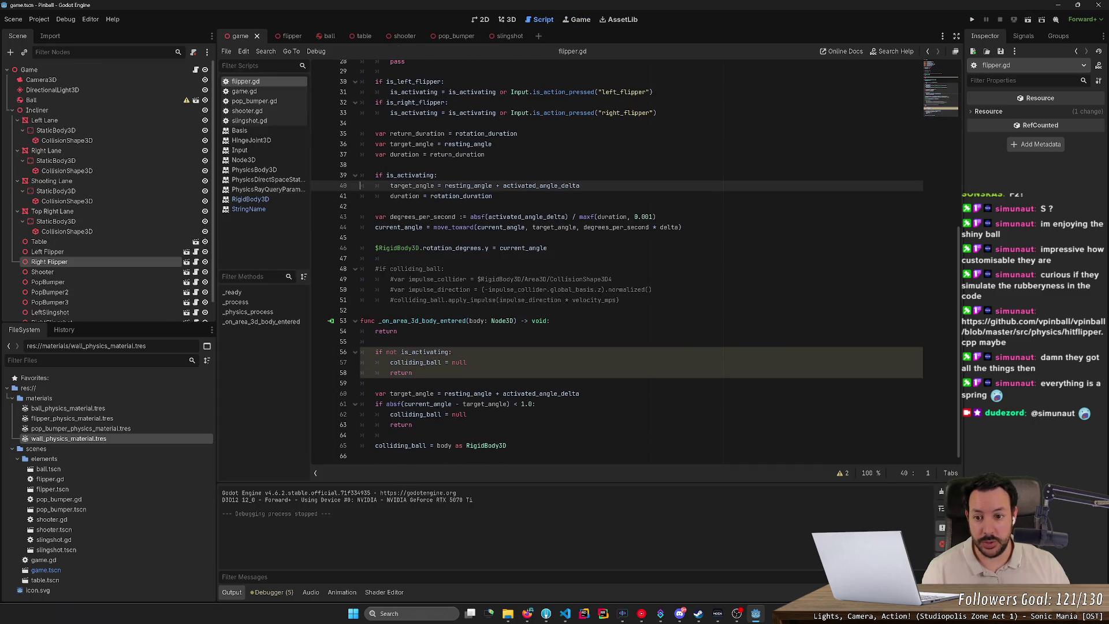
pyautogui.moveTo(619, 300)
pyautogui.mouseDown()
pyautogui.moveTo(404, 300)
pyautogui.moveTo(361, 258)
pyautogui.moveTo(294, 270)
pyautogui.mouseUp()
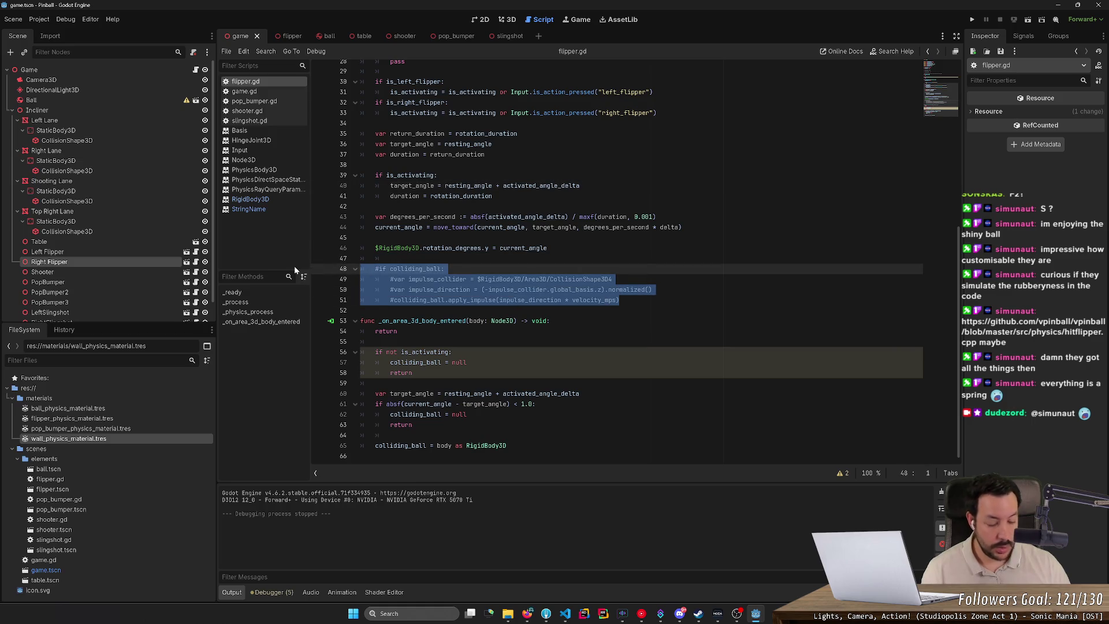
pyautogui.hotkey('ctrl', 'k')
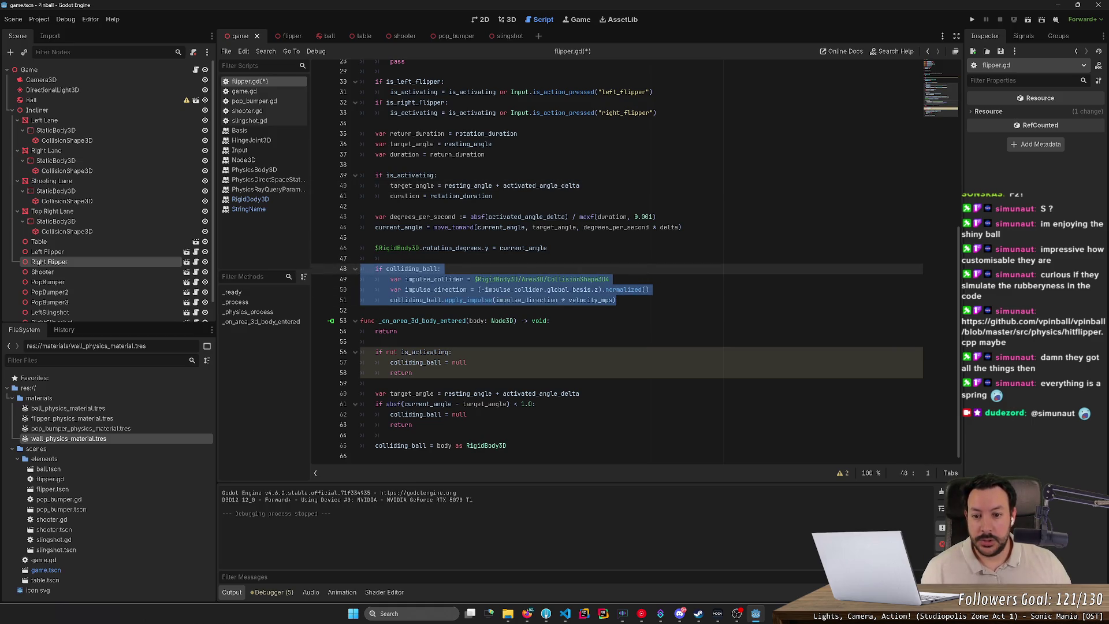
# Step: Delete the placeholder left_flipper check lines 27–29, save flipper.gd, and run the project
pyautogui.scroll(4, 578, 260)
pyautogui.moveTo(369, 196); pyautogui.dragTo(369, 164)
pyautogui.press('BackSpace')
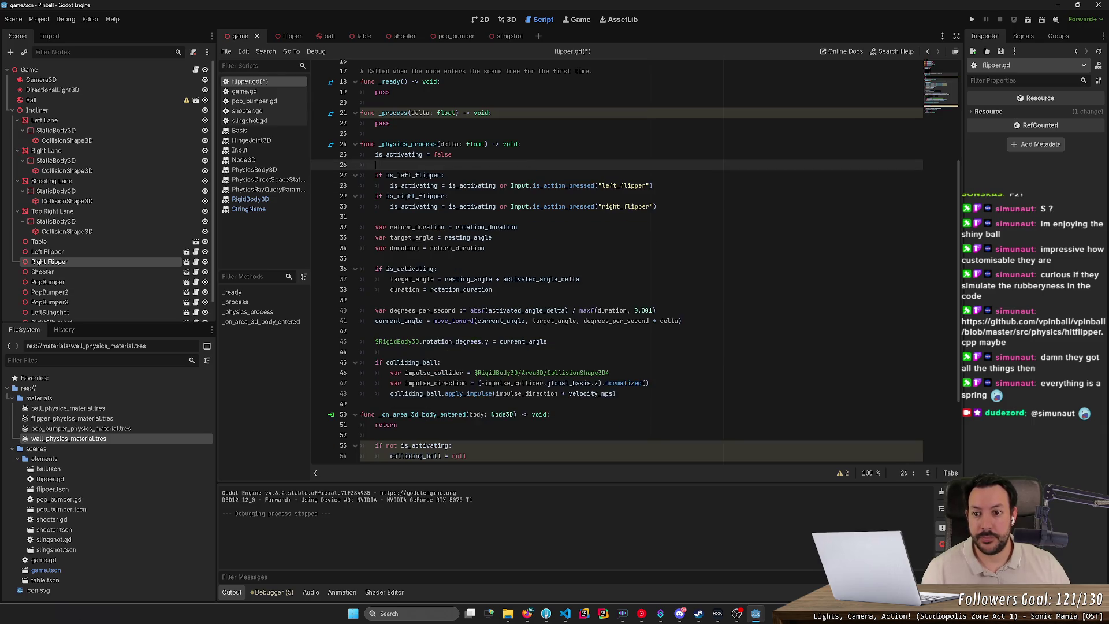
pyautogui.hotkey('ctrl', 's')
pyautogui.click(972, 19)
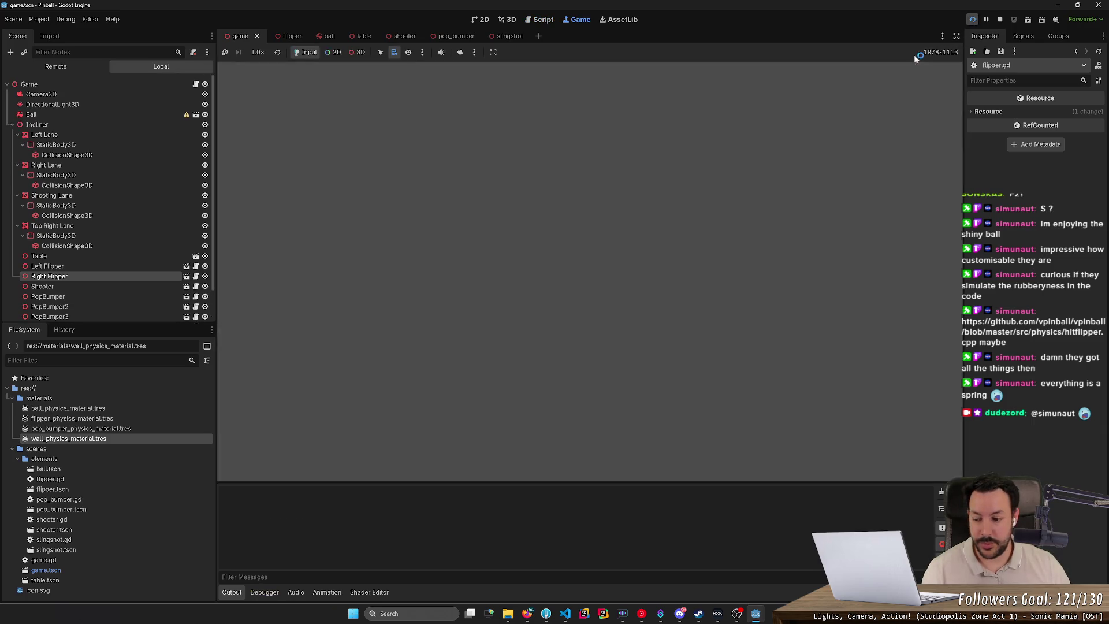
# Step: Flick the left flipper repeatedly to knock the ball up, try the right, stop, and select Left Flipper
pyautogui.press('Left')
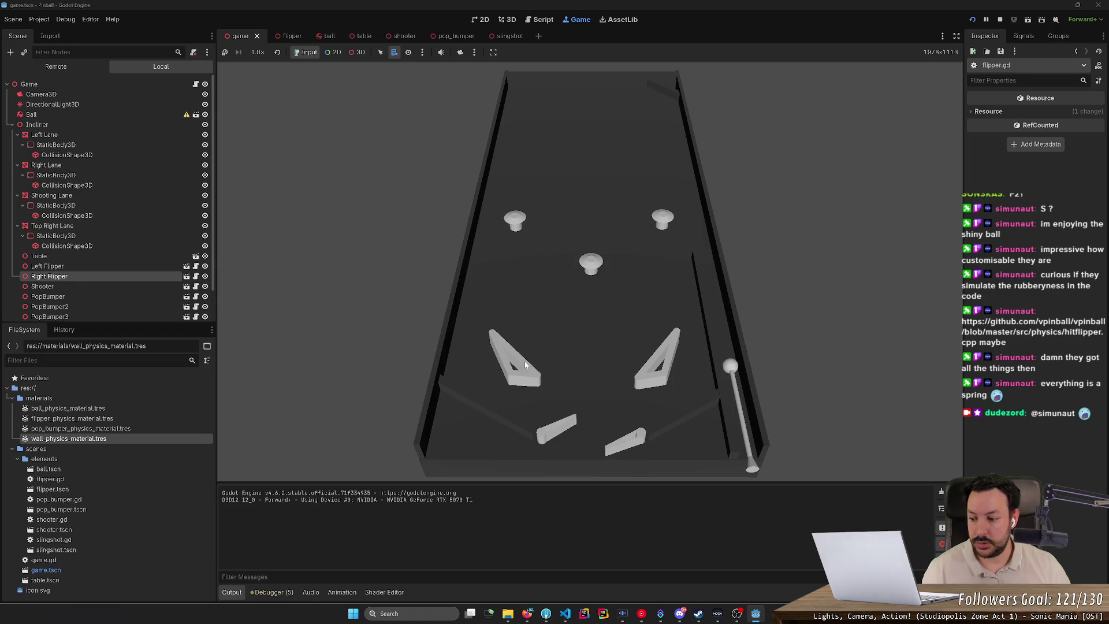
pyautogui.press('Left')
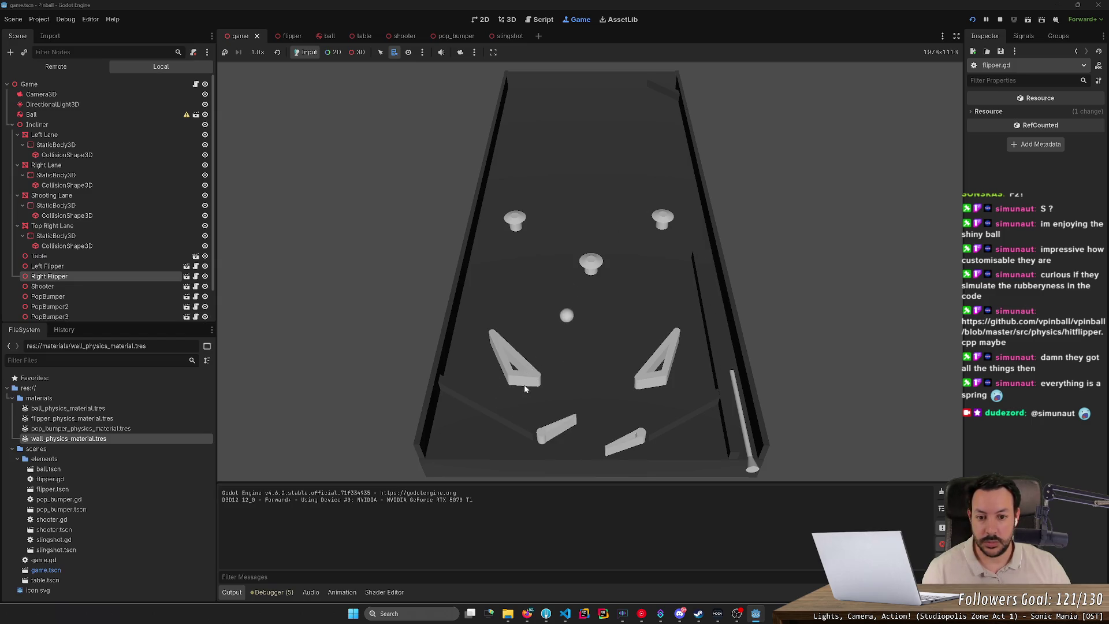
pyautogui.press('Left')
pyautogui.press('Left')
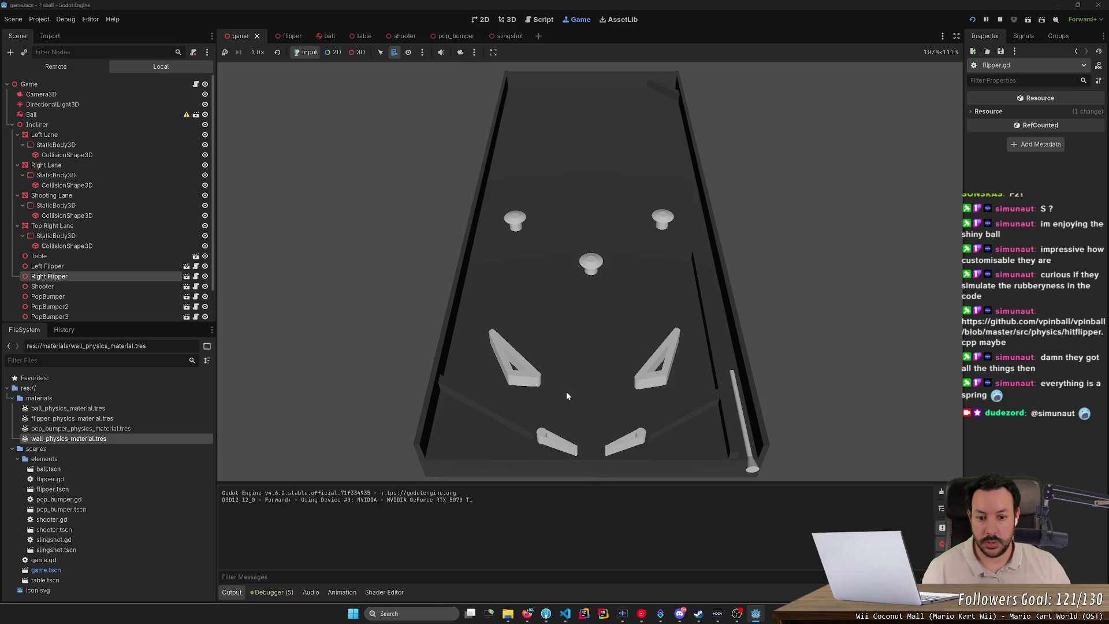
pyautogui.press('Left')
pyautogui.press('Left')
pyautogui.press('Left')
pyautogui.press('Left')
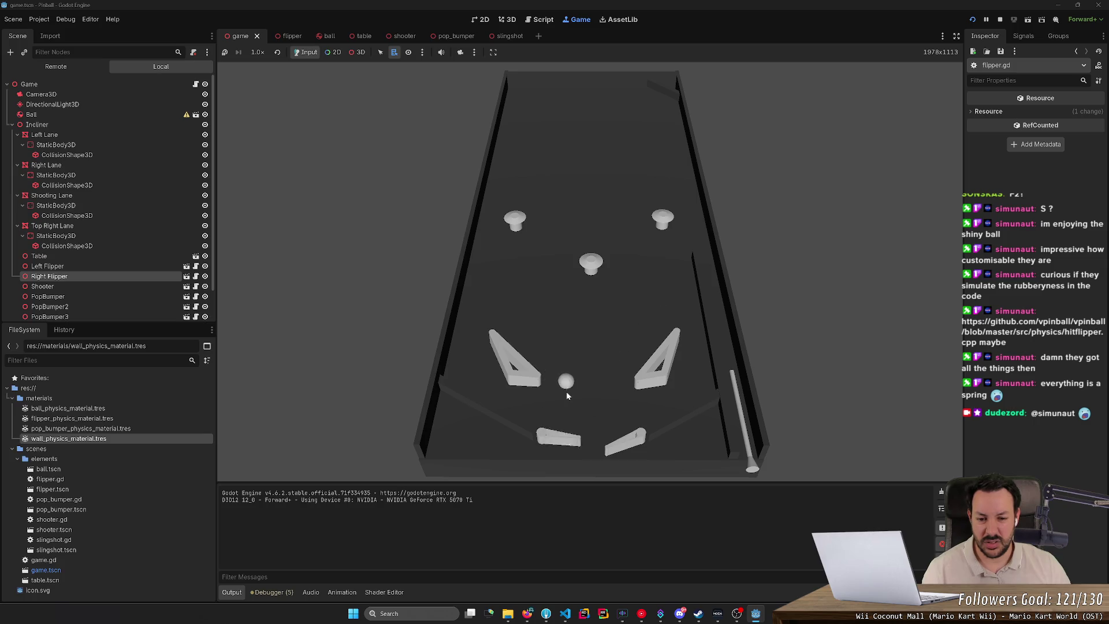
pyautogui.press('Left')
pyautogui.press('Left')
pyautogui.press('Left')
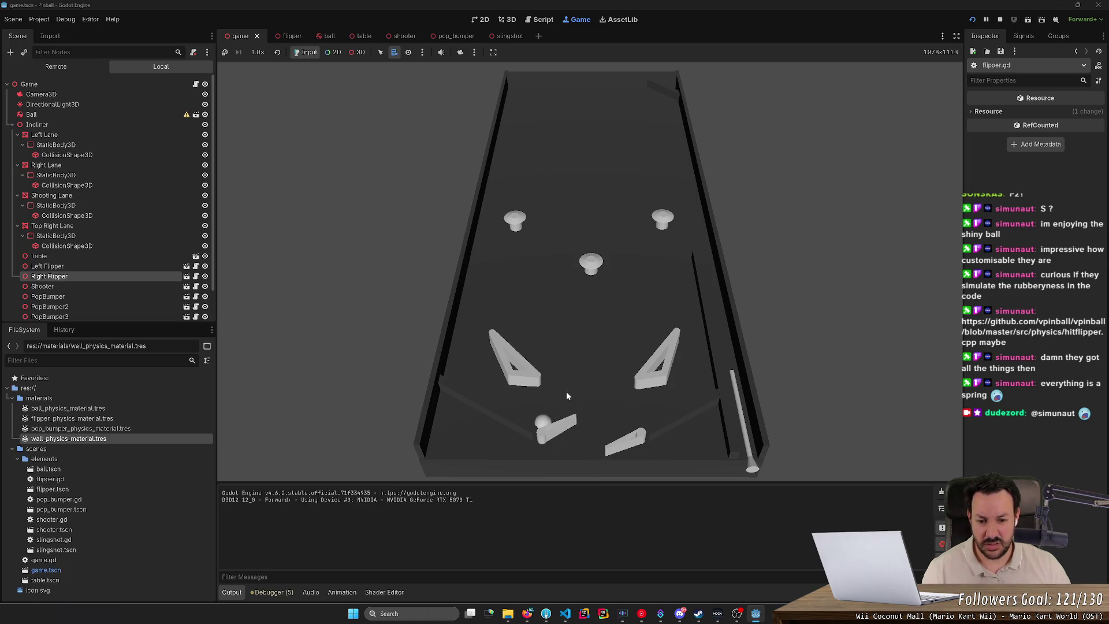
pyautogui.press('Left')
pyautogui.press('Left')
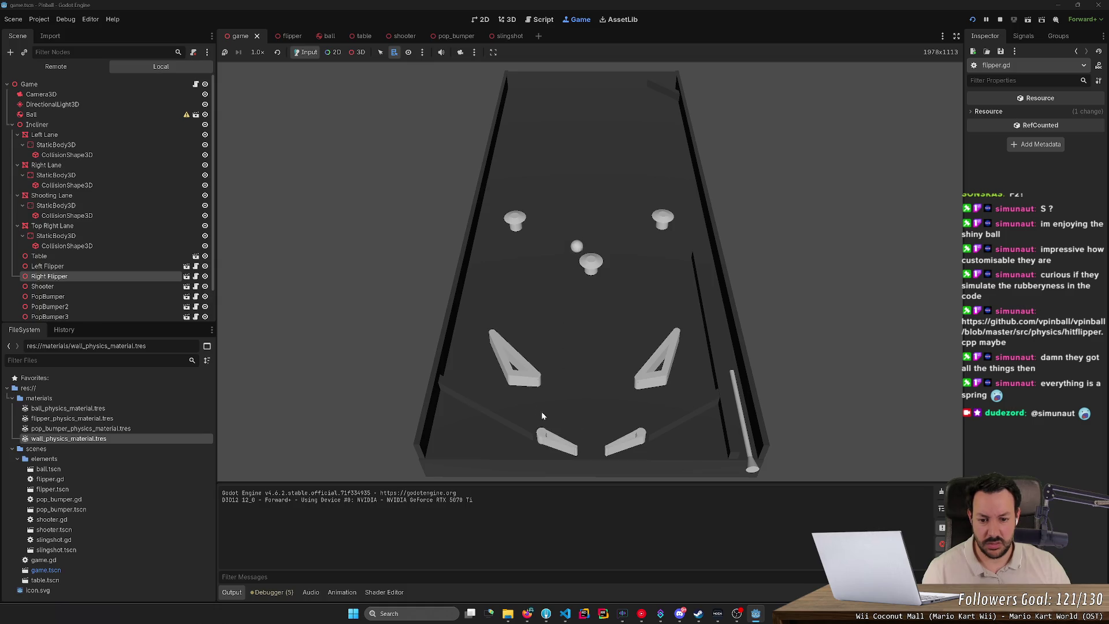
pyautogui.press('Right')
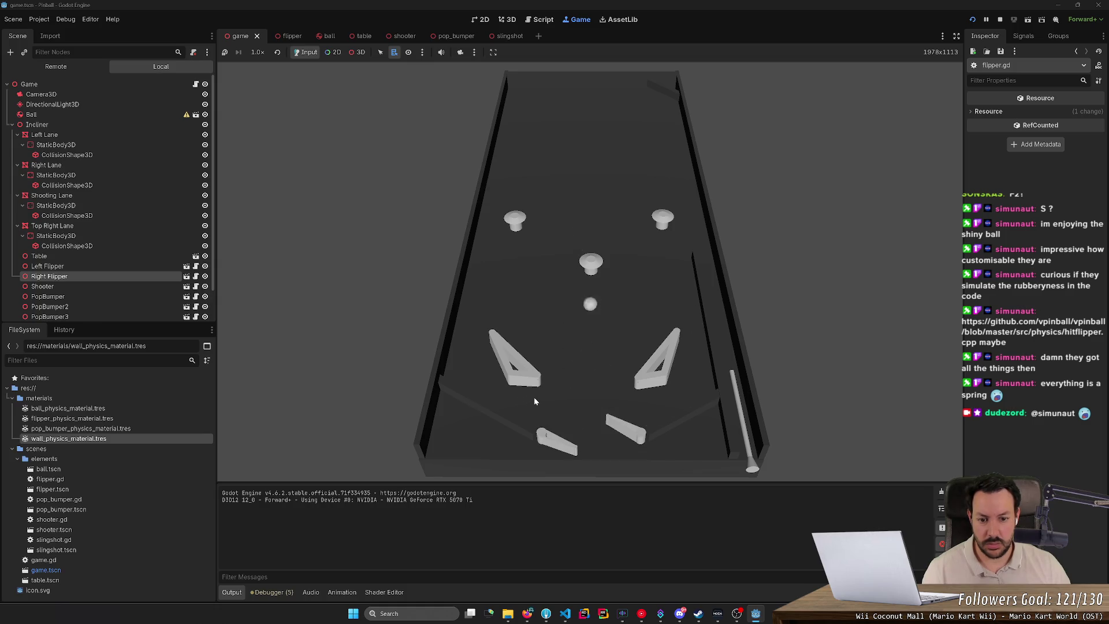
pyautogui.press('Left')
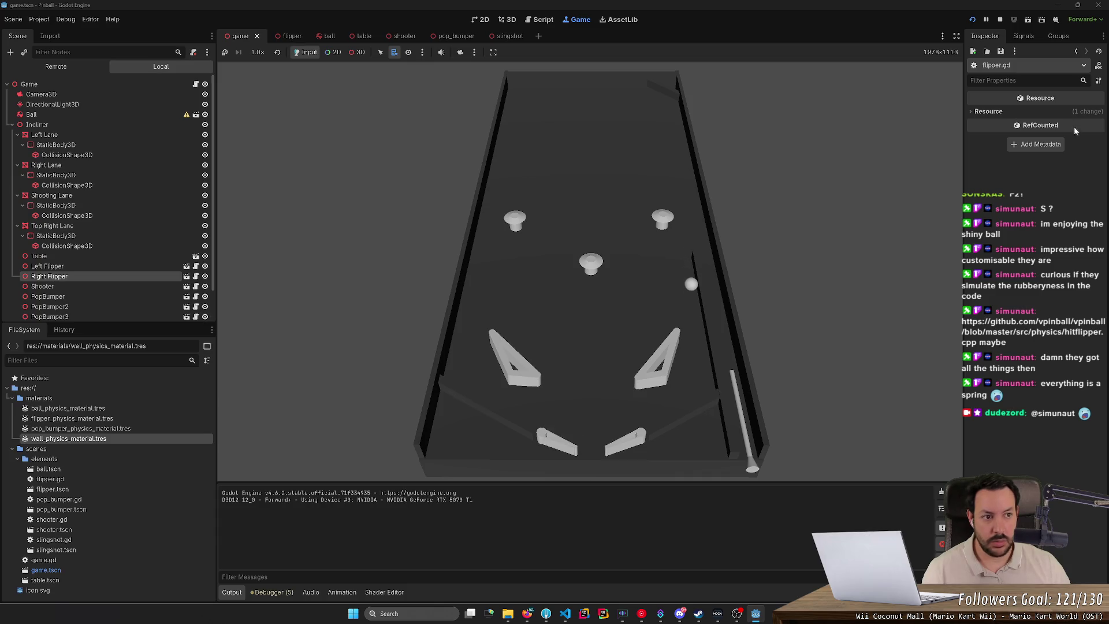
pyautogui.click(1002, 19)
pyautogui.click(119, 251)
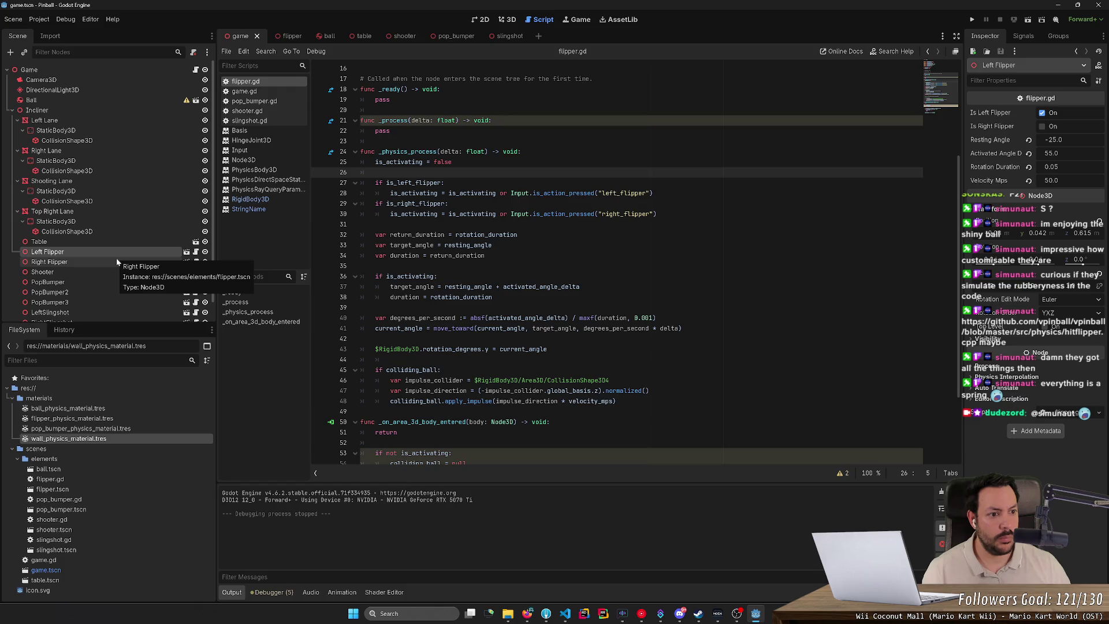
# Step: Inspect Right Flipper, delete the return line in _on_area_3d_body_entered, and run with F5
pyautogui.click(117, 261)
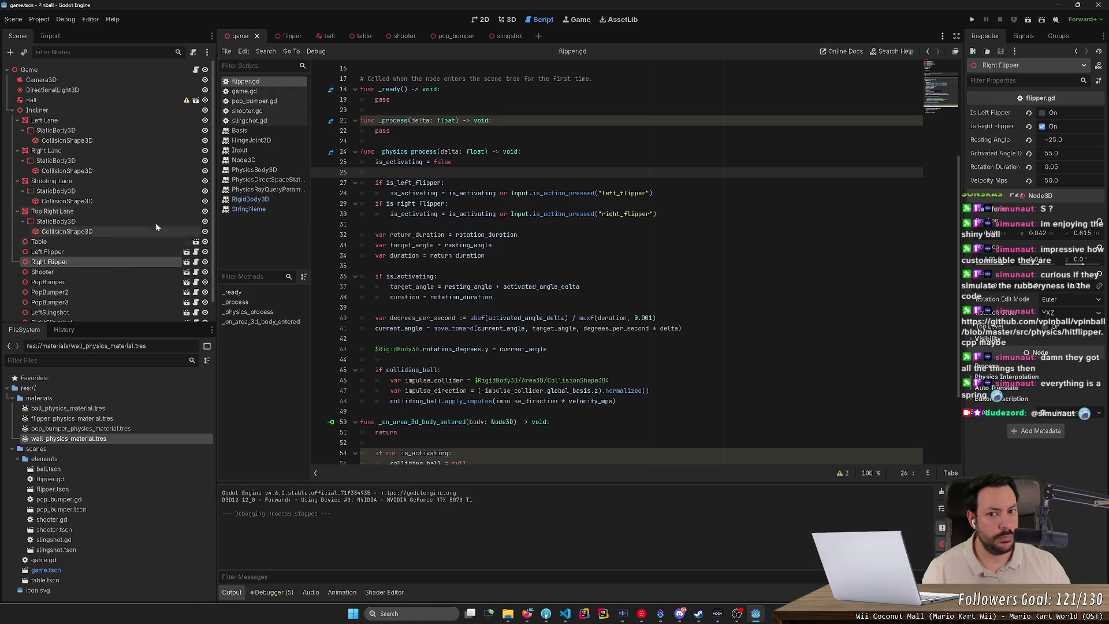
pyautogui.click(580, 20)
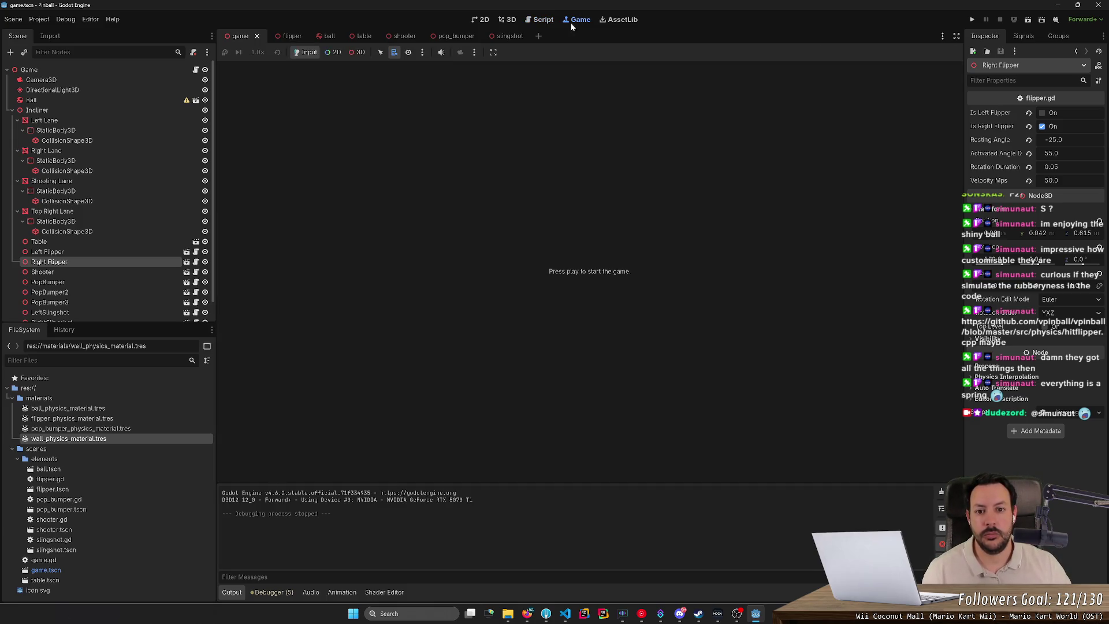
pyautogui.click(528, 22)
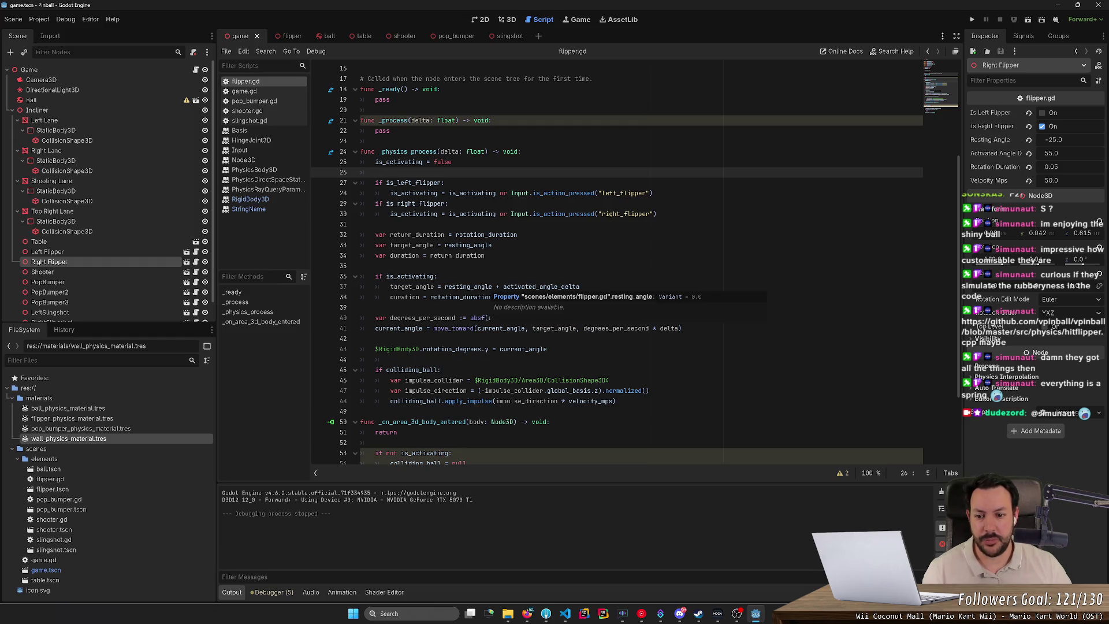
pyautogui.scroll(-3, 468, 289)
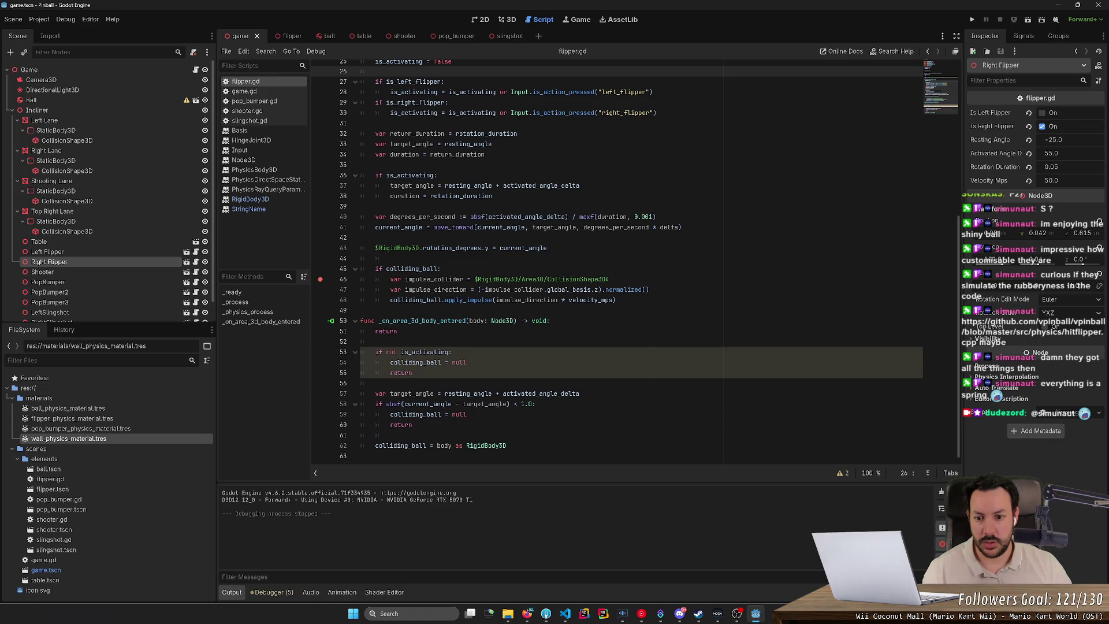
pyautogui.click(375, 330)
pyautogui.hotkey('ctrl', 'shift', 'k')
pyautogui.hotkey('ctrl', 'shift', 'k')
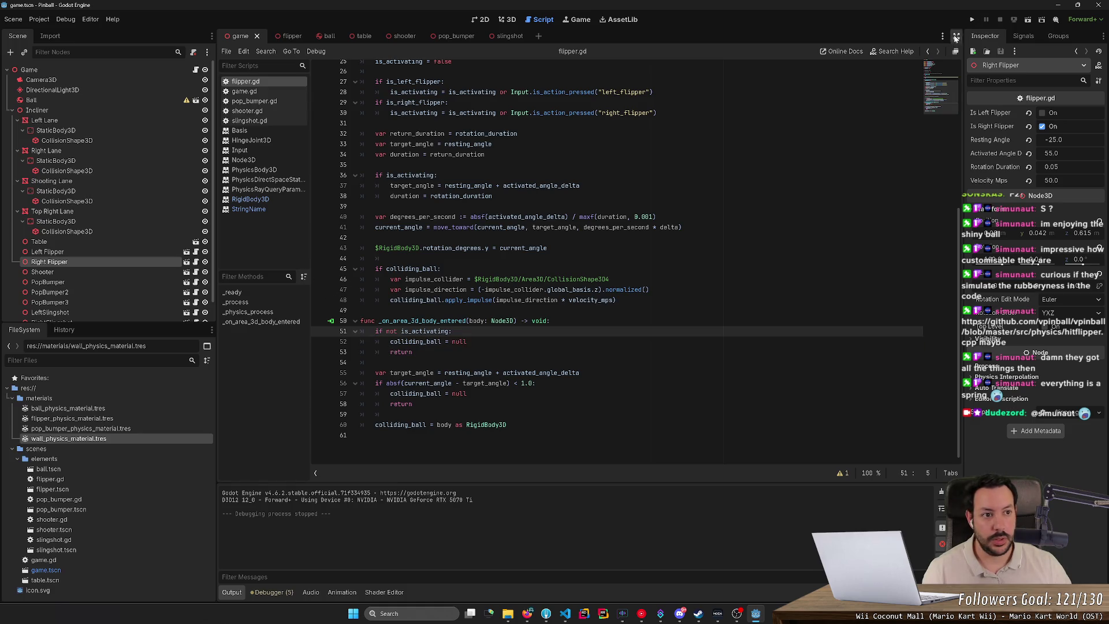
pyautogui.press('F5')
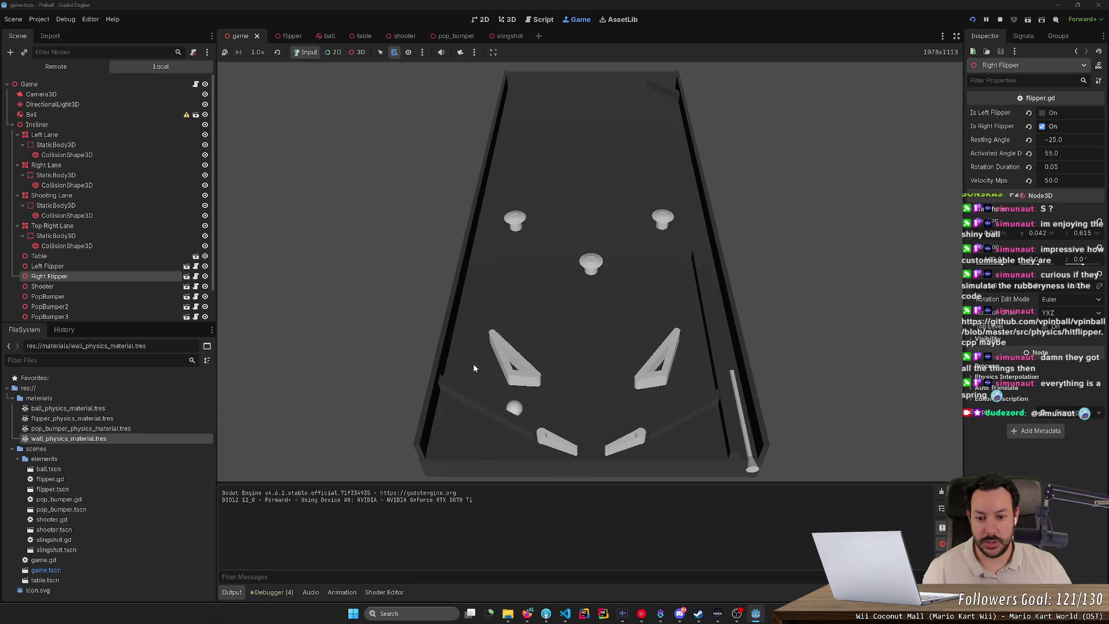
# Step: Flick the left and right flippers rapidly at the ball in the Game view
pyautogui.press('Left')
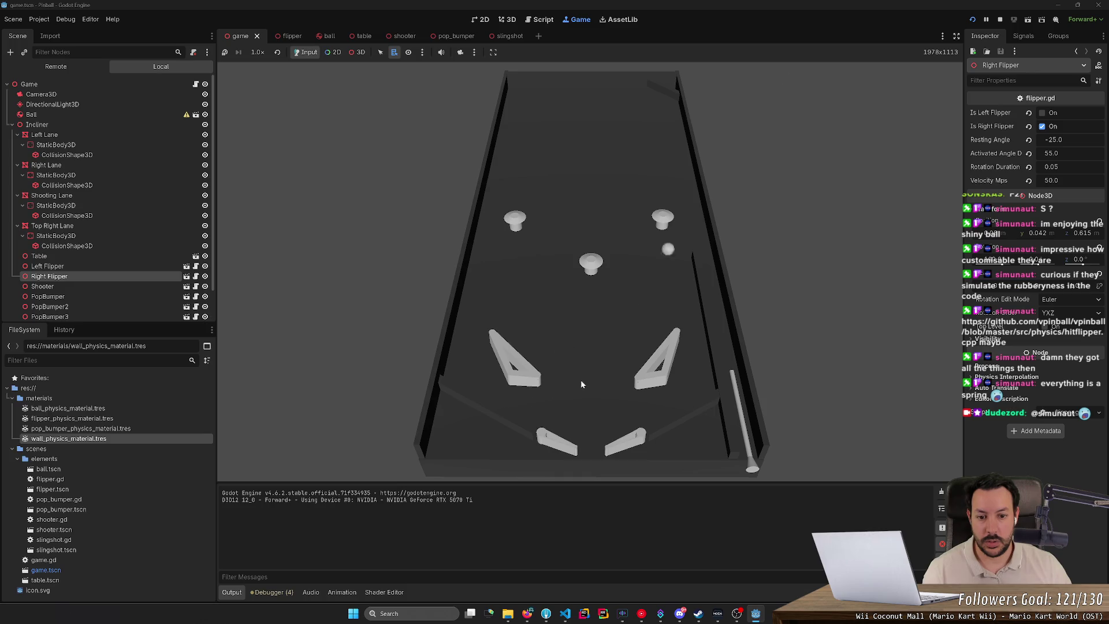
pyautogui.press('Left')
pyautogui.press('Right')
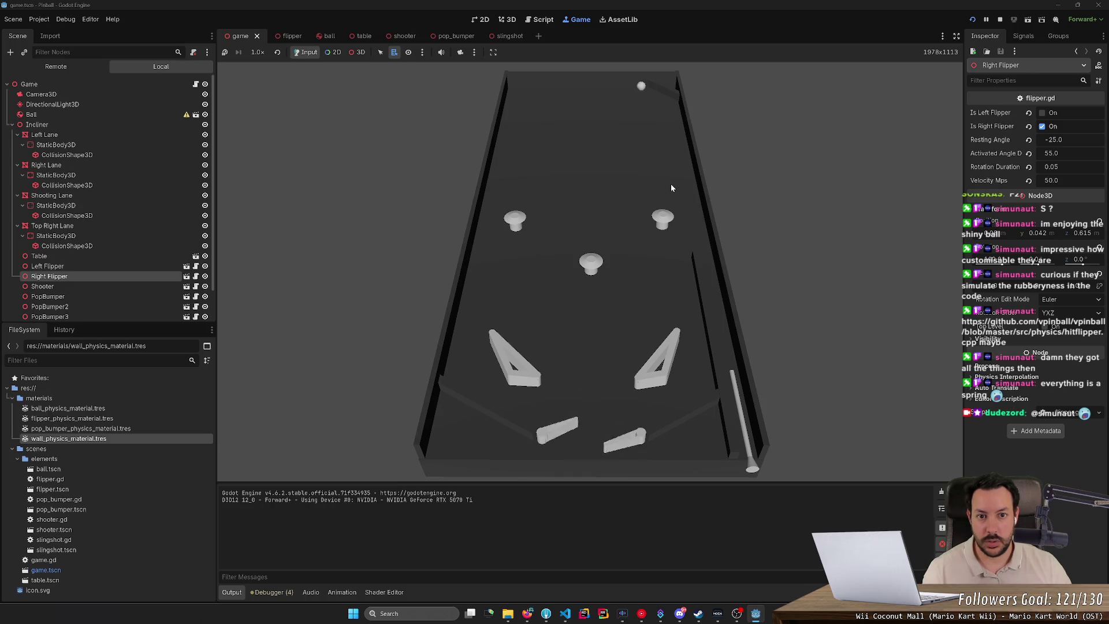
pyautogui.press('Left')
pyautogui.press('Right')
pyautogui.press('Left')
pyautogui.press('Right')
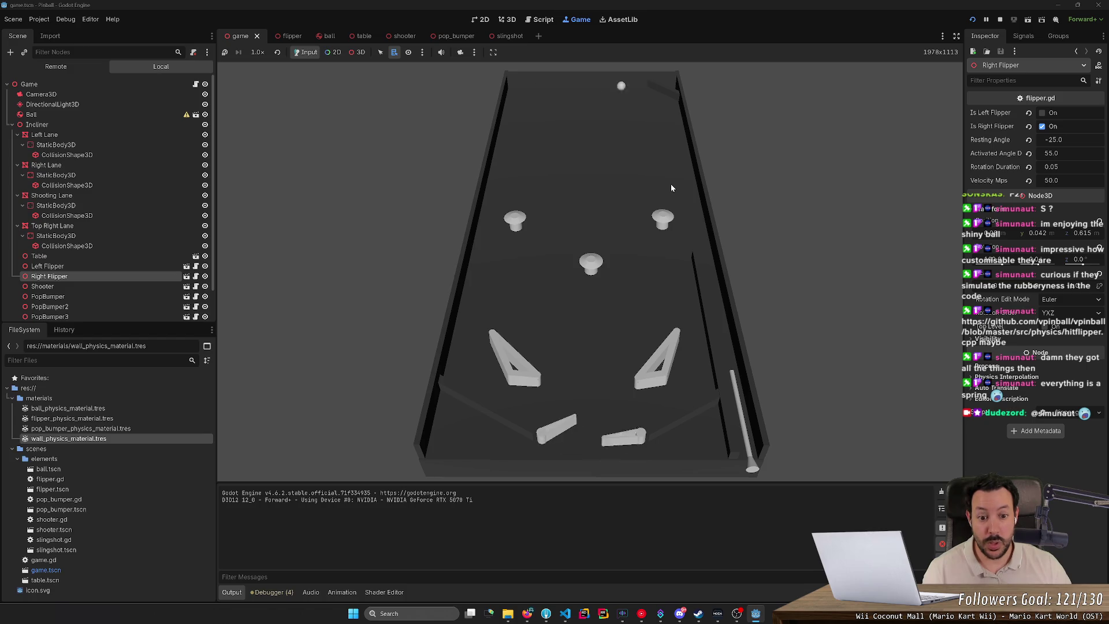
pyautogui.press('Left')
pyautogui.press('Right')
pyautogui.press('Left')
pyautogui.press('Right')
pyautogui.press('Left')
pyautogui.press('Right')
pyautogui.press('Left')
pyautogui.press('Right')
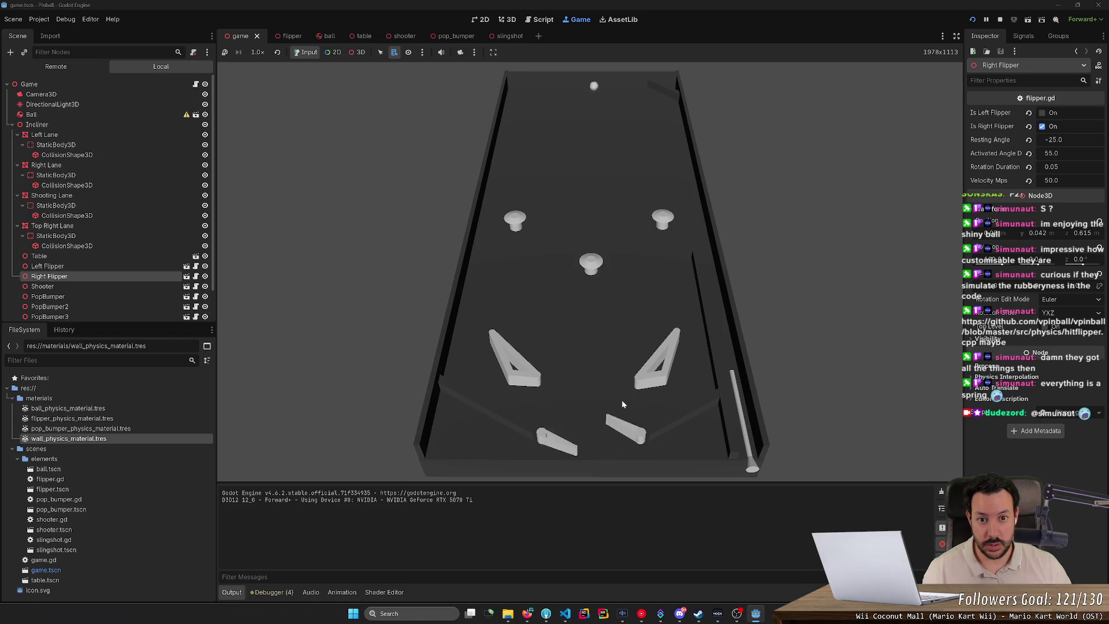
pyautogui.press('Left')
pyautogui.press('Right')
pyautogui.press('Left')
pyautogui.press('Right')
# Step: Restart the game with F5 to reset the ball, flip both flippers, then stop with F8
pyautogui.press('Left')
pyautogui.press('Right')
pyautogui.press('Left')
pyautogui.press('Right')
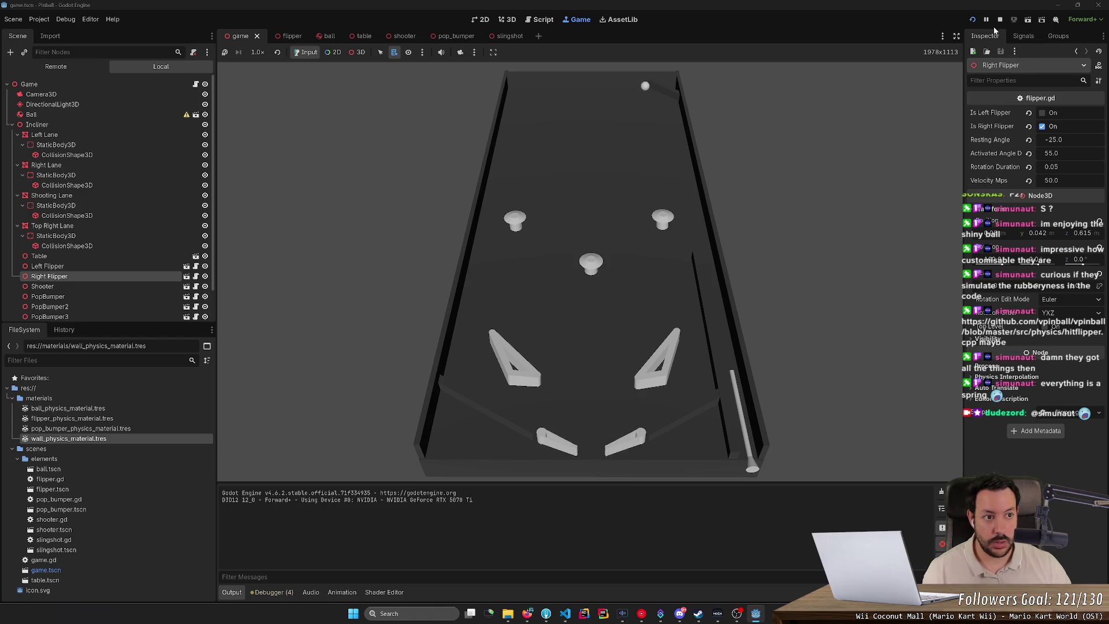
pyautogui.press('F5')
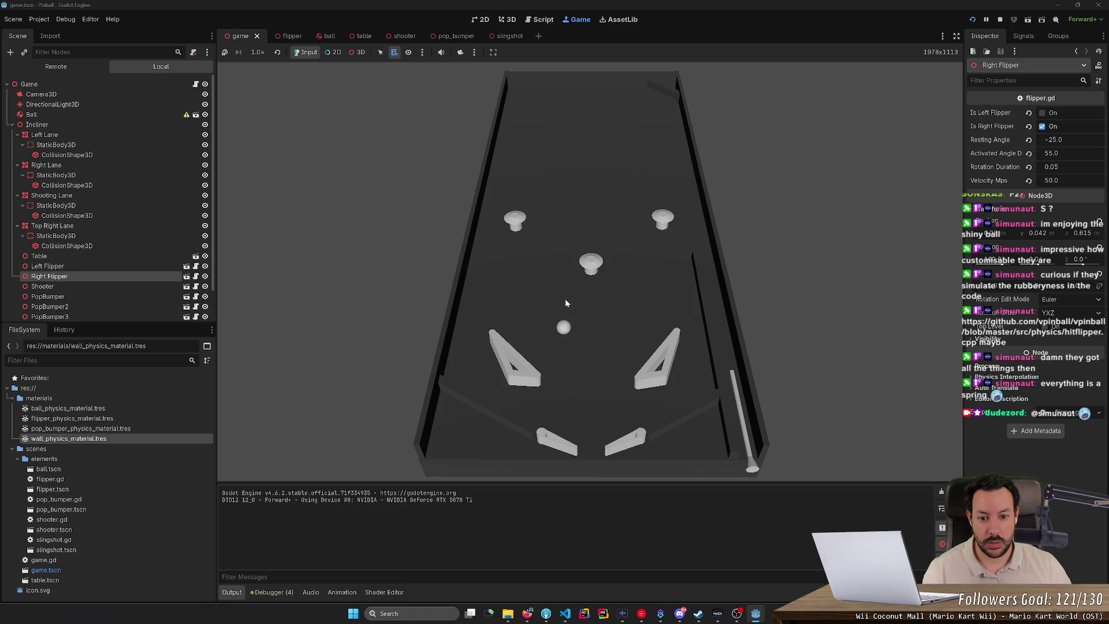
pyautogui.press('Left')
pyautogui.press('Right')
pyautogui.press('Right')
pyautogui.press('F8')
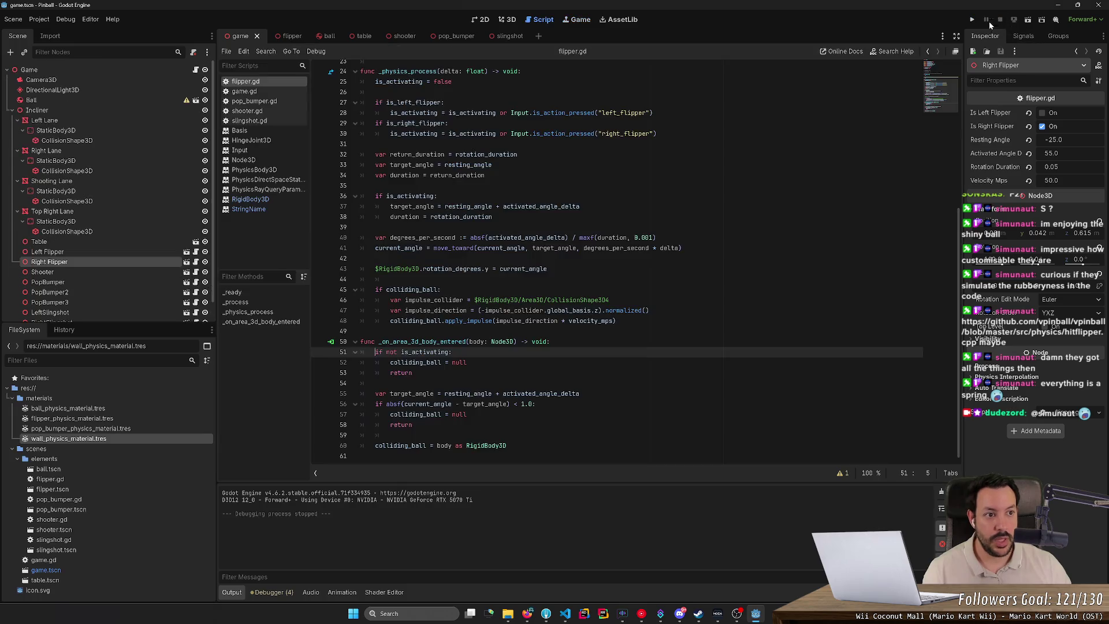
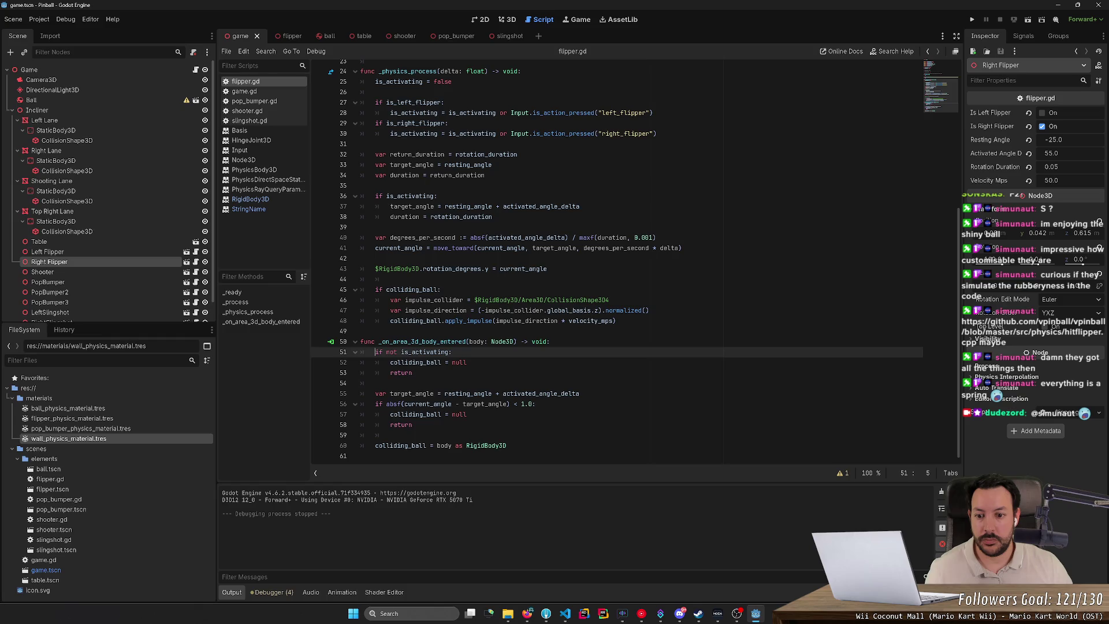
# Step: Move the guard checks from _on_area_3d_body_entered to under 'if colliding_ball:'
pyautogui.moveTo(399, 435); pyautogui.dragTo(360, 362)
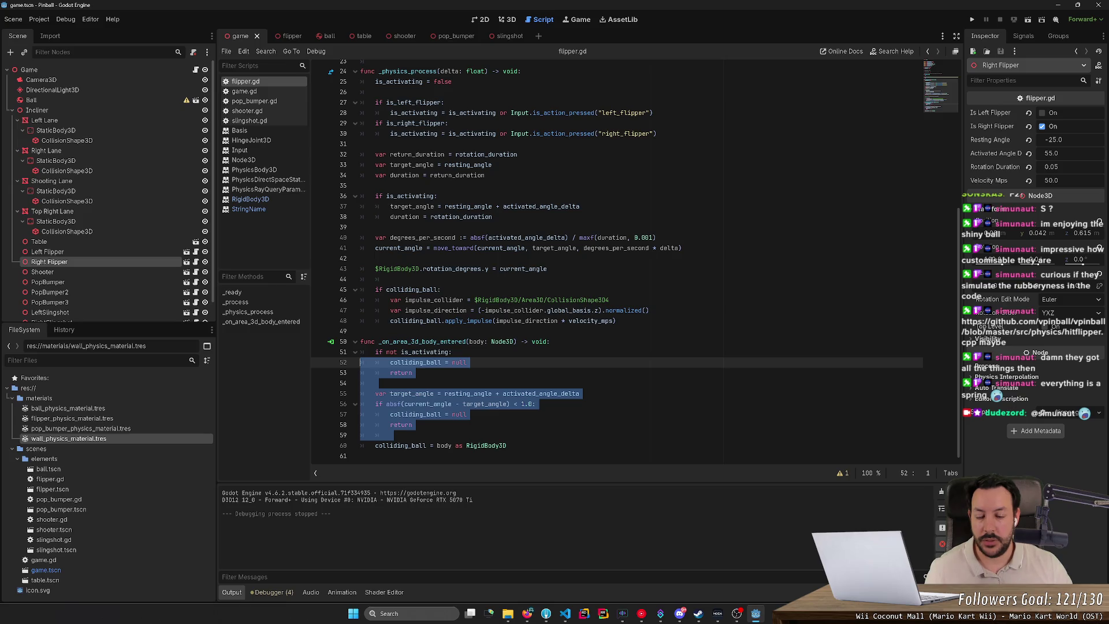
pyautogui.click(413, 425)
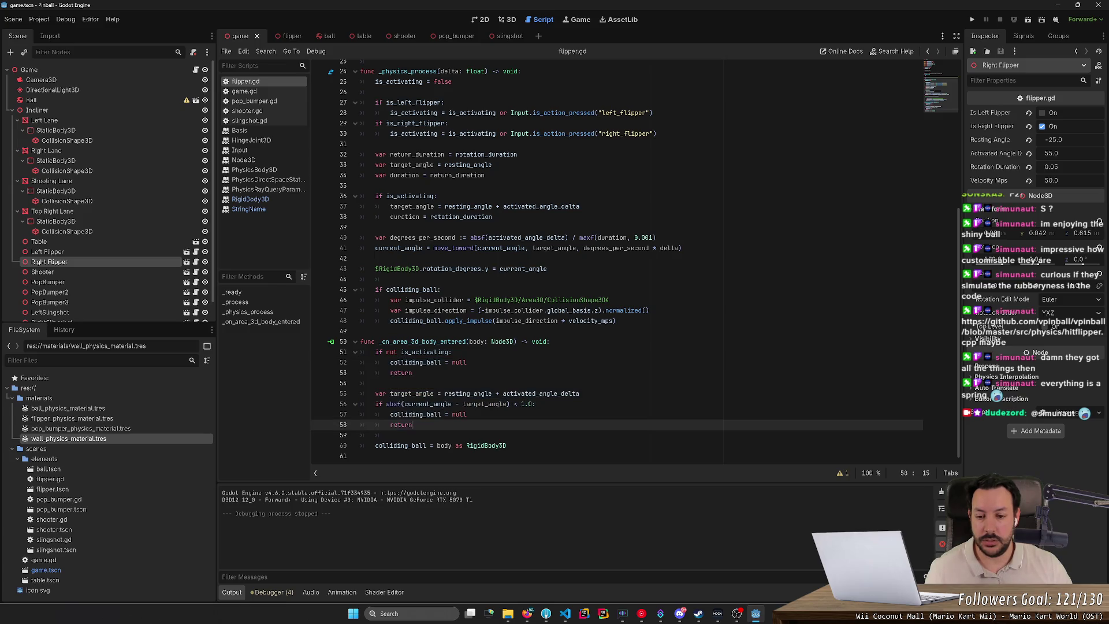
pyautogui.moveTo(412, 425); pyautogui.dragTo(360, 352)
pyautogui.hotkey('ctrl', 'c')
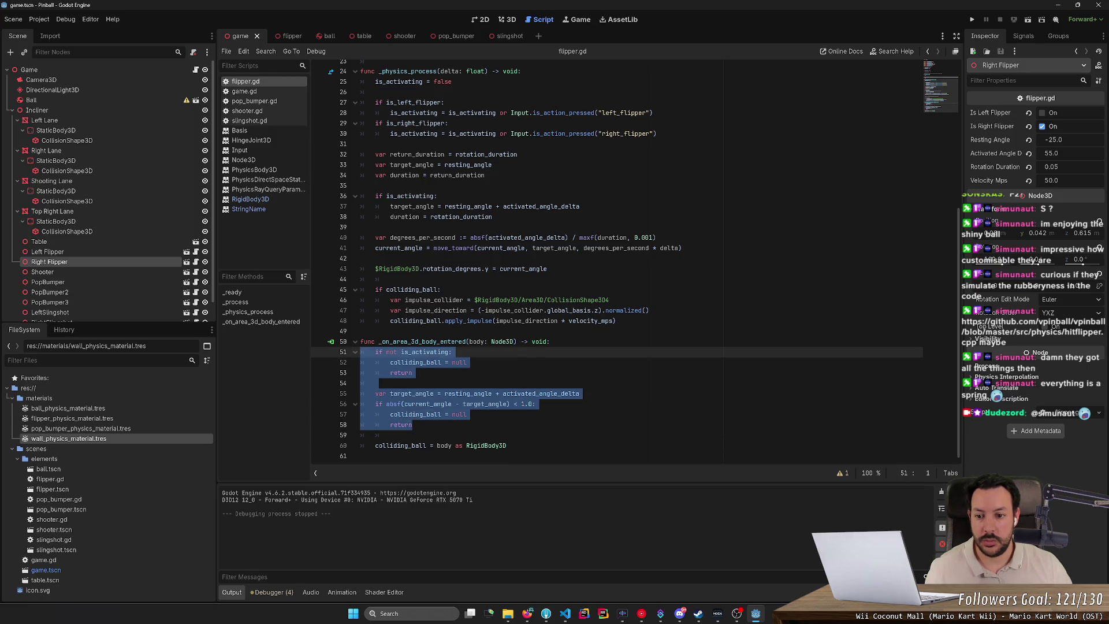
pyautogui.press('BackSpace')
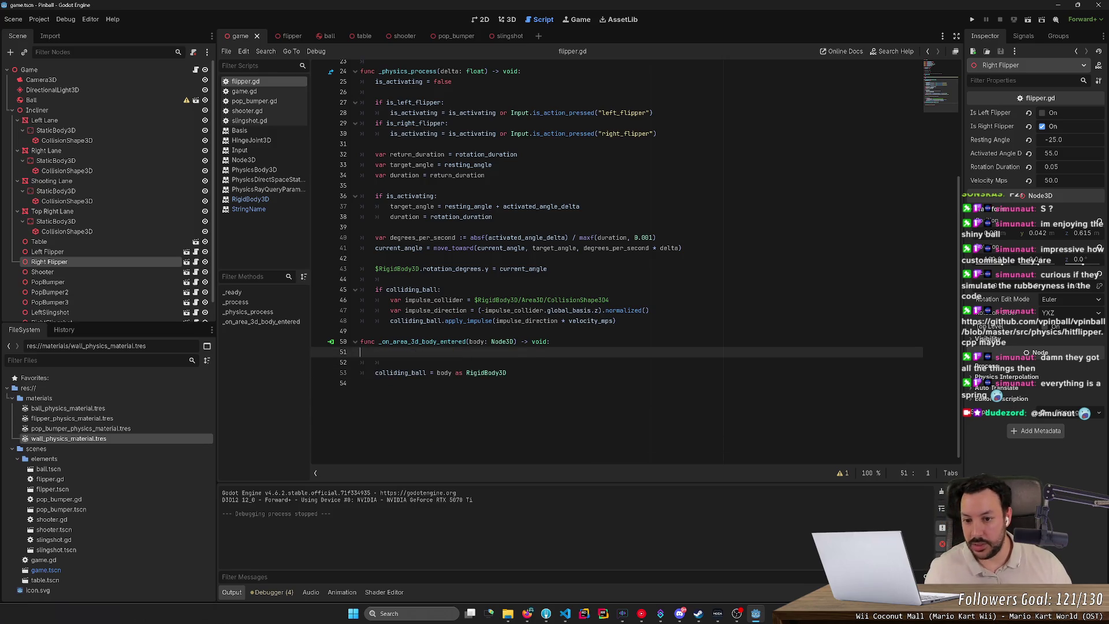
pyautogui.click(441, 289)
pyautogui.press('Return')
pyautogui.hotkey('ctrl', 'v')
pyautogui.press('Return')
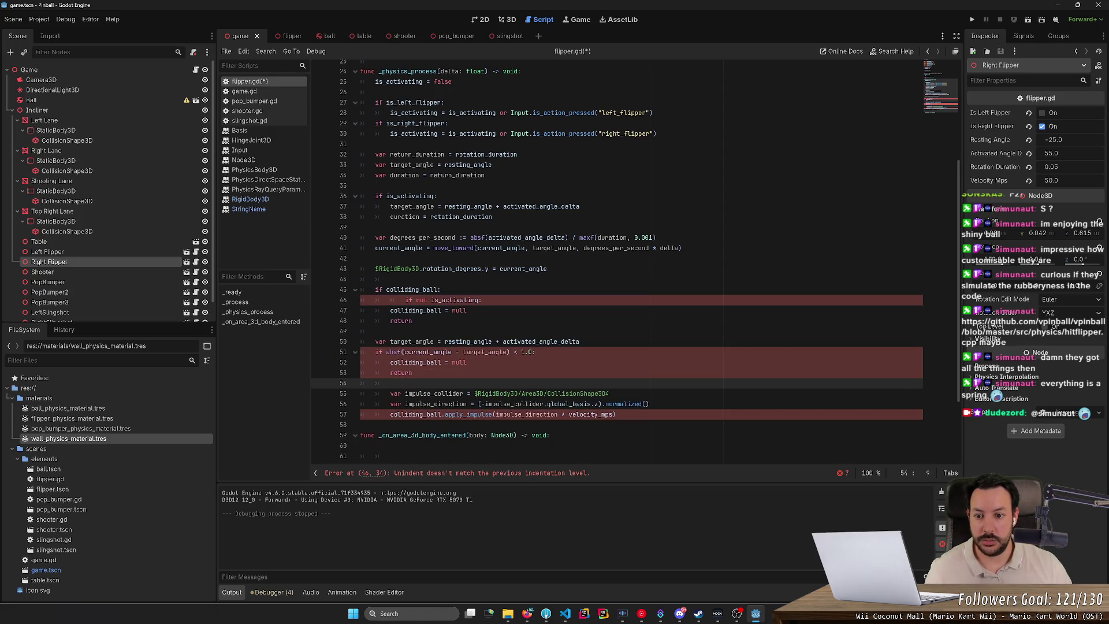
# Step: Re-indent the pasted activation check, angle check and target_angle line under colliding_ball
pyautogui.moveTo(361, 352); pyautogui.dragTo(411, 372)
pyautogui.press('Tab')
pyautogui.moveTo(390, 310); pyautogui.dragTo(412, 320)
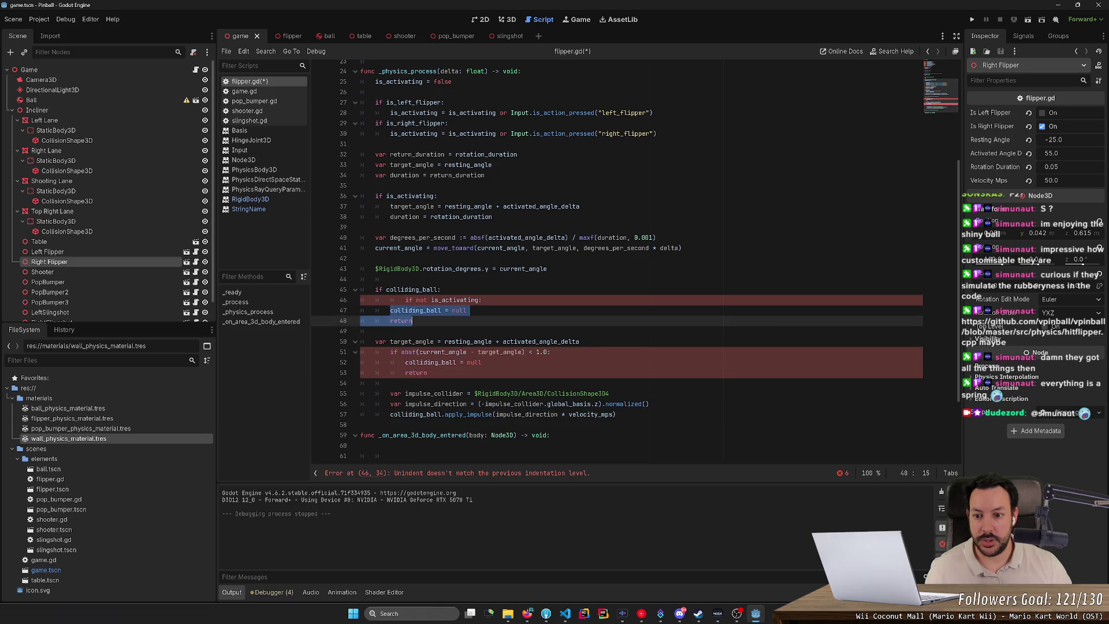
pyautogui.press('Tab')
pyautogui.click(405, 300)
pyautogui.hotkey('shift', 'Tab')
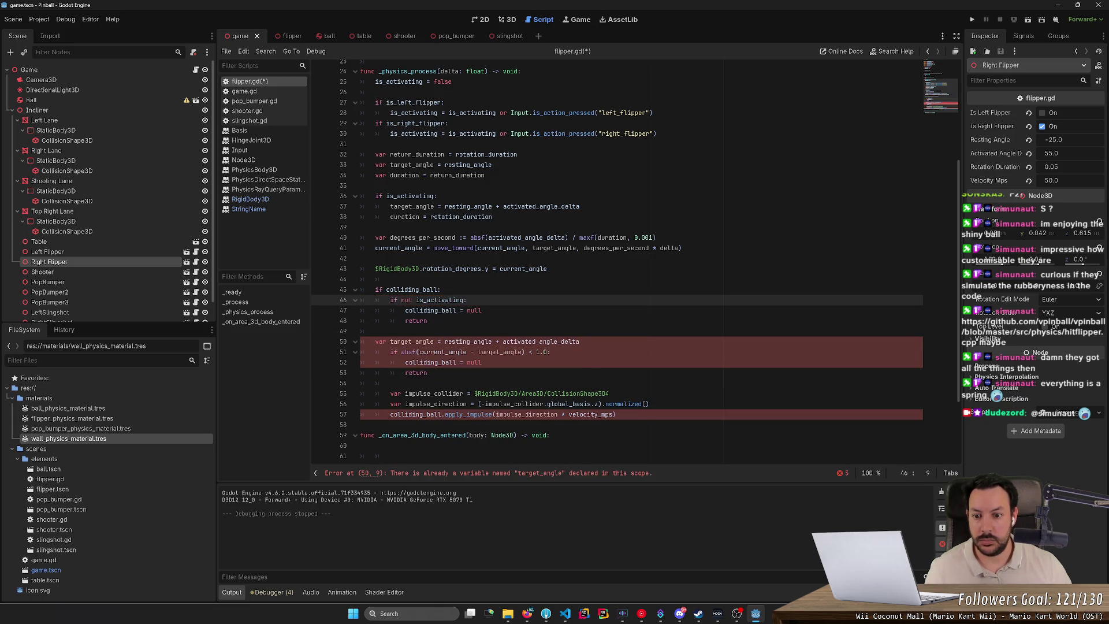
pyautogui.click(375, 341)
pyautogui.press('Tab')
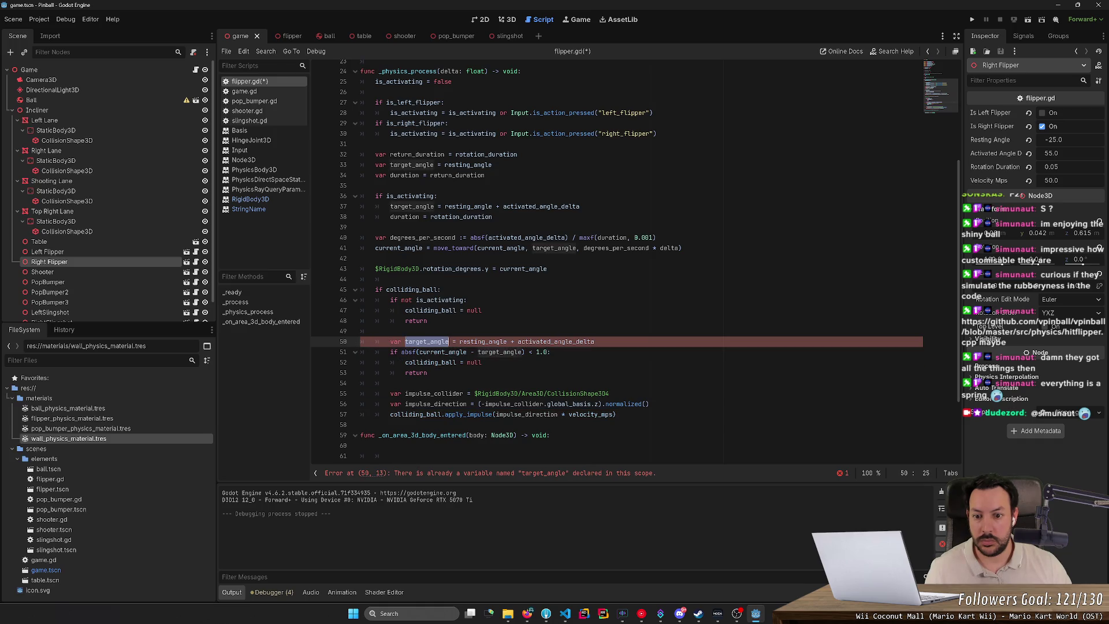
# Step: Delete the duplicate target_angle var declaration
pyautogui.click(537, 352)
pyautogui.click(483, 342)
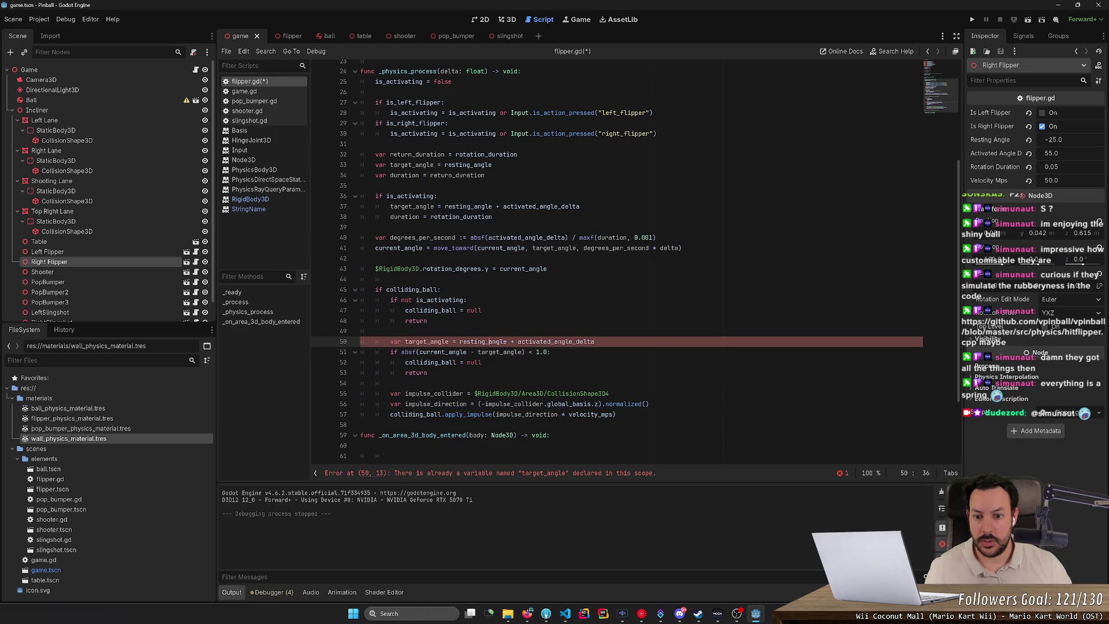
pyautogui.doubleClick(555, 341)
pyautogui.doubleClick(396, 342)
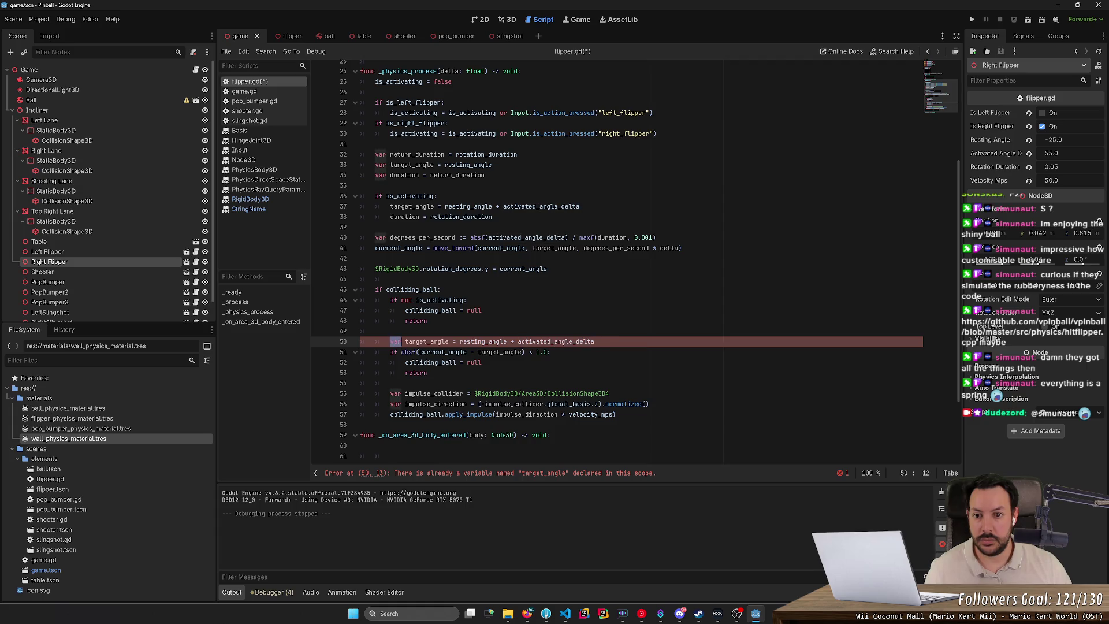
pyautogui.press('End')
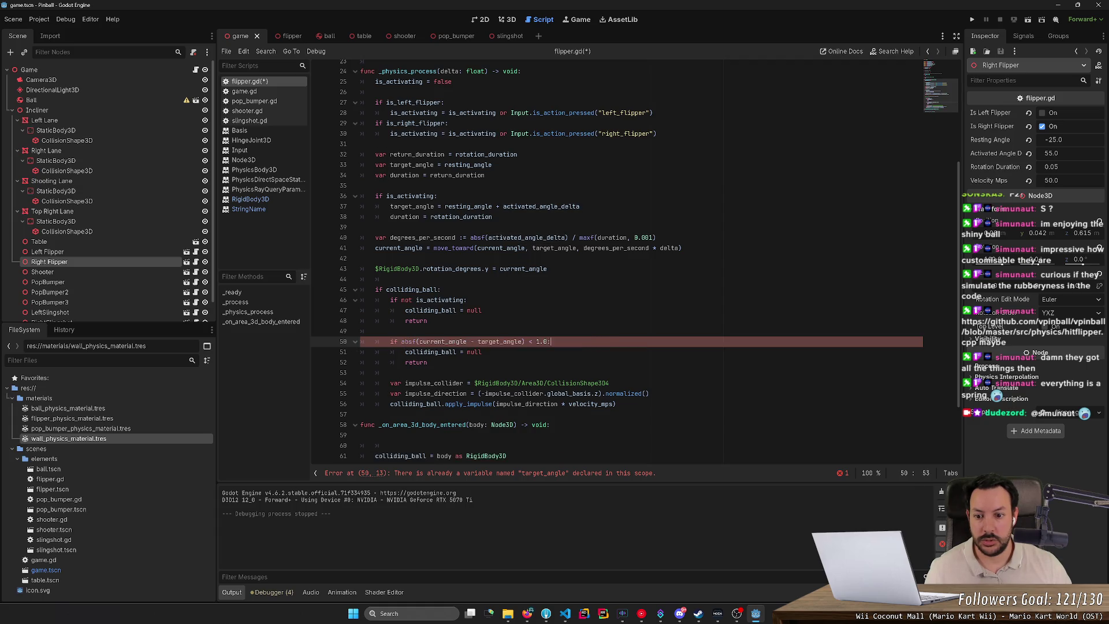
pyautogui.hotkey('ctrl', 'shift', 'k')
# Step: Remove the ball-clearing lines from both checks, save flipper.gd and run the game
pyautogui.click(364, 445)
pyautogui.hotkey('ctrl', 'v')
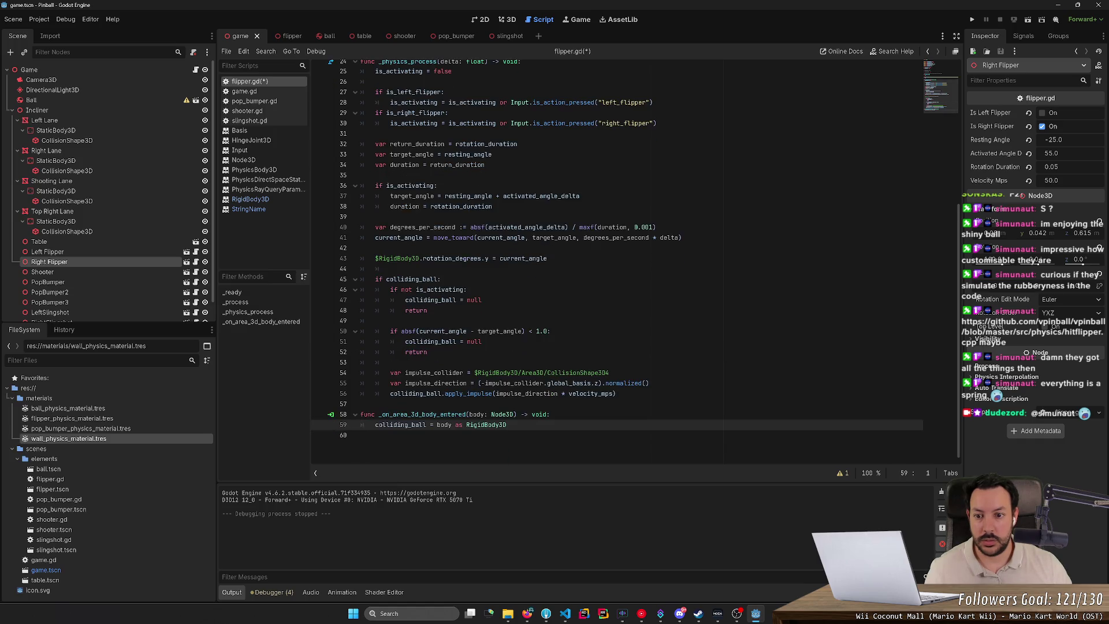
pyautogui.moveTo(482, 299); pyautogui.dragTo(469, 290)
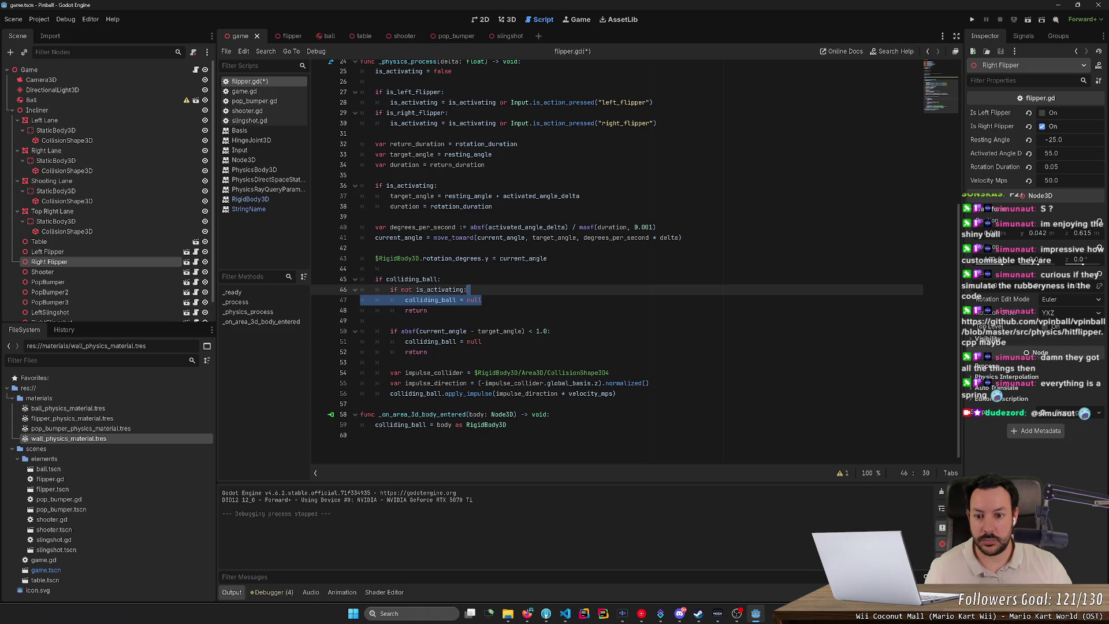
pyautogui.press('BackSpace')
pyautogui.moveTo(481, 331); pyautogui.dragTo(552, 321)
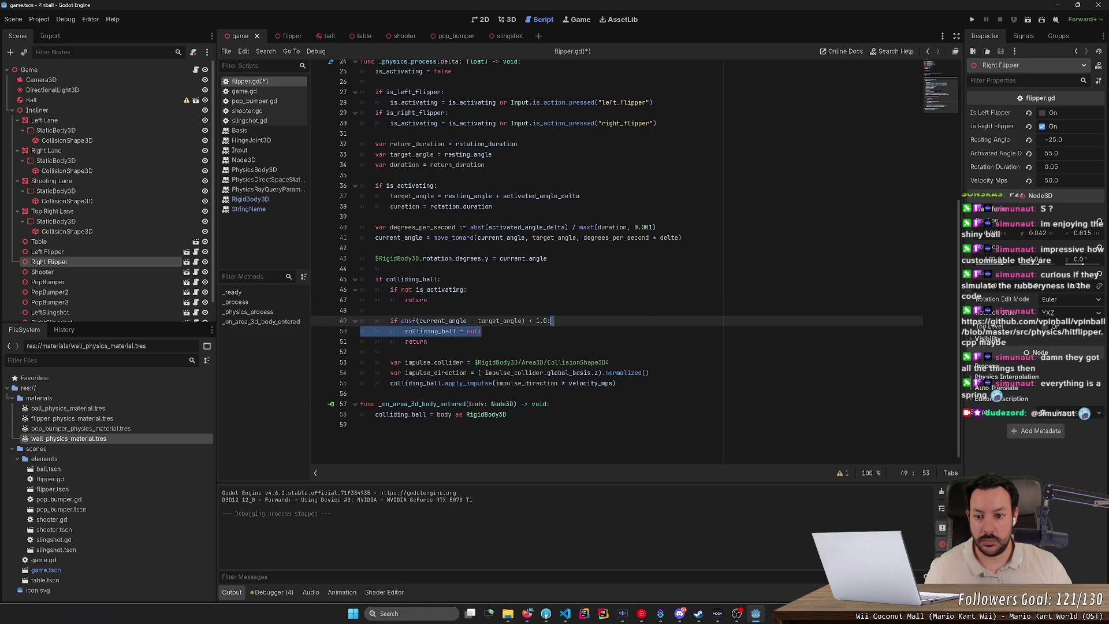
pyautogui.press('BackSpace')
pyautogui.hotkey('ctrl', 's')
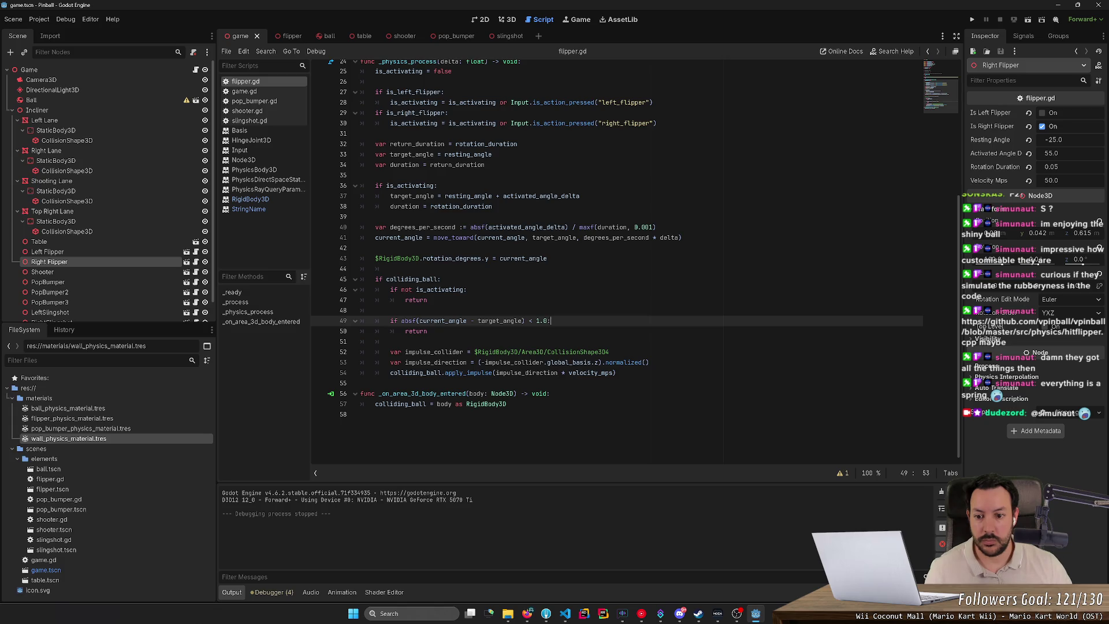
pyautogui.press('F5')
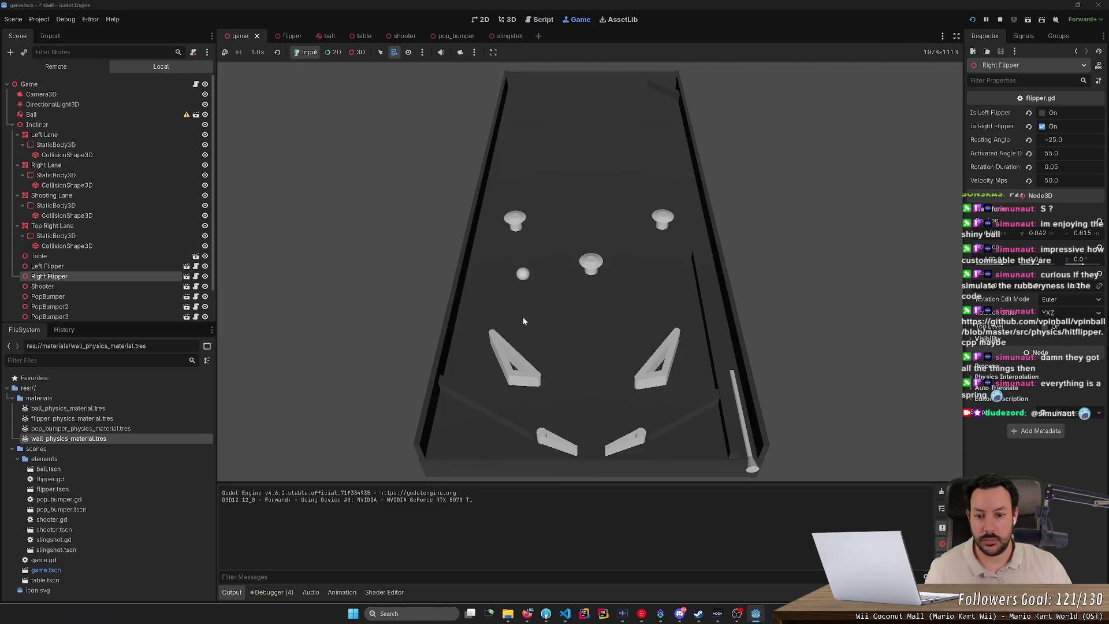
# Step: Flick the left and right flippers at the ball, then stop the game and return to flipper.gd
pyautogui.press('Left')
pyautogui.press('Right')
pyautogui.press('Left')
pyautogui.press('Right')
pyautogui.press('Right')
pyautogui.press('Left')
pyautogui.press('Right')
pyautogui.press('Left')
pyautogui.press('Right')
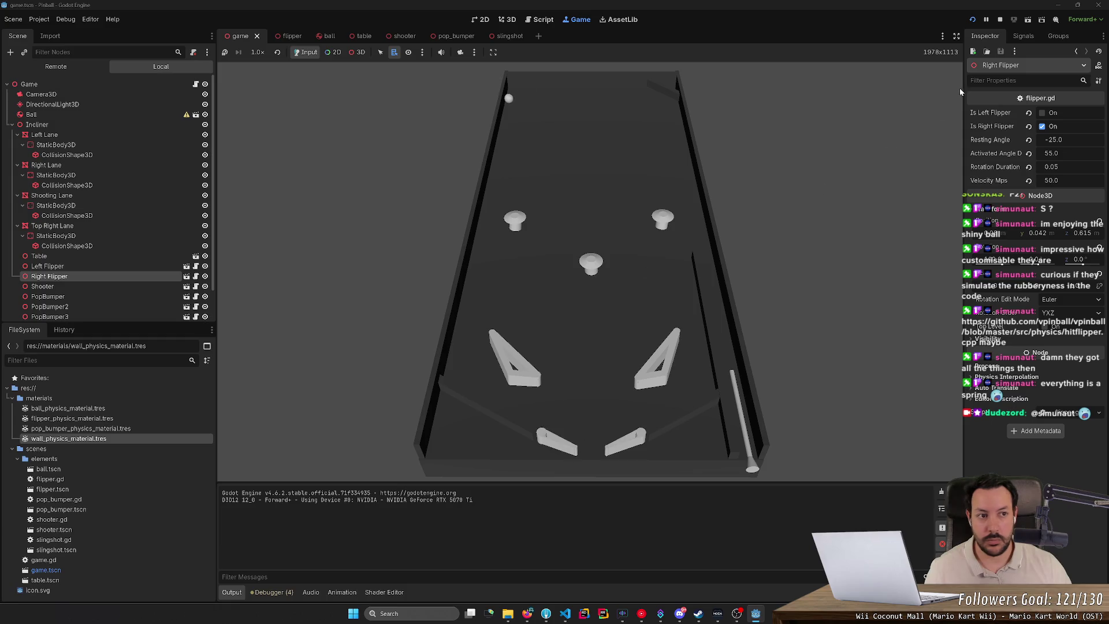
pyautogui.click(1002, 21)
pyautogui.moveTo(507, 445); pyautogui.dragTo(360, 435)
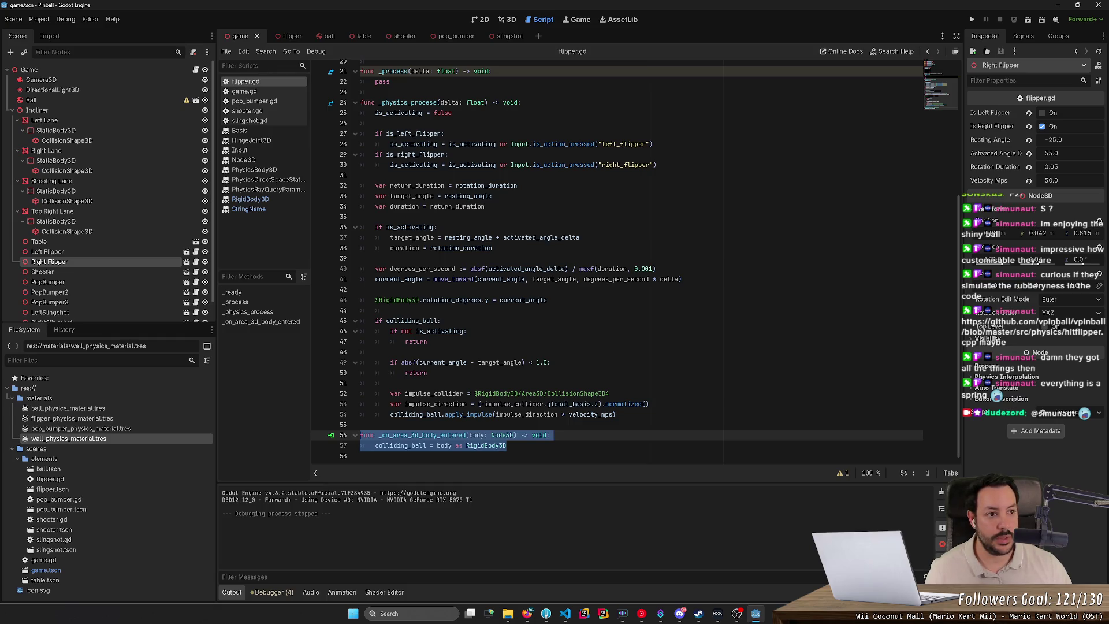
# Step: Connect the flipper Area3D's body_exited signal to a new _on_area_3d_body_exited method
pyautogui.click(1025, 41)
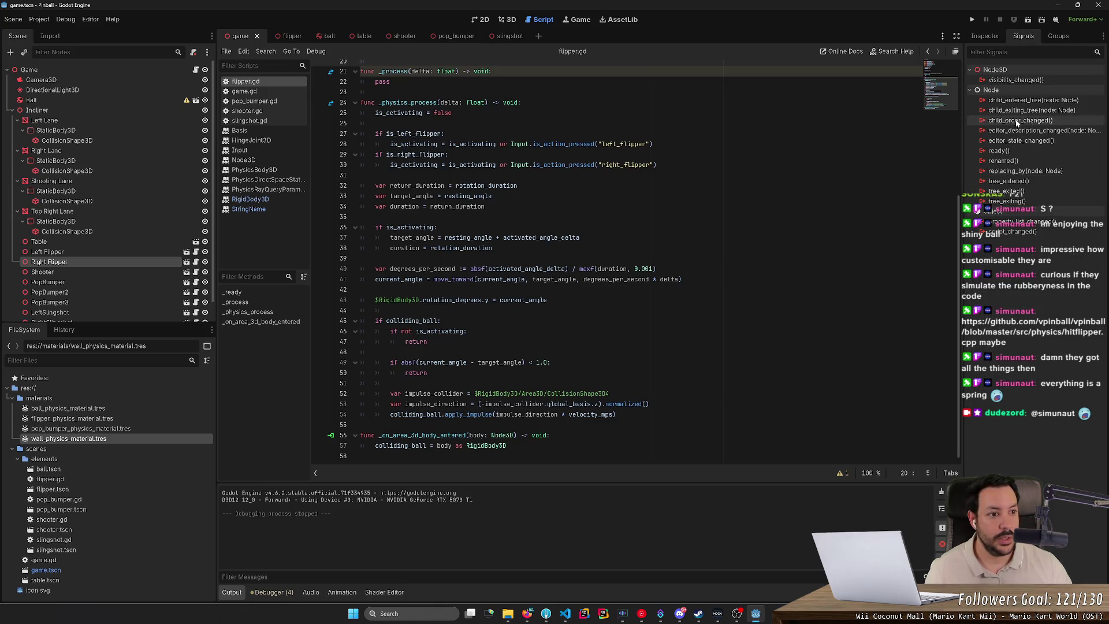
pyautogui.click(281, 36)
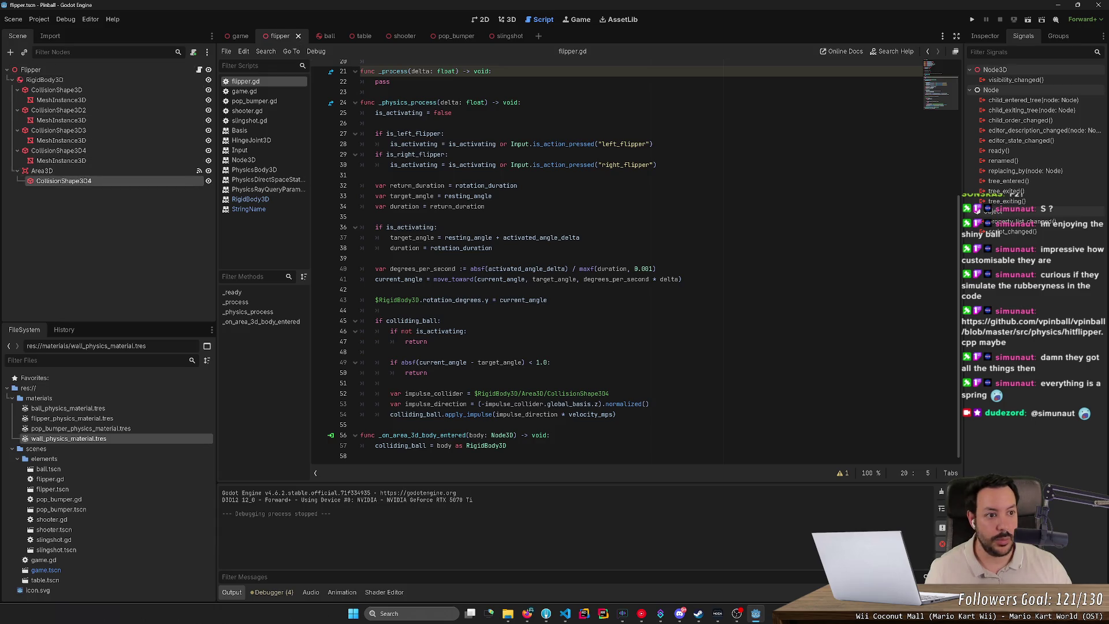
pyautogui.click(91, 172)
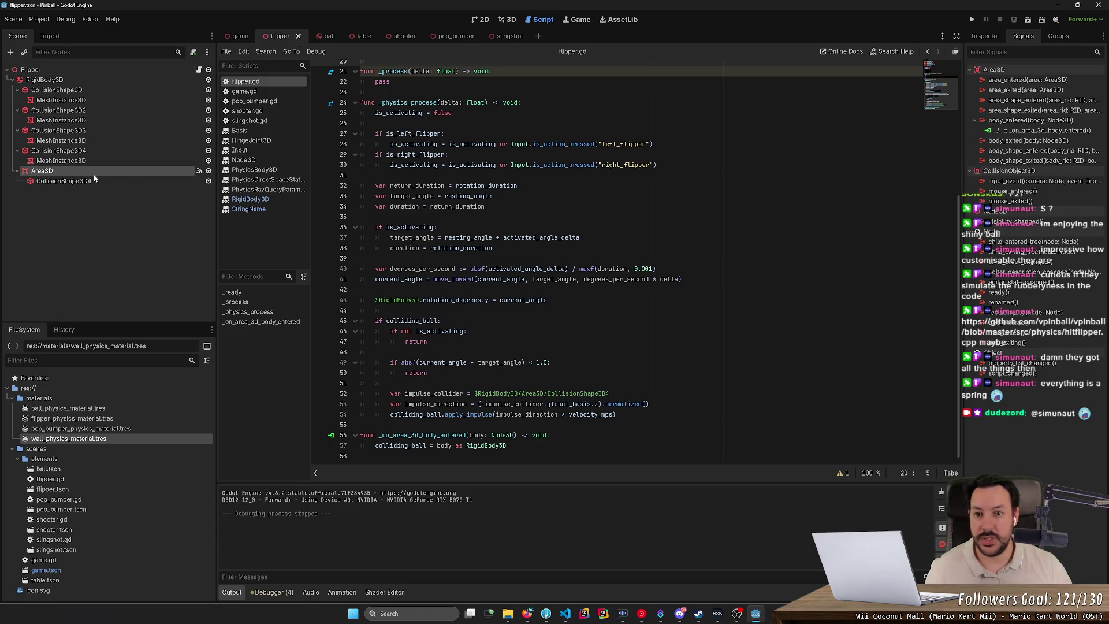
pyautogui.rightClick(1025, 141)
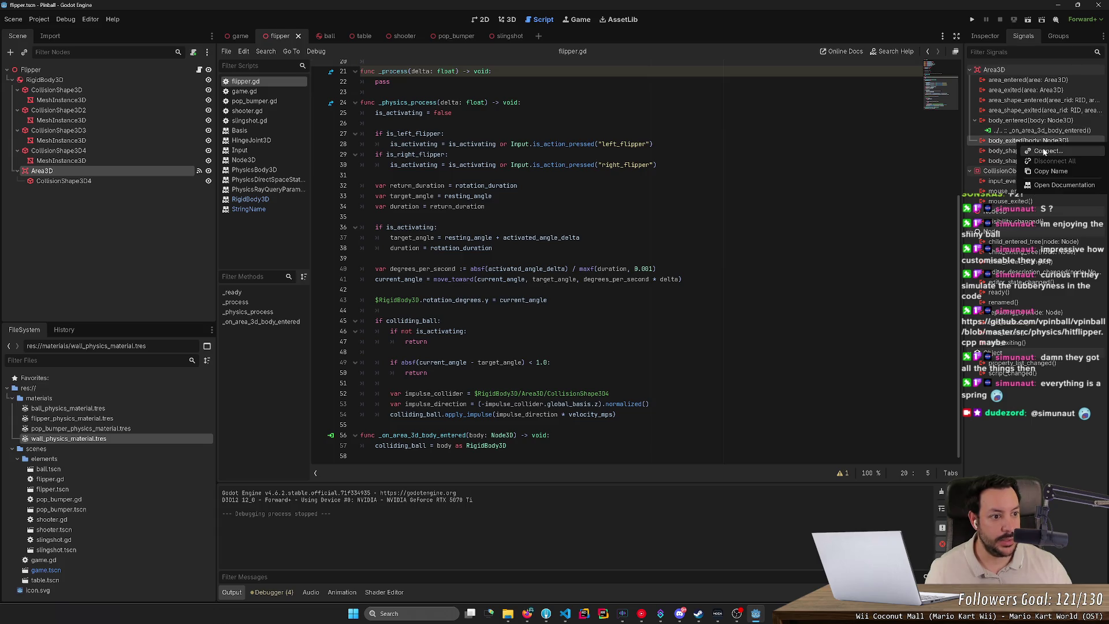
pyautogui.click(1044, 151)
pyautogui.click(536, 412)
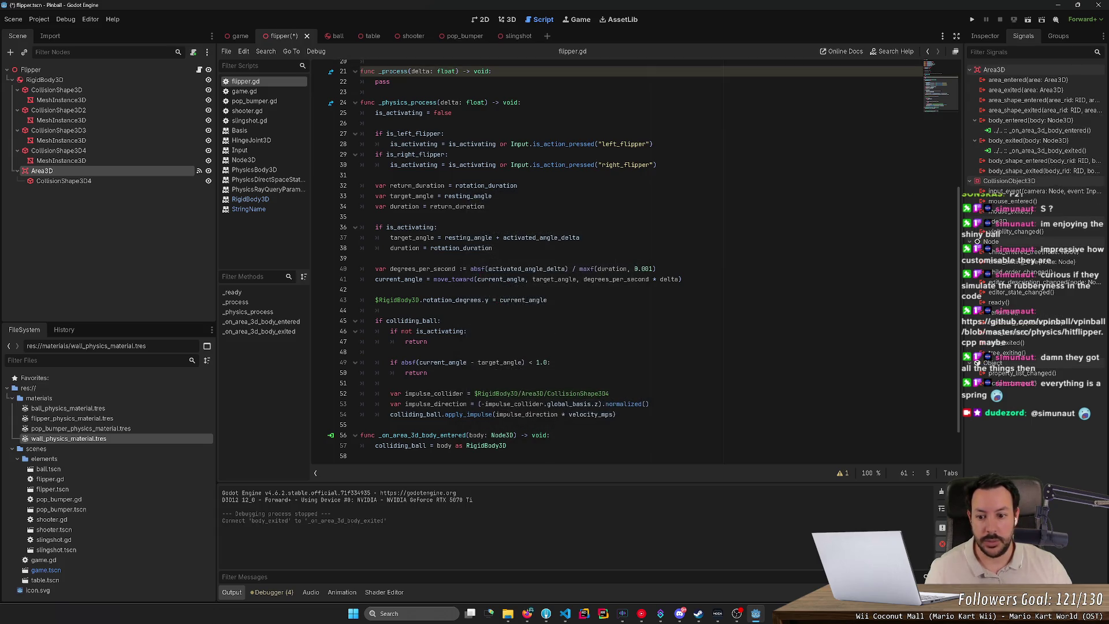
# Step: Copy the colliding_ball assignment line into the new body_exited handler
pyautogui.hotkey('ctrl', 'c')
pyautogui.press('Down')
pyautogui.press('Down')
pyautogui.press('Down')
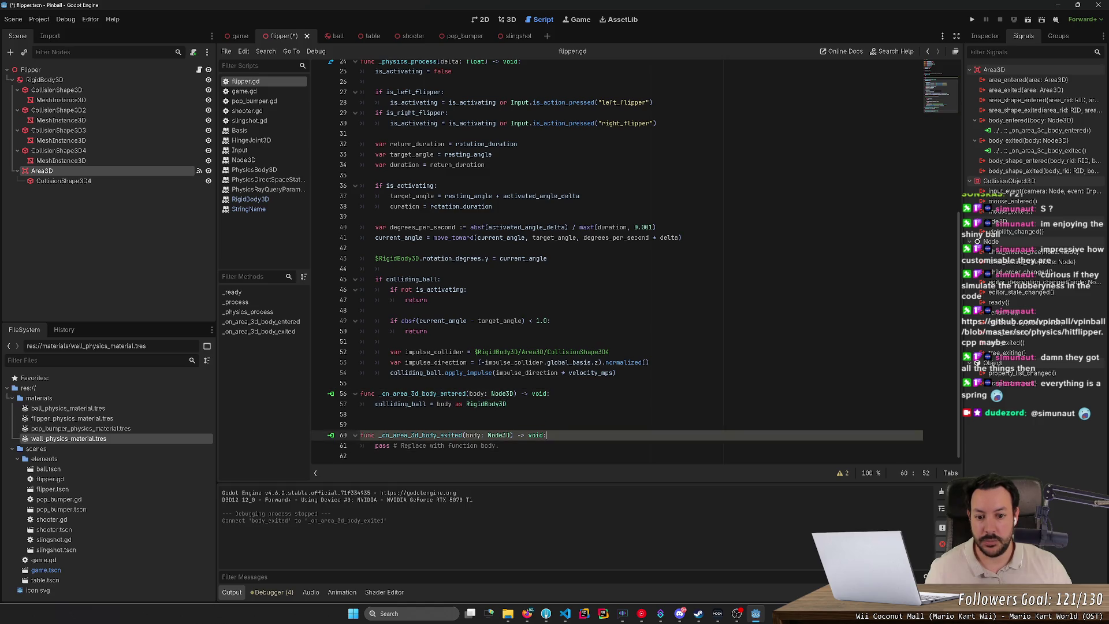
pyautogui.press('End')
pyautogui.press('Return')
pyautogui.hotkey('ctrl', 'v')
# Step: Make the handler set colliding_ball = null, drop the pass line, save, and run the game
pyautogui.moveTo(437, 445); pyautogui.dragTo(508, 446)
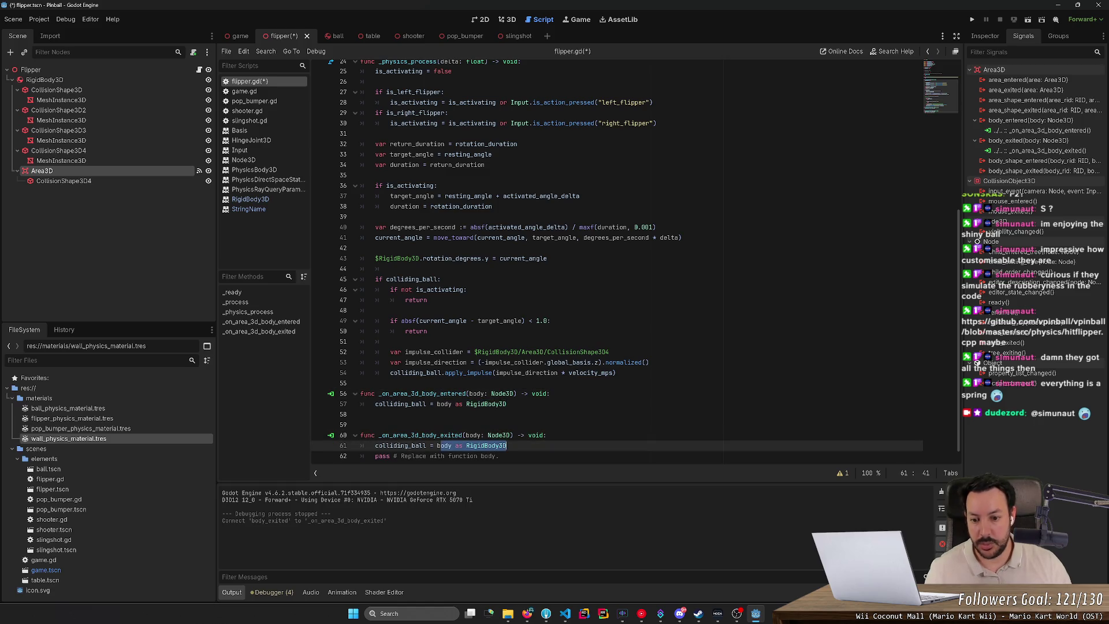
pyautogui.press('BackSpace')
pyautogui.press('Down')
pyautogui.hotkey('ctrl', 'shift', 'k')
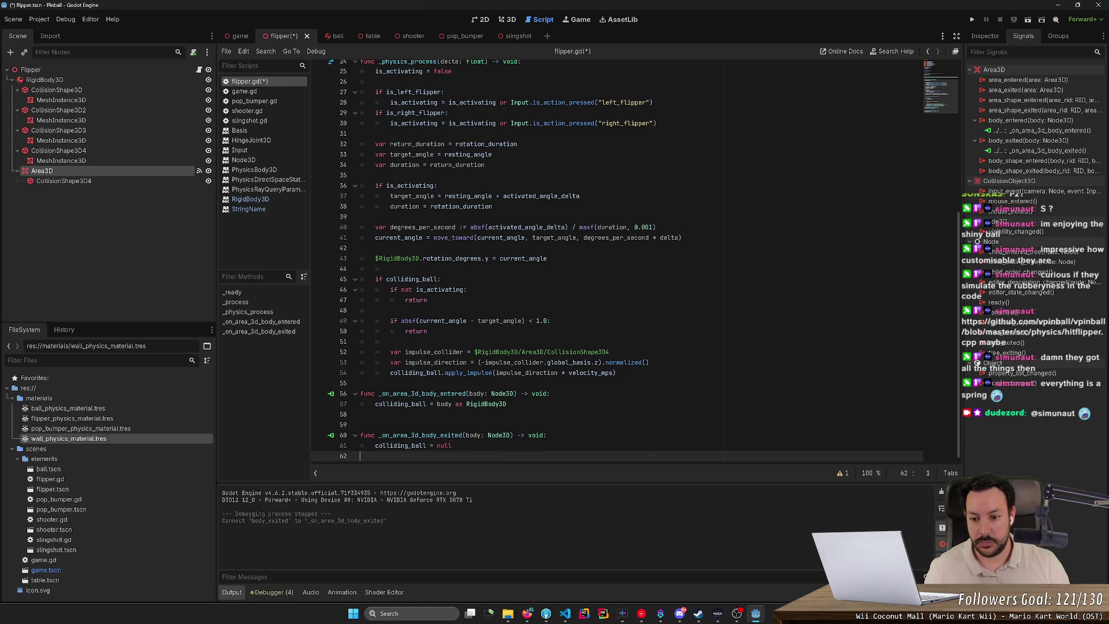
pyautogui.hotkey('ctrl', 's')
pyautogui.click(390, 341)
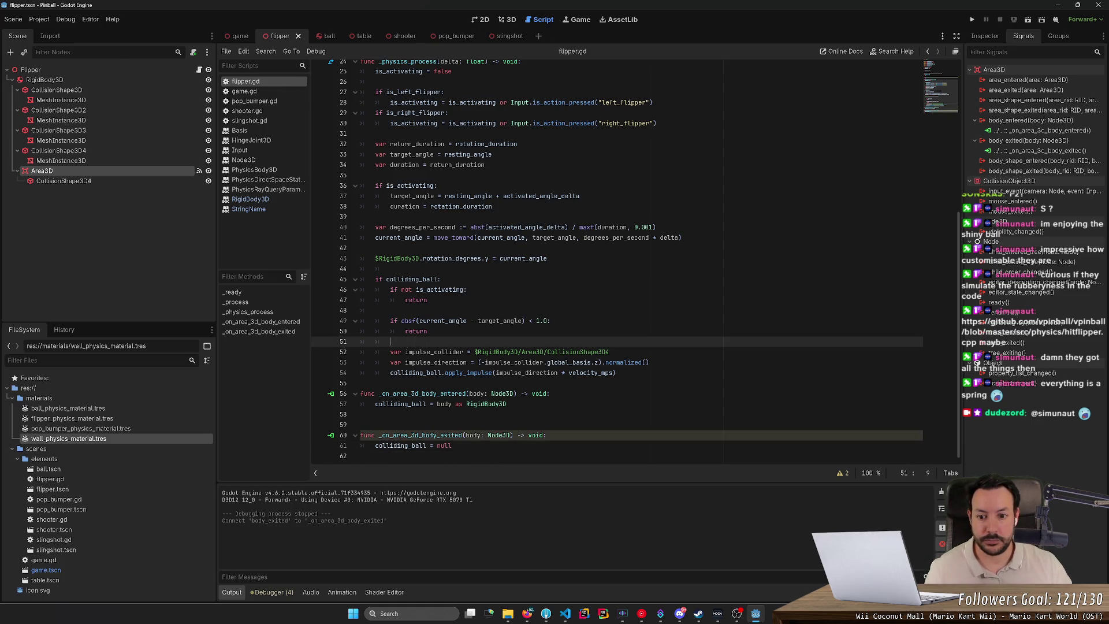
pyautogui.click(970, 21)
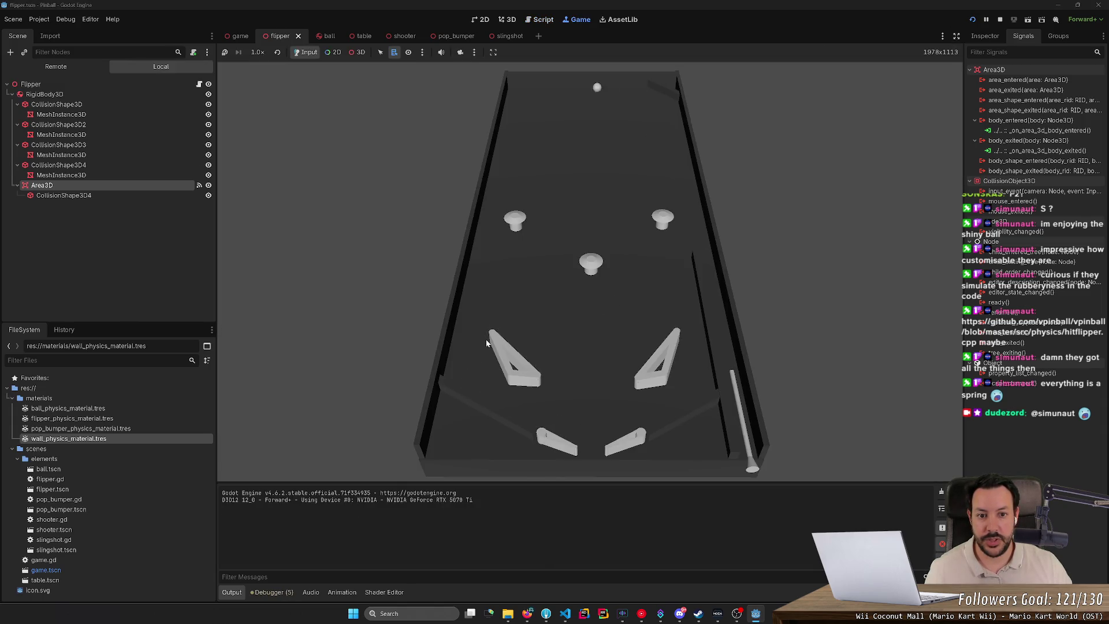
# Step: Swing both flippers with Space repeatedly to knock the ball up the table, then flap the left flipper
pyautogui.press('space')
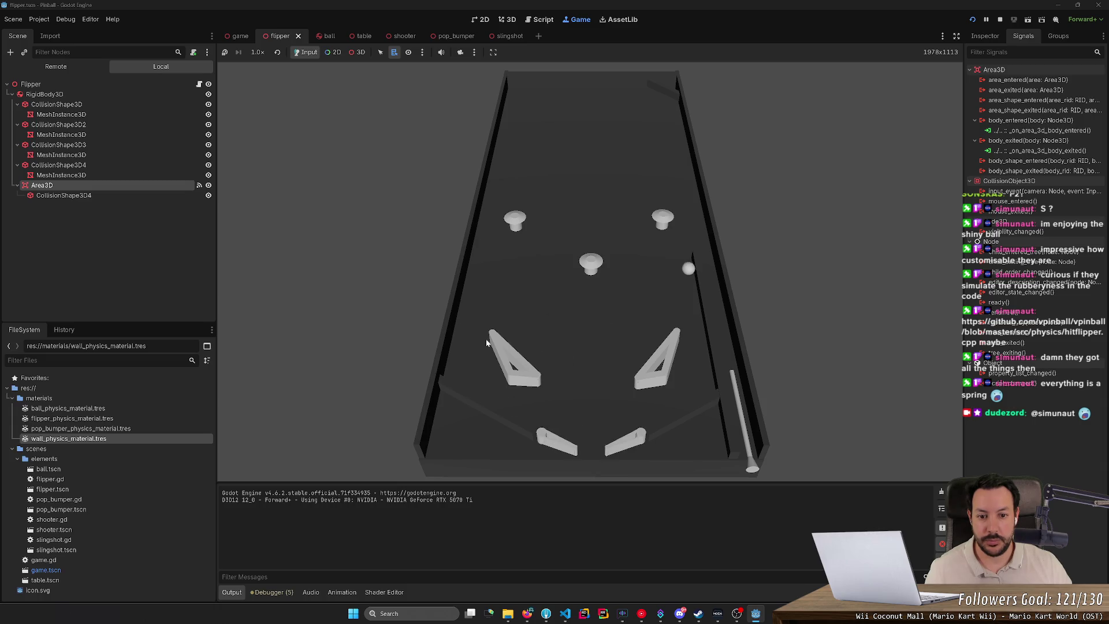
pyautogui.press('space')
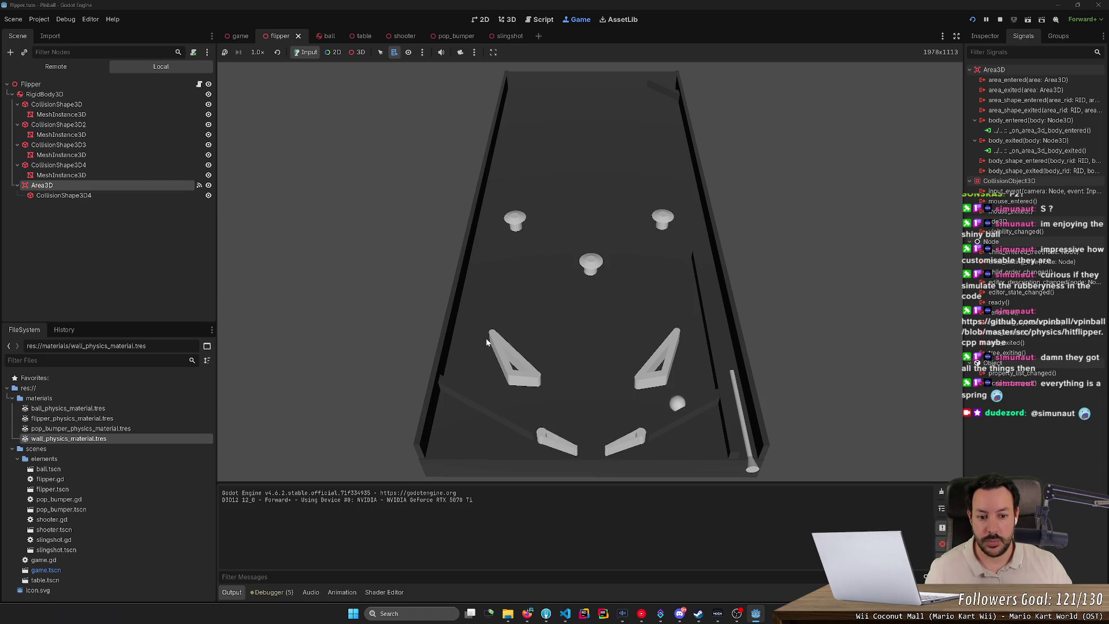
pyautogui.press('space')
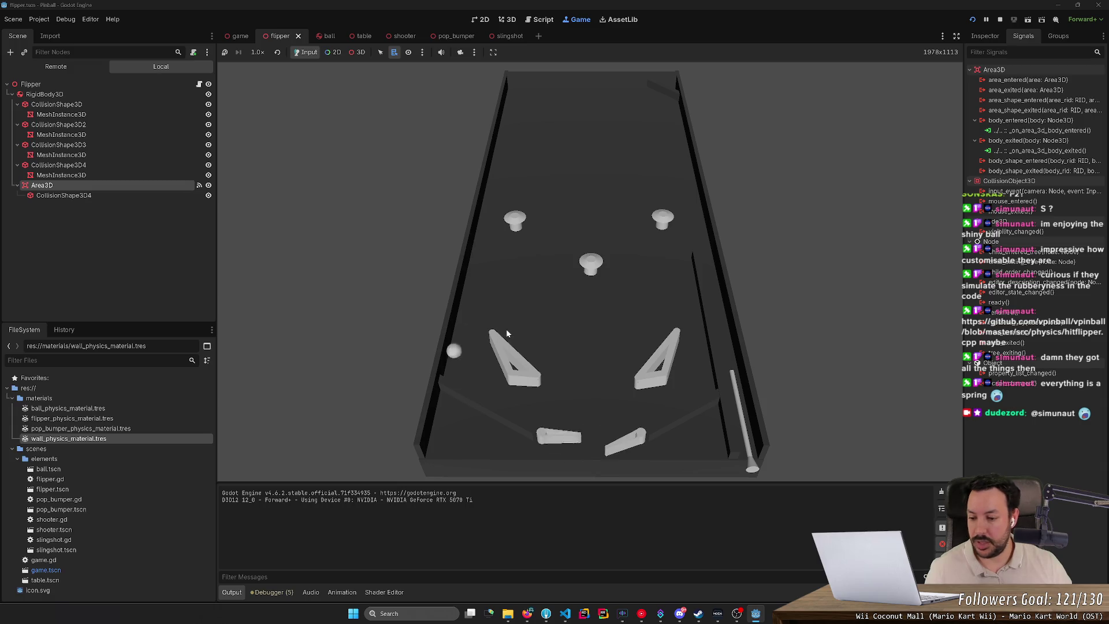
pyautogui.press('space')
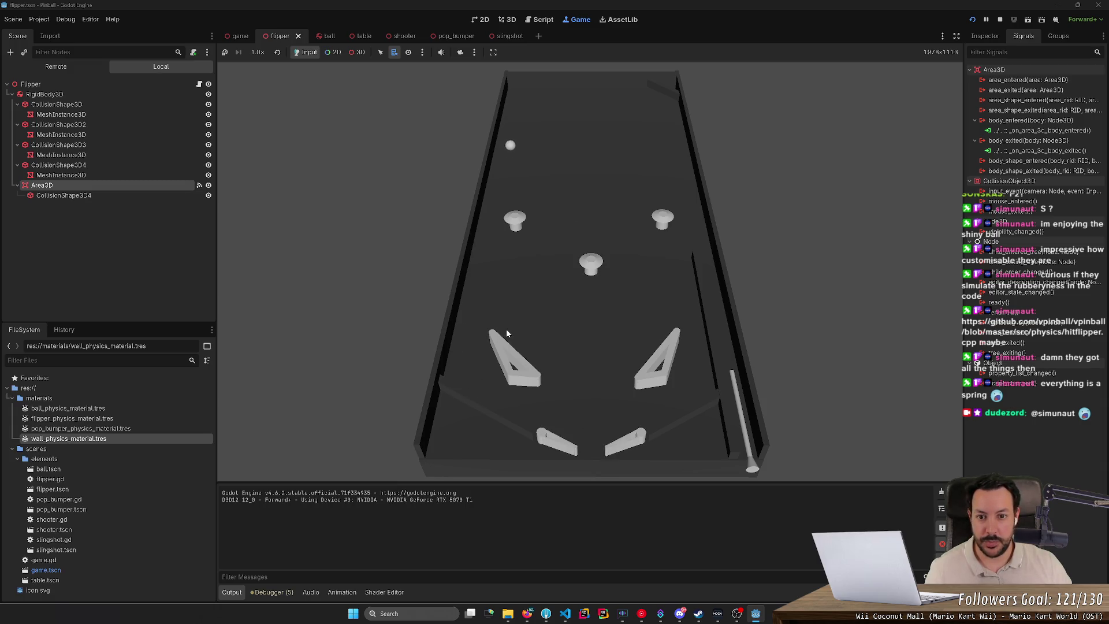
pyautogui.press('space')
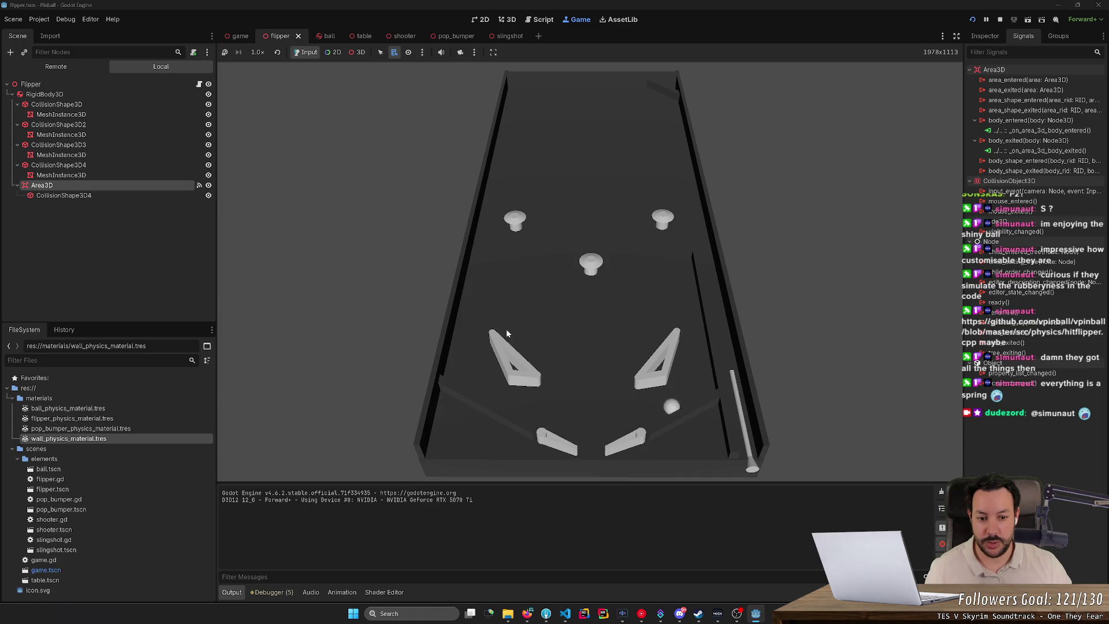
pyautogui.press('space')
pyautogui.press('space')
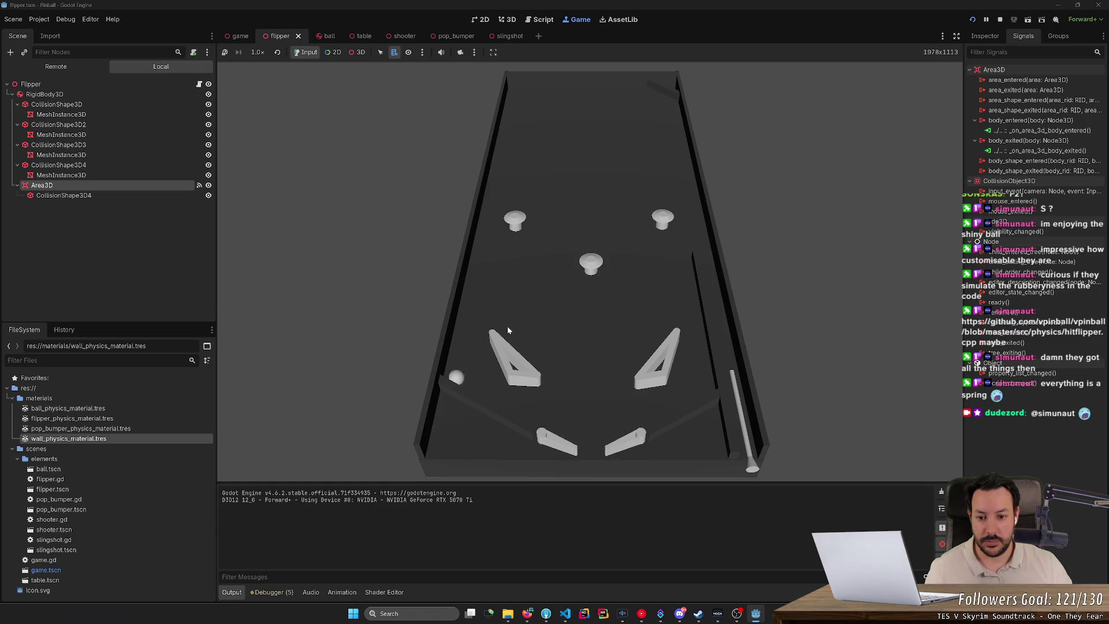
pyautogui.press('Left')
pyautogui.press('Left')
pyautogui.press('Left')
pyautogui.press('Left')
pyautogui.press('Left')
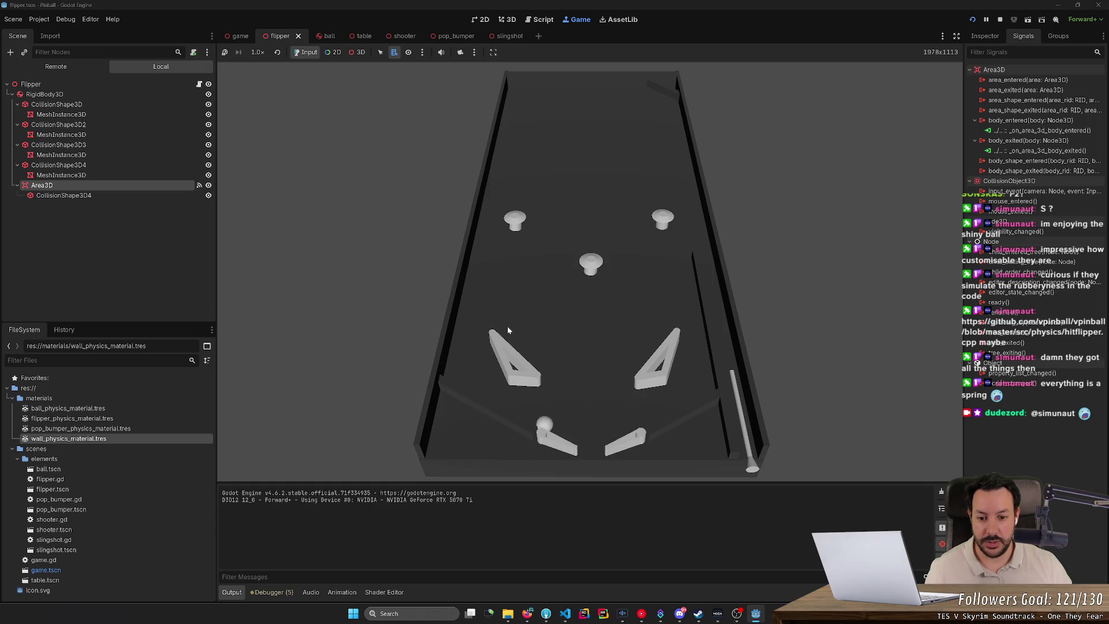